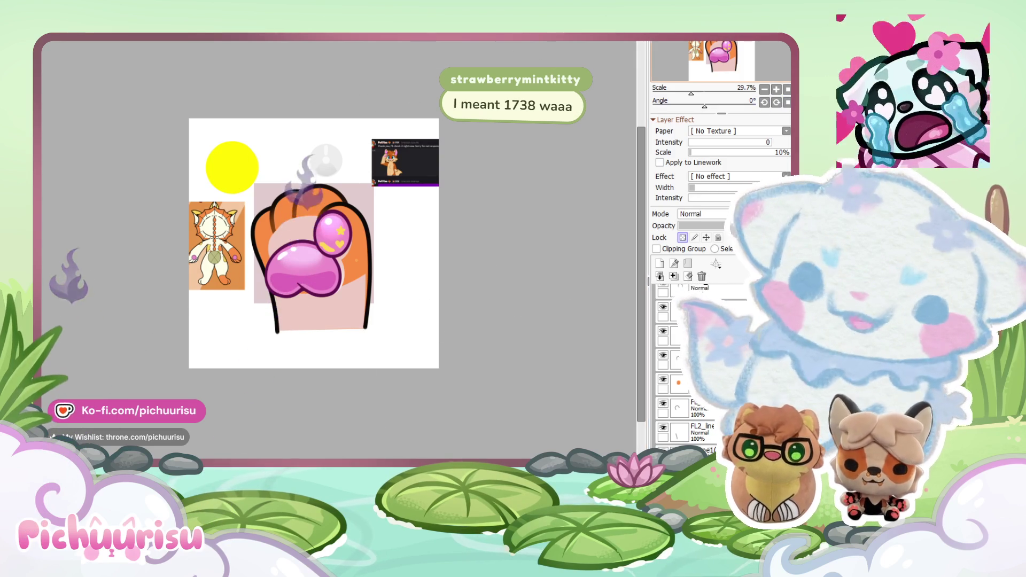
Step: Cycle through the open documents with Ctrl+Tab until the blank white canvas is showing
key(ctrl+Tab)
key(ctrl+Tab)
key(ctrl+Tab)
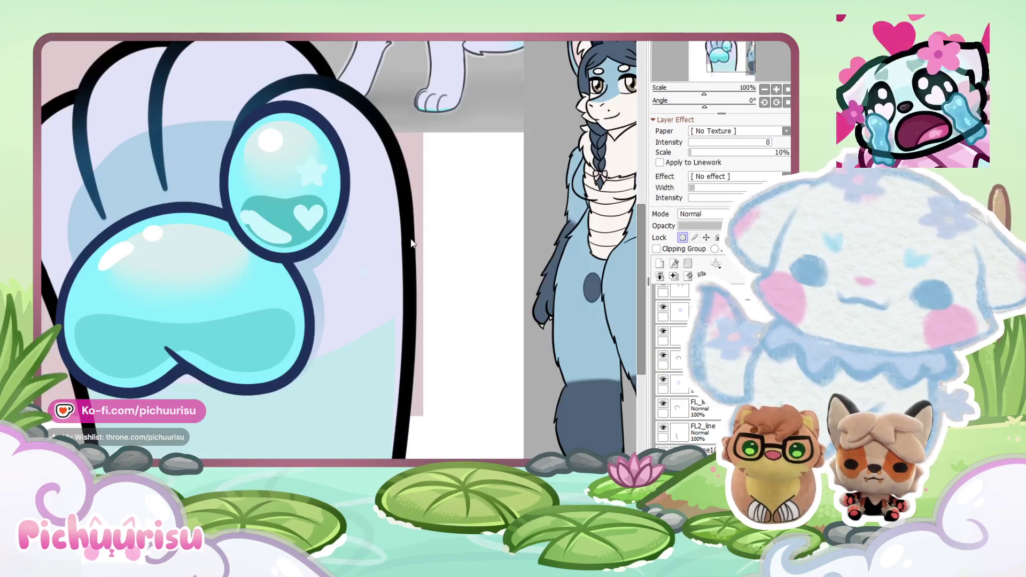
key(ctrl+Tab)
key(ctrl+Tab)
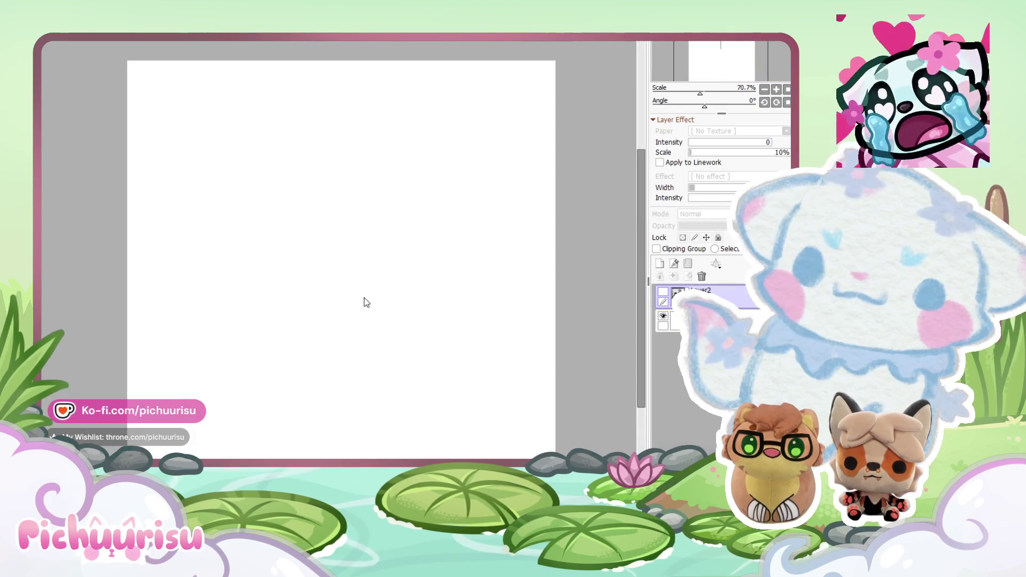
key(ctrl+Tab)
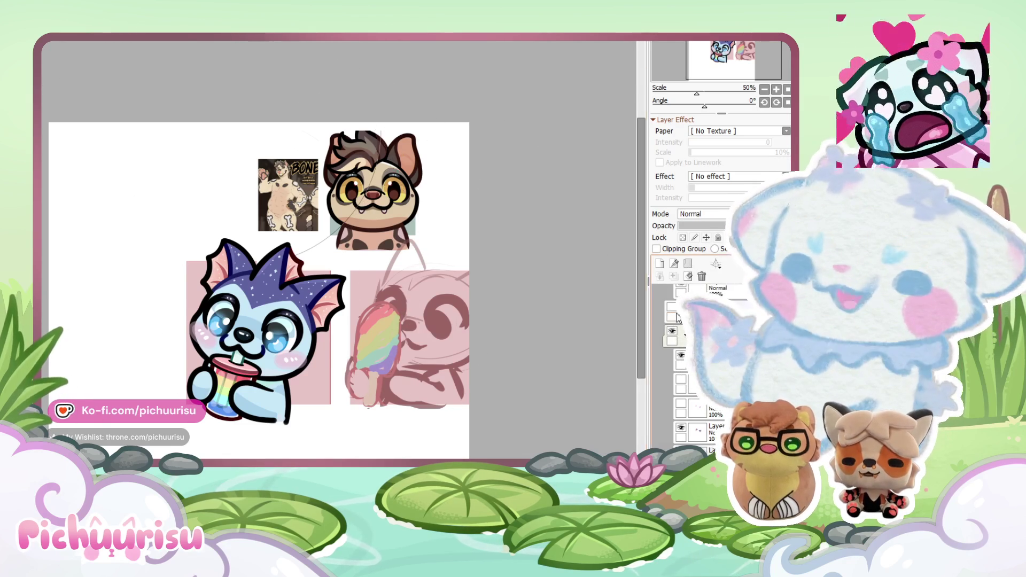
Step: Zoom the canvas toward the empty white area beside the chibi collage
scroll(680, 317, down, 2)
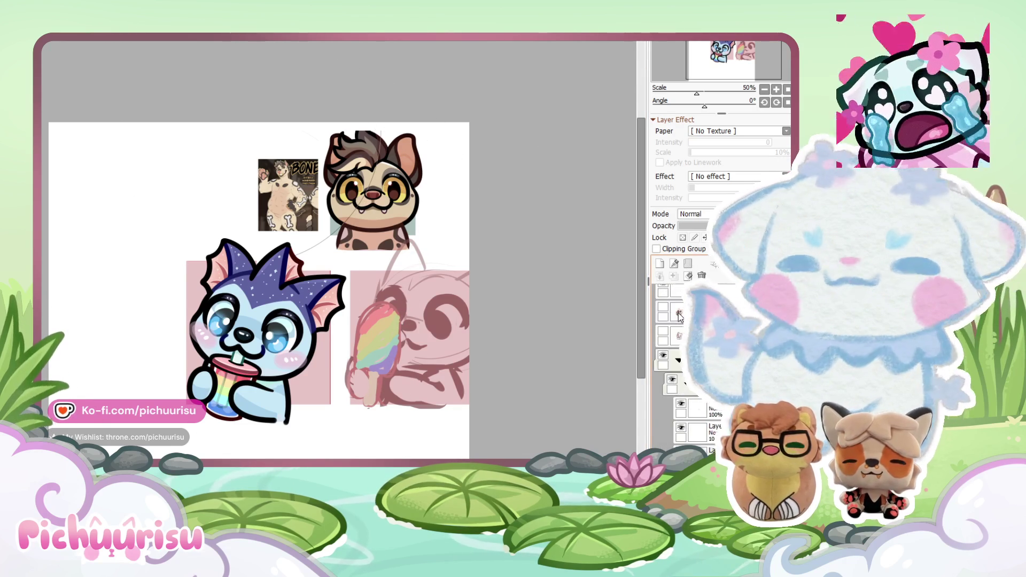
scroll(674, 299, up, 3)
scroll(674, 321, up, 1)
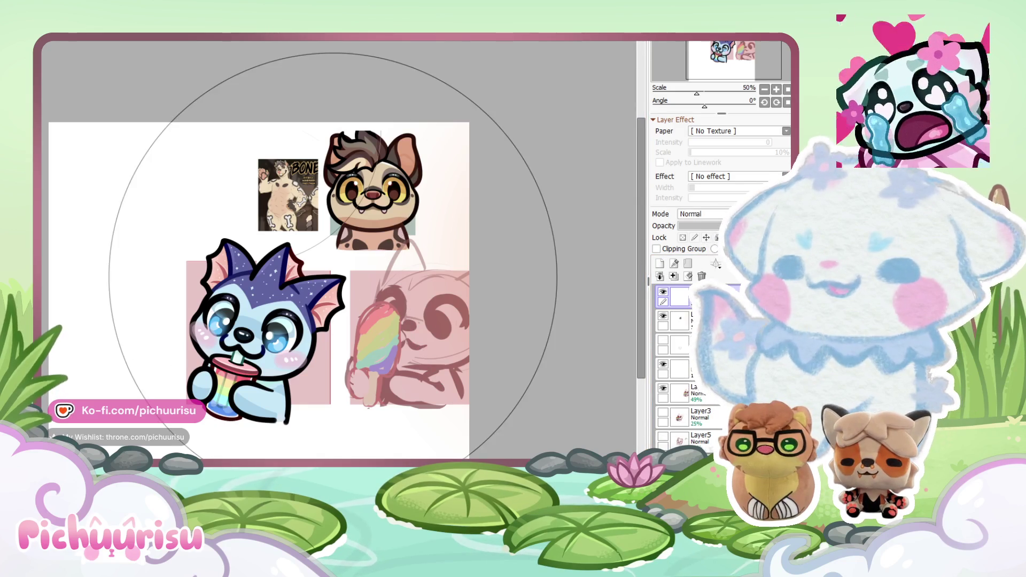
scroll(159, 243, down, 3)
scroll(158, 243, up, 2)
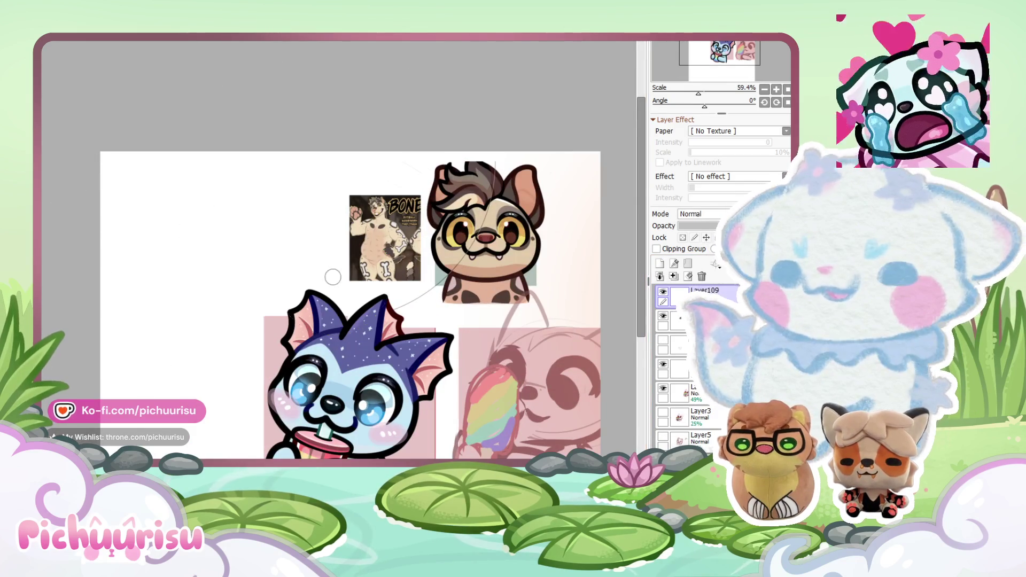
scroll(101, 214, up, 3)
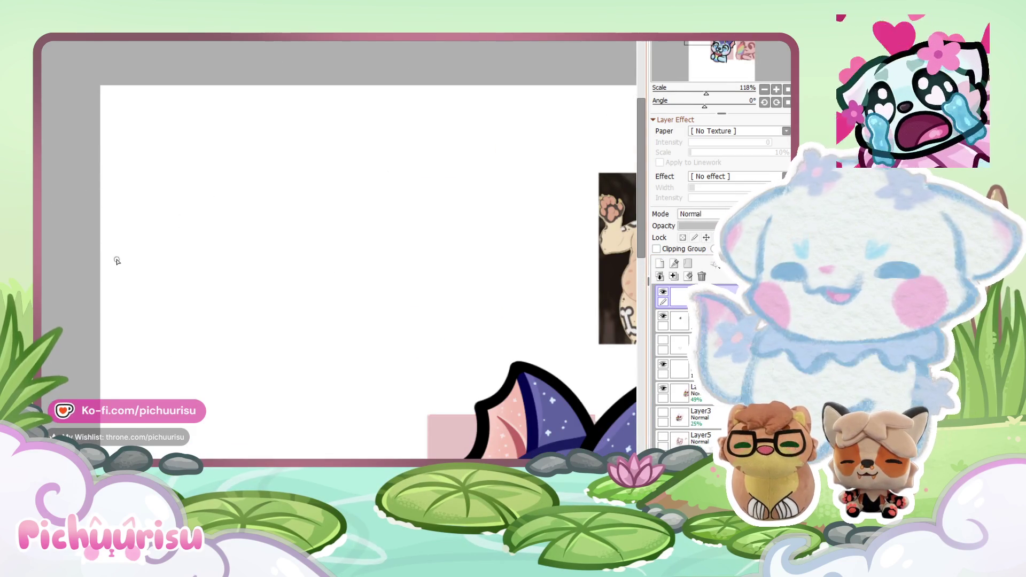
Step: Brush the letters B, R and B across the empty white canvas area
mouse_move(154, 174)
mouse_down()
mouse_move(217, 238)
mouse_move(222, 163)
mouse_move(137, 164)
mouse_up()
mouse_move(243, 248)
mouse_down()
mouse_move(246, 160)
mouse_move(249, 187)
mouse_move(329, 233)
mouse_up()
mouse_move(321, 131)
mouse_down()
mouse_move(394, 211)
mouse_move(403, 146)
mouse_move(286, 119)
mouse_up()
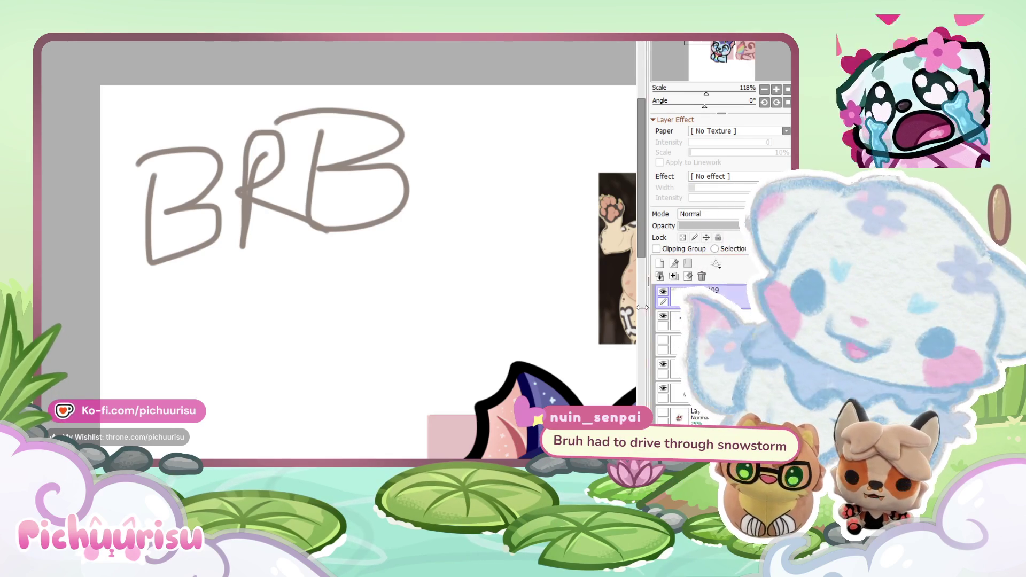
Step: Turn off visibility of the top layer holding the BRB lettering
scroll(500, 322, down, 1)
click(662, 292)
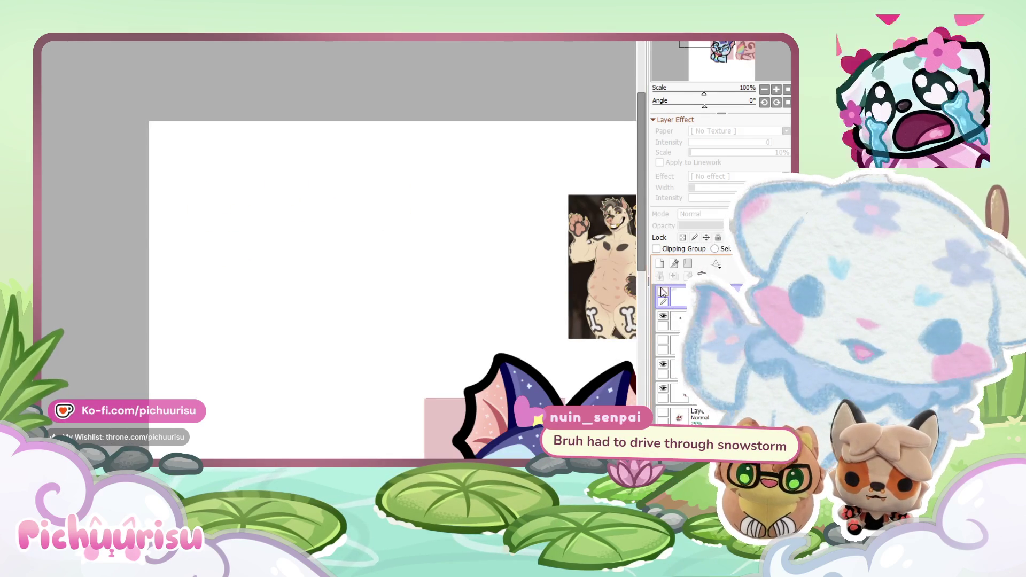
Step: Sample the hyena's yellow eye (RGB 239, 217, 117) as the current colour
scroll(158, 231, down, 6)
scroll(364, 348, up, 2)
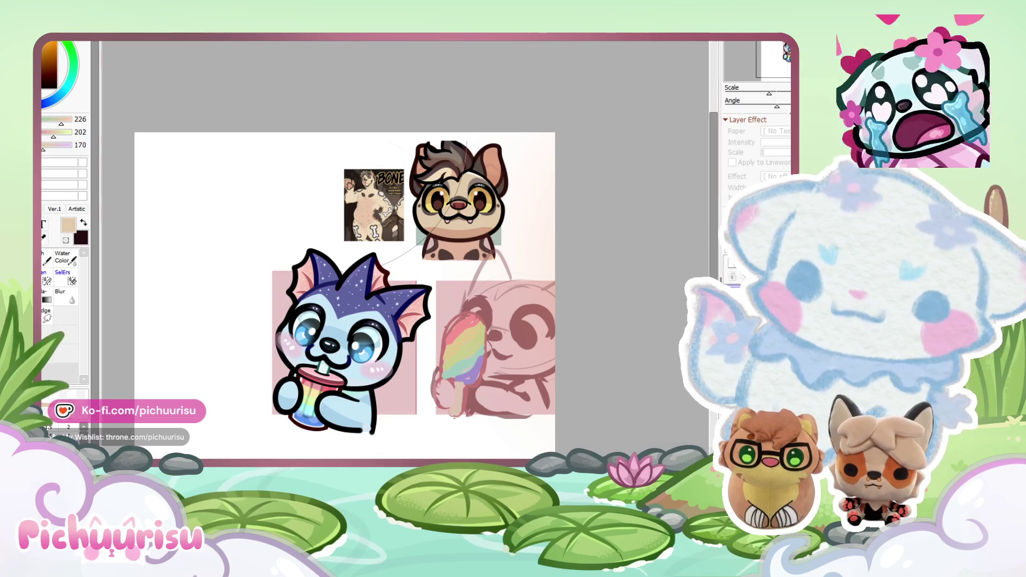
scroll(458, 203, up, 5)
alt+click(470, 181)
scroll(368, 356, down, 6)
scroll(368, 356, up, 6)
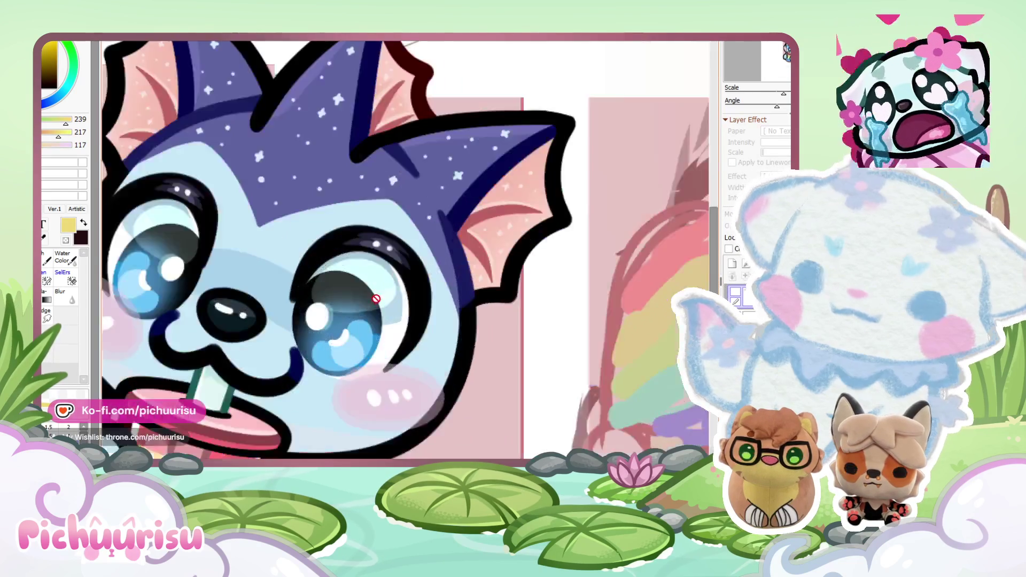
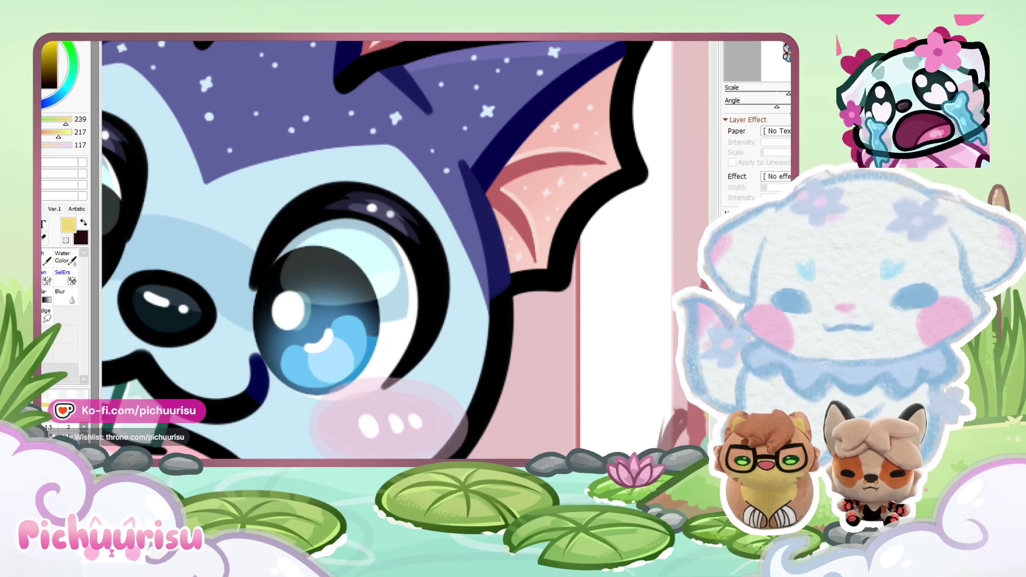
Step: Transform the eye layer and commit the change
scroll(412, 355, down, 5)
scroll(568, 178, up, 4)
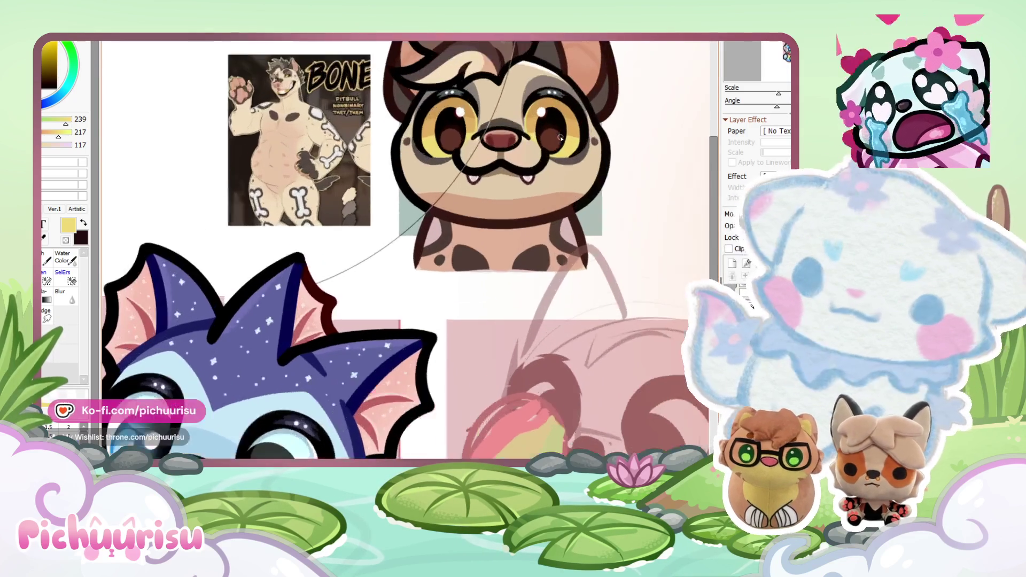
scroll(481, 267, down, 1)
scroll(386, 400, up, 4)
scroll(386, 400, up, 2)
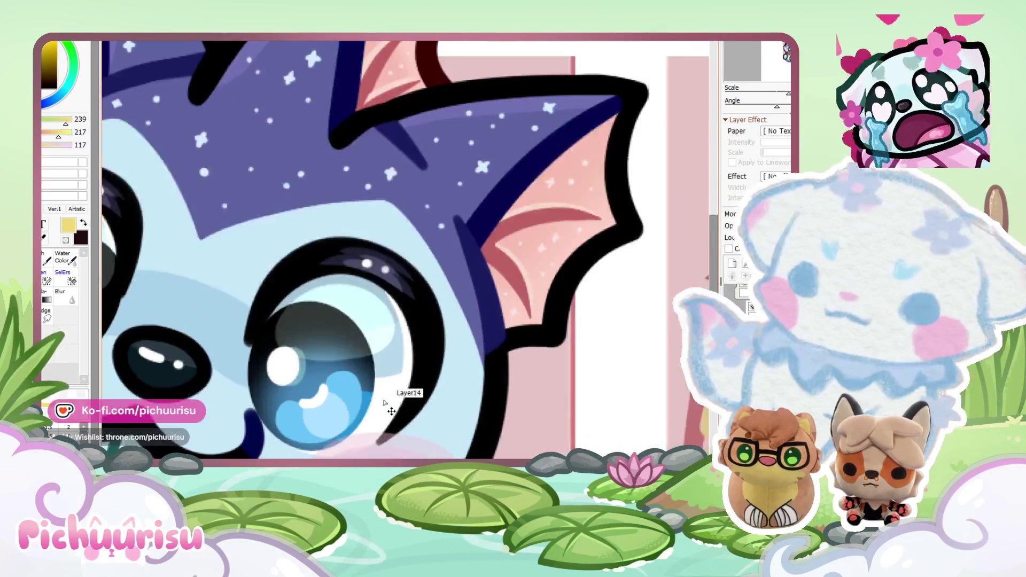
scroll(396, 329, down, 2)
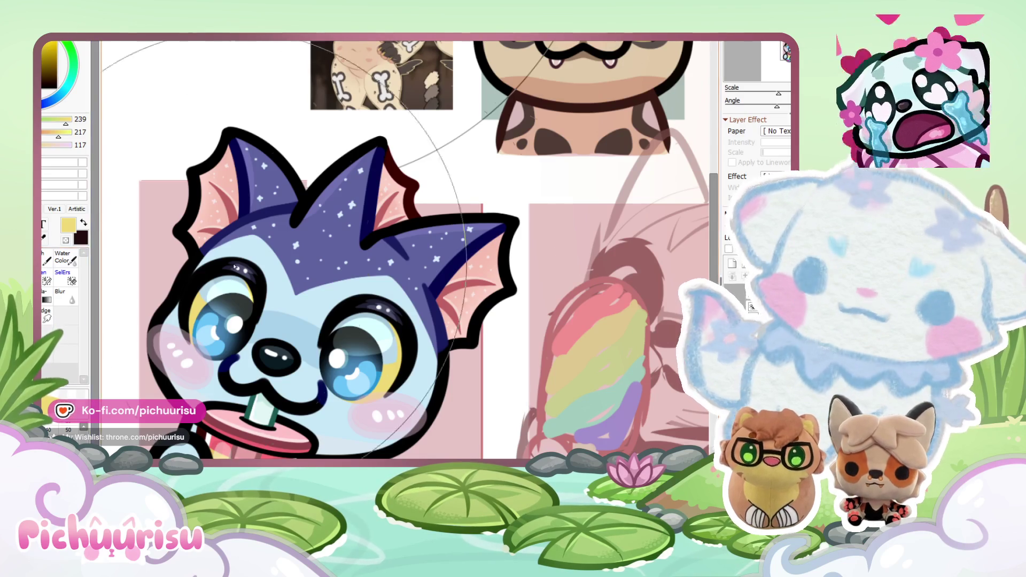
scroll(412, 365, down, 2)
scroll(413, 365, up, 3)
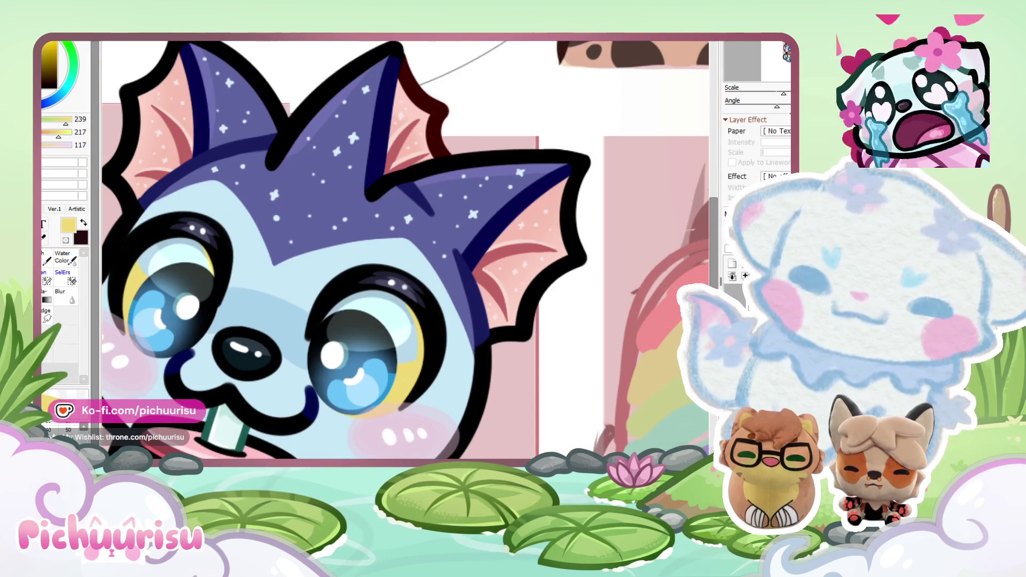
key(ctrl+t)
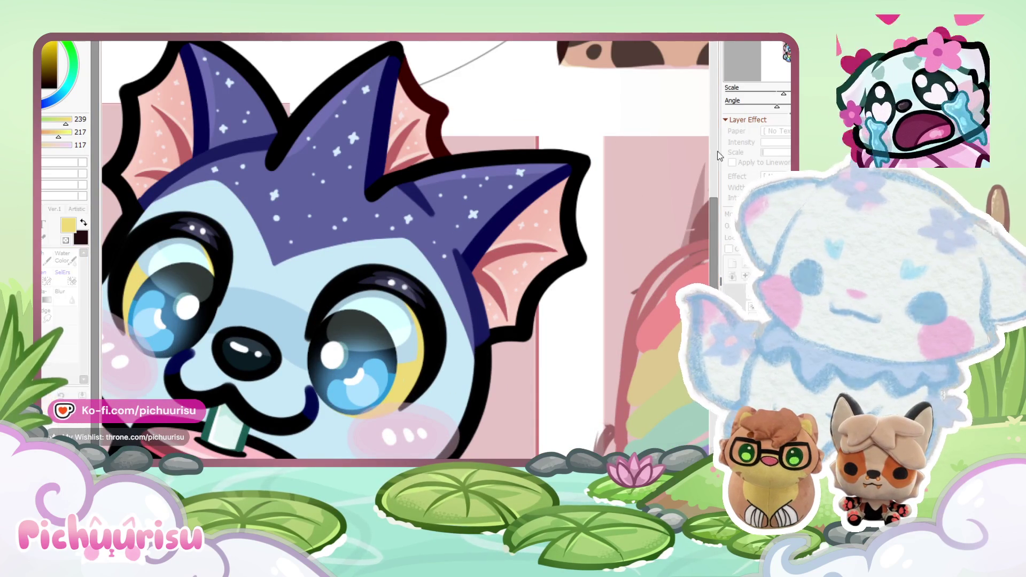
scroll(453, 409, down, 1)
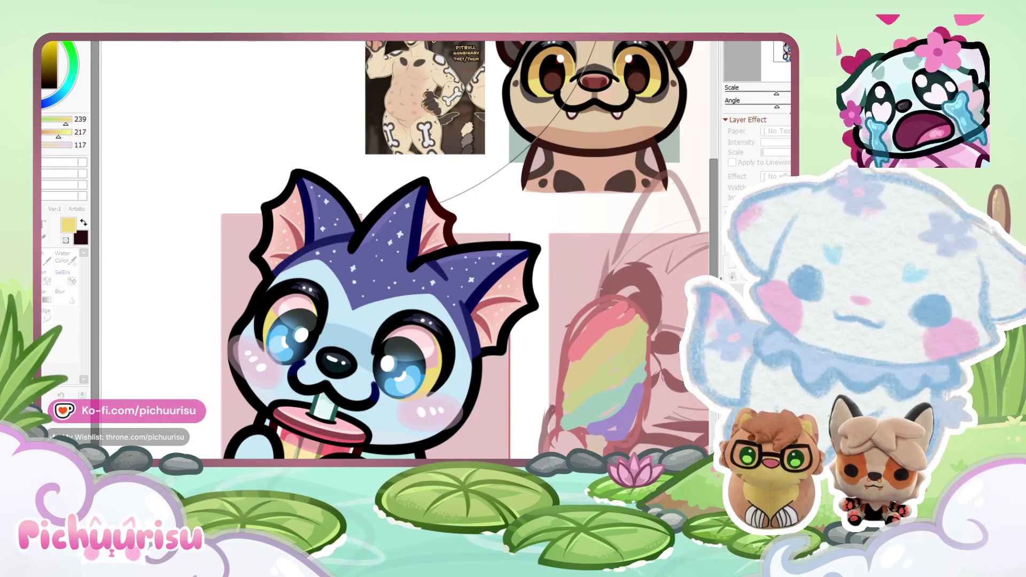
key(Return)
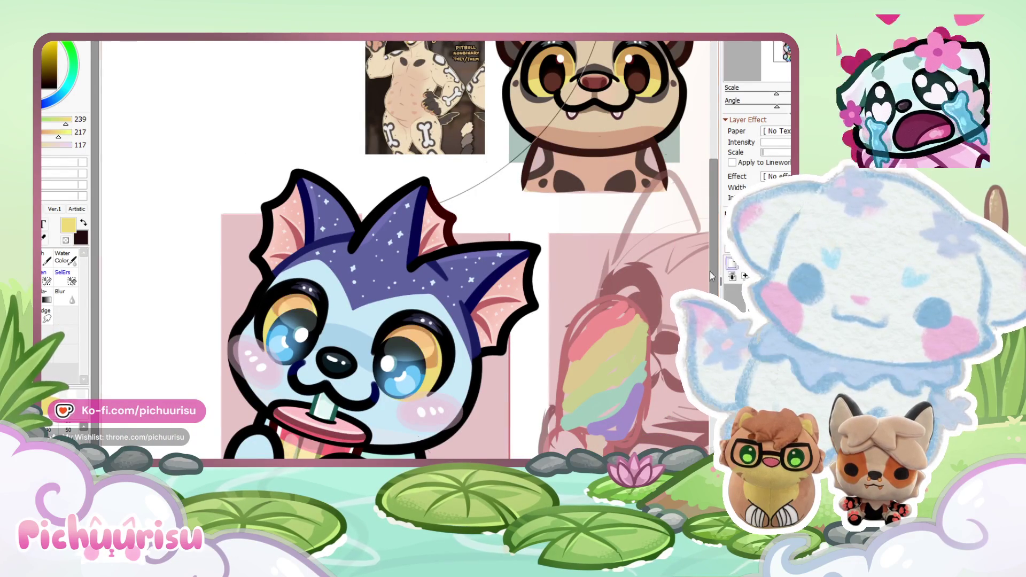
Step: Fill the blue eye shapes with dark brown sampled from the reference's eyes
scroll(612, 127, up, 2)
alt+click(613, 126)
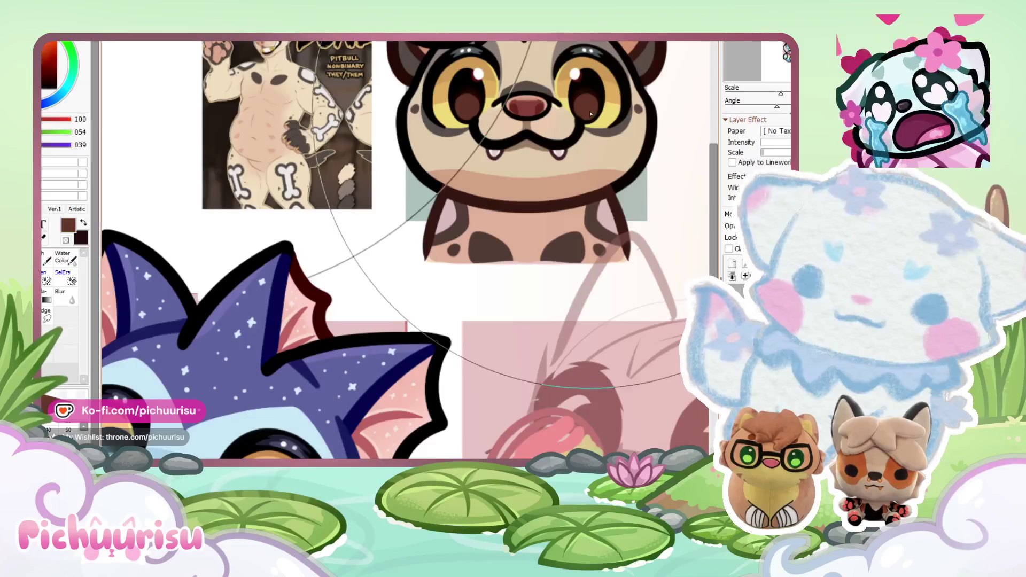
scroll(390, 365, down, 2)
scroll(390, 364, up, 3)
scroll(390, 365, down, 3)
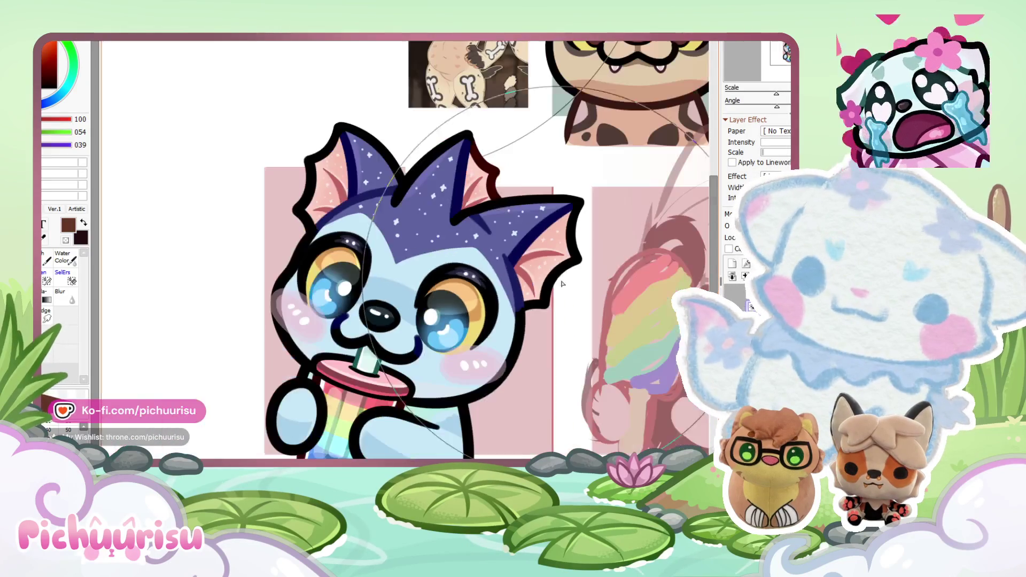
click(476, 289)
Step: Dab lighter brown into a pupil, then pick a darker brown for the pupils
scroll(475, 289, down, 2)
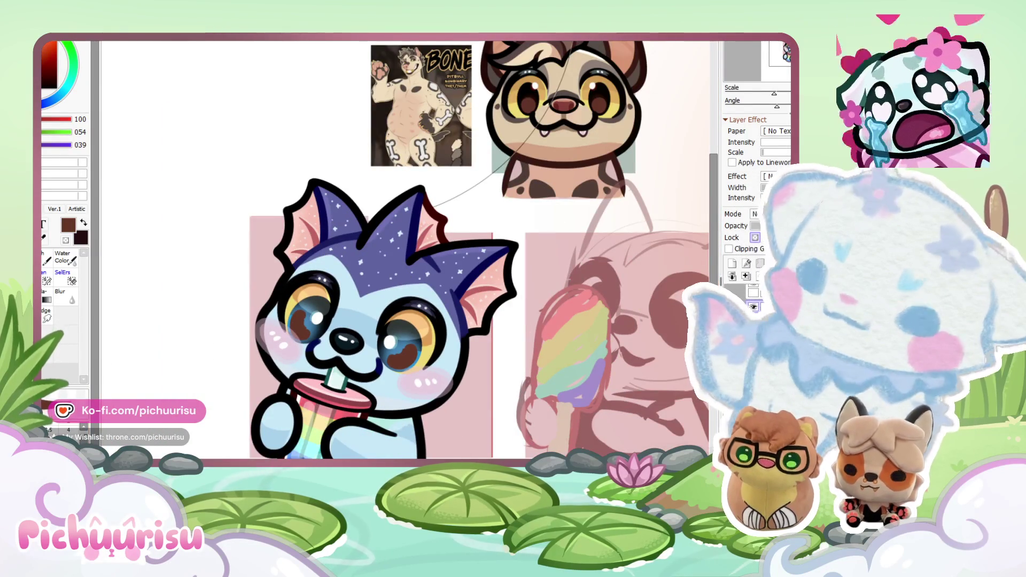
scroll(402, 358, up, 3)
scroll(402, 360, down, 1)
drag(390, 368, 368, 395)
scroll(367, 395, down, 3)
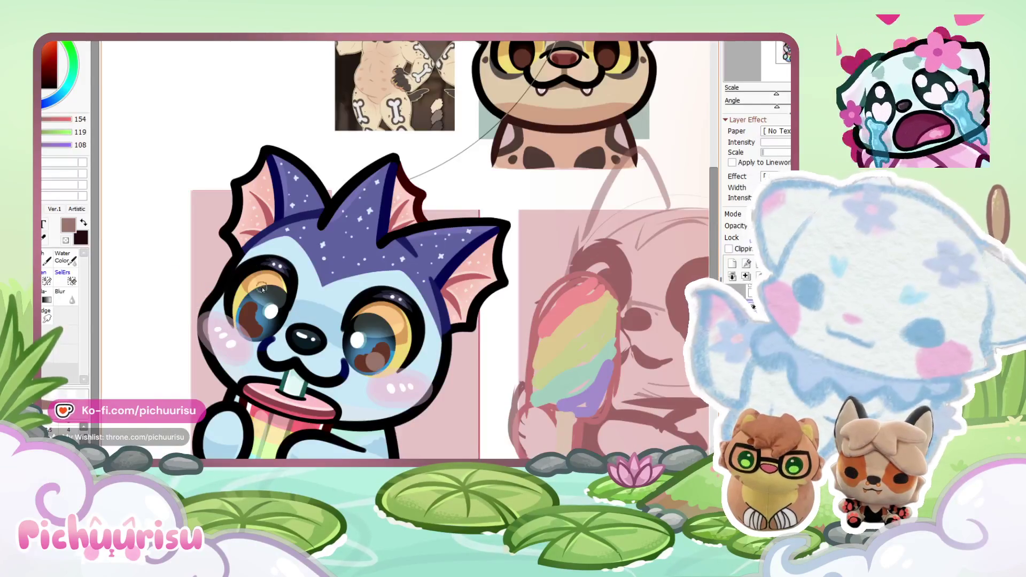
scroll(263, 287, up, 4)
alt+click(387, 352)
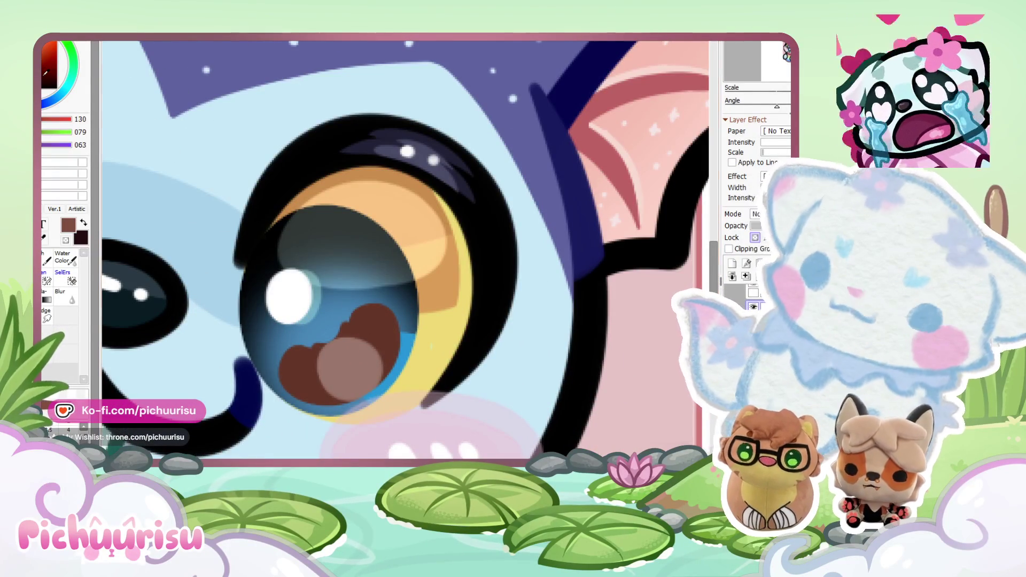
Step: Cover the pupil with darker brown and paint white highlight glints on both pupils
drag(334, 382, 348, 348)
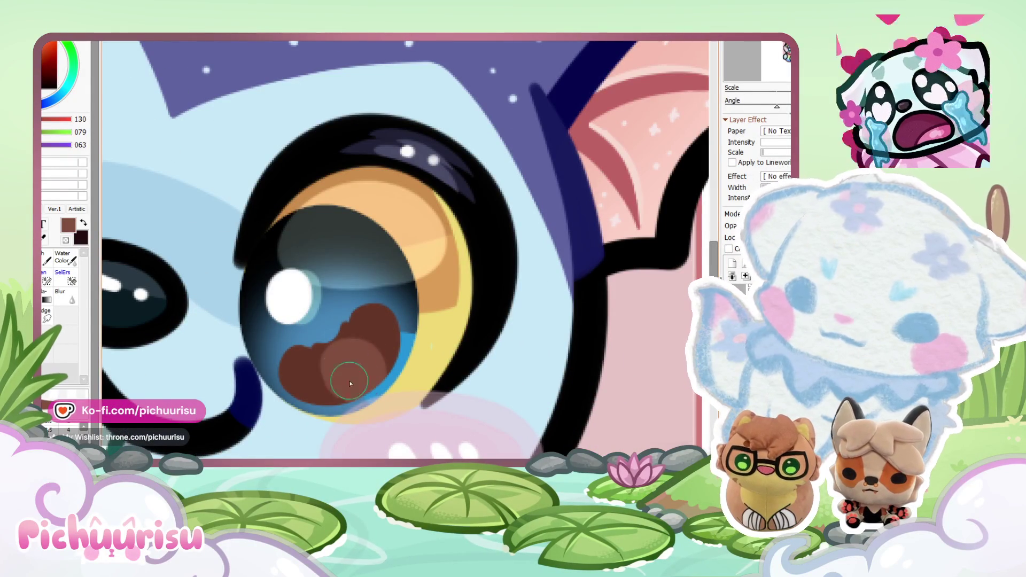
scroll(339, 373, down, 3)
scroll(245, 303, up, 3)
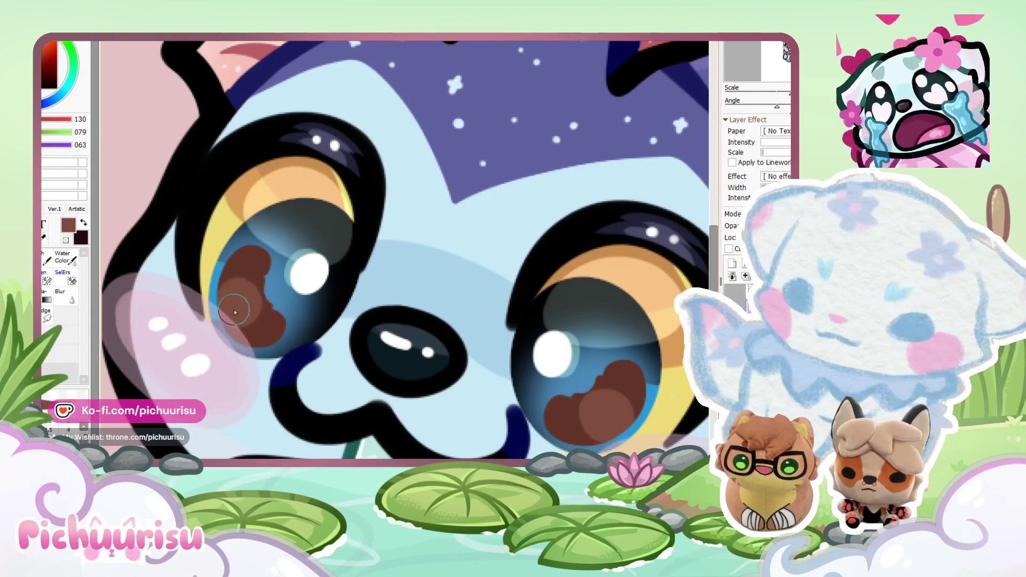
alt+click(310, 270)
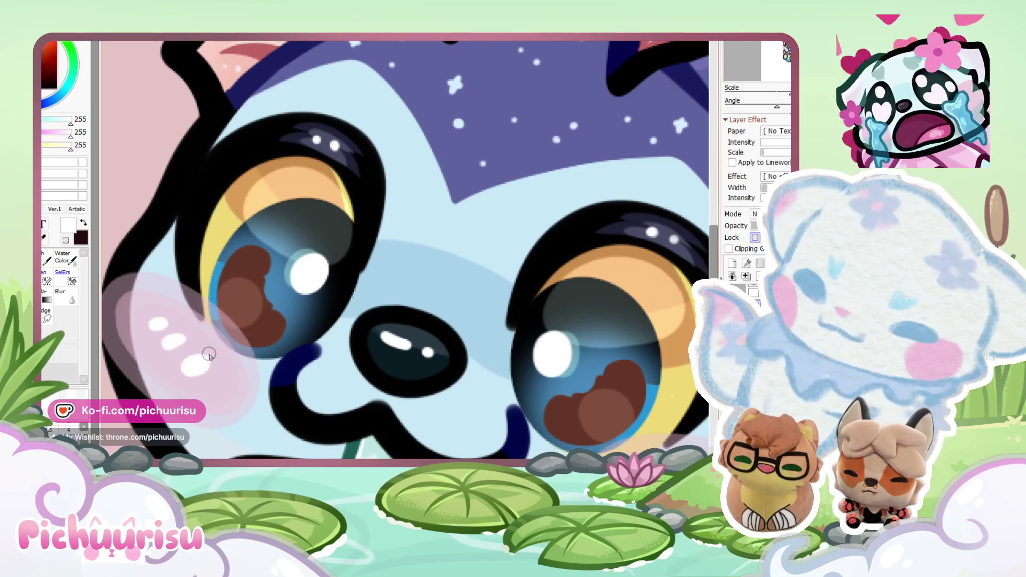
scroll(256, 284, up, 3)
mouse_move(257, 283)
mouse_down()
mouse_move(245, 294)
mouse_move(271, 352)
mouse_move(241, 291)
mouse_move(263, 352)
mouse_up()
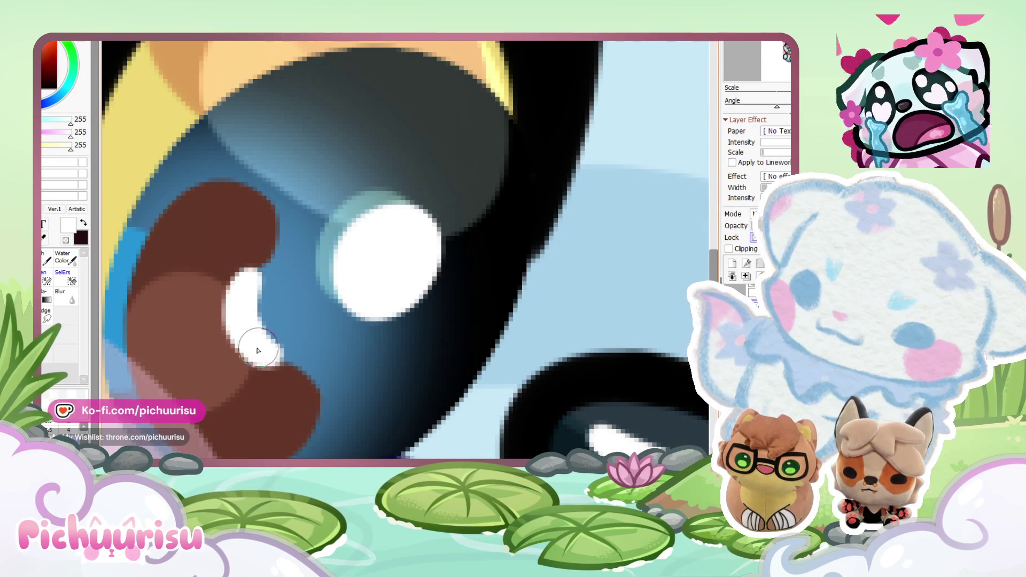
scroll(263, 352, down, 6)
scroll(345, 348, up, 6)
mouse_move(345, 348)
mouse_down()
mouse_move(387, 337)
mouse_move(406, 302)
mouse_move(369, 345)
mouse_move(349, 348)
mouse_move(392, 334)
mouse_move(409, 302)
mouse_up()
Step: Try a Hue/Saturation shift, then cancel and undo the magenta tint to keep brown irises
scroll(422, 326, down, 6)
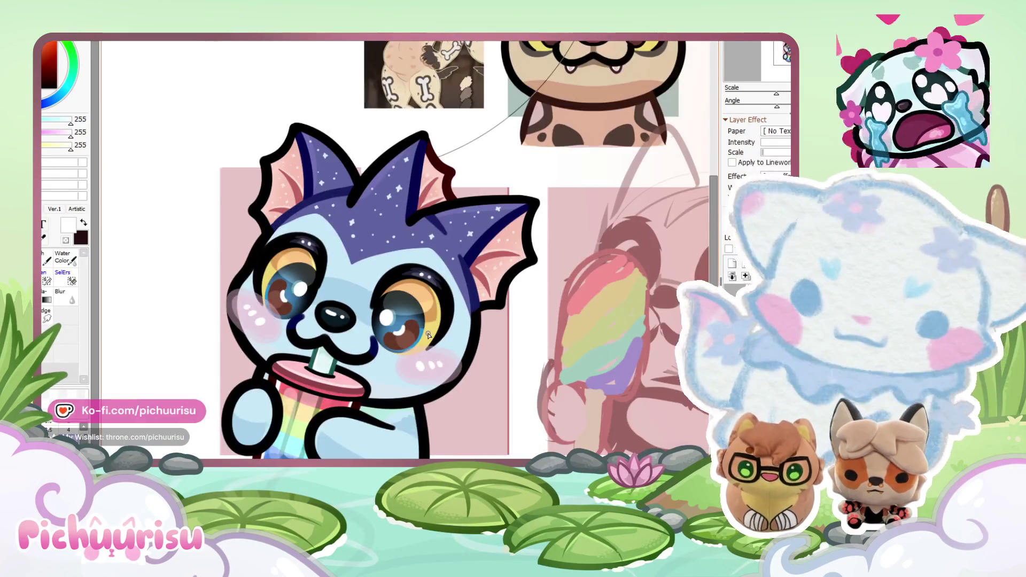
scroll(427, 334, up, 8)
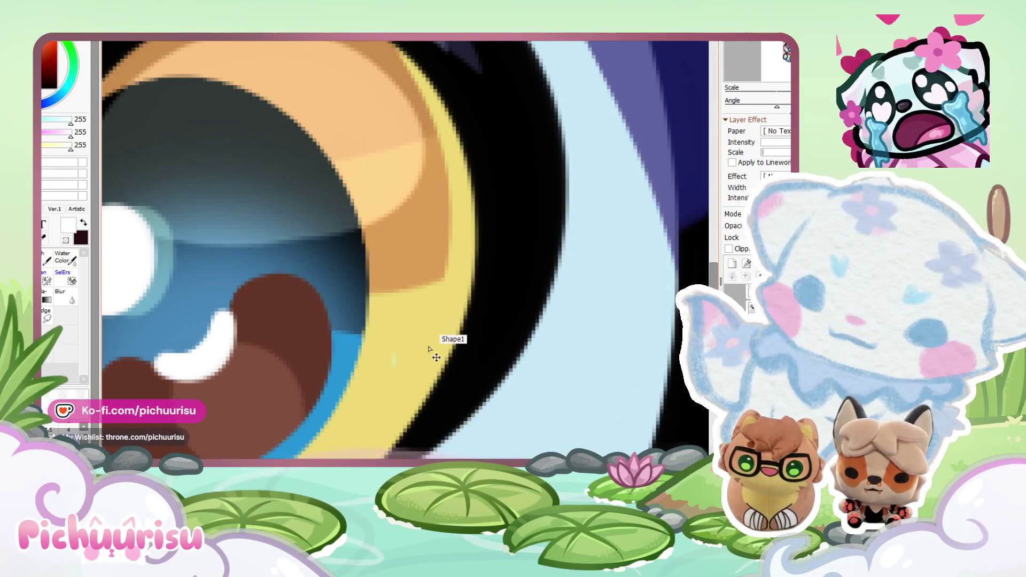
scroll(436, 345, down, 7)
scroll(436, 342, up, 3)
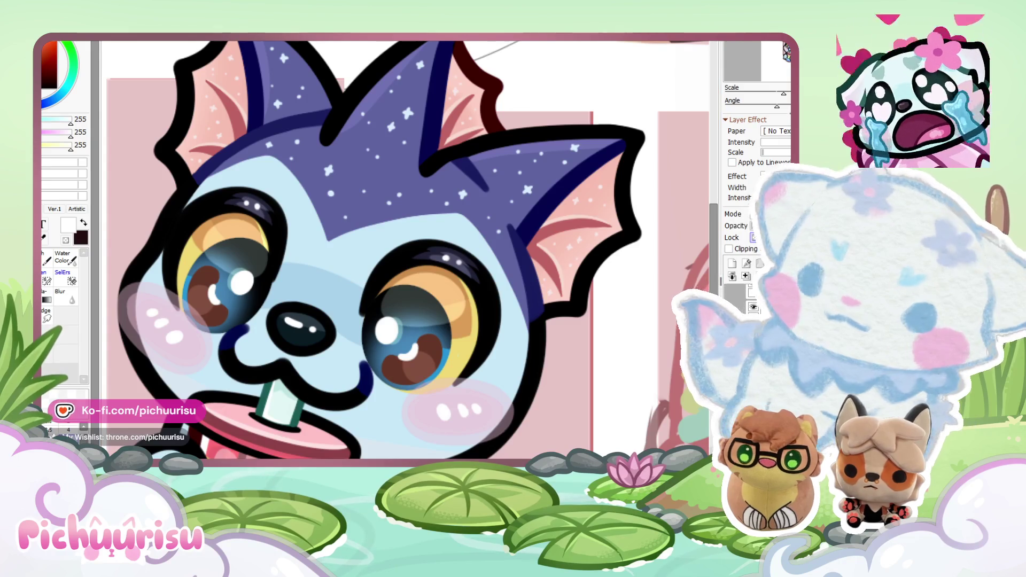
key(ctrl+u)
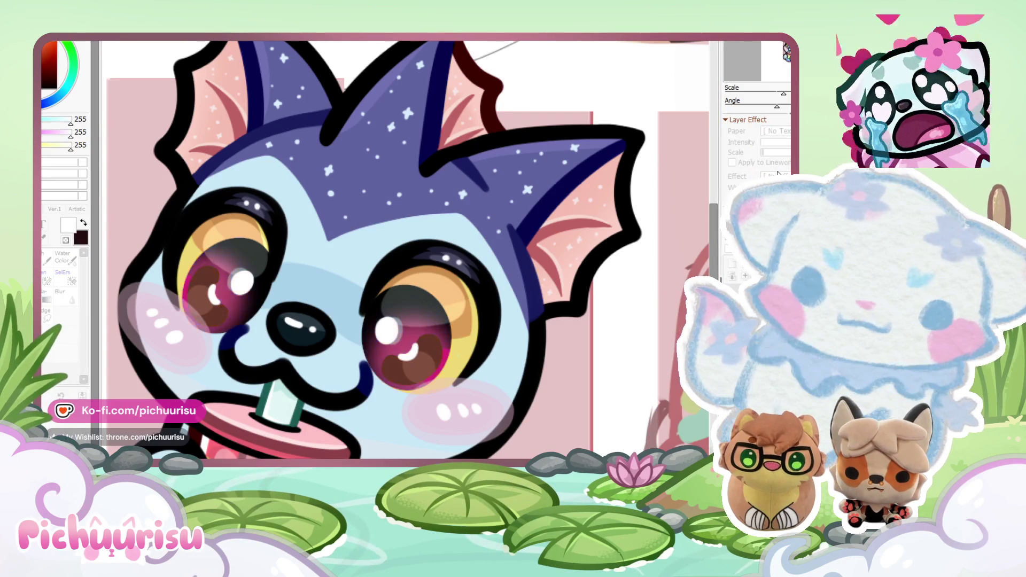
key(Escape)
scroll(432, 262, down, 3)
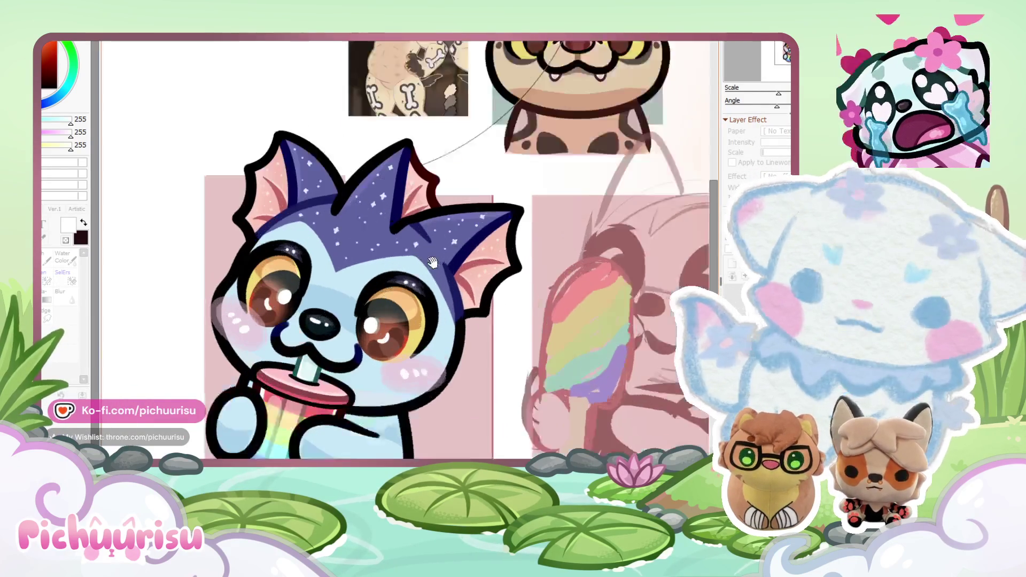
scroll(432, 262, down, 2)
key(ctrl+z)
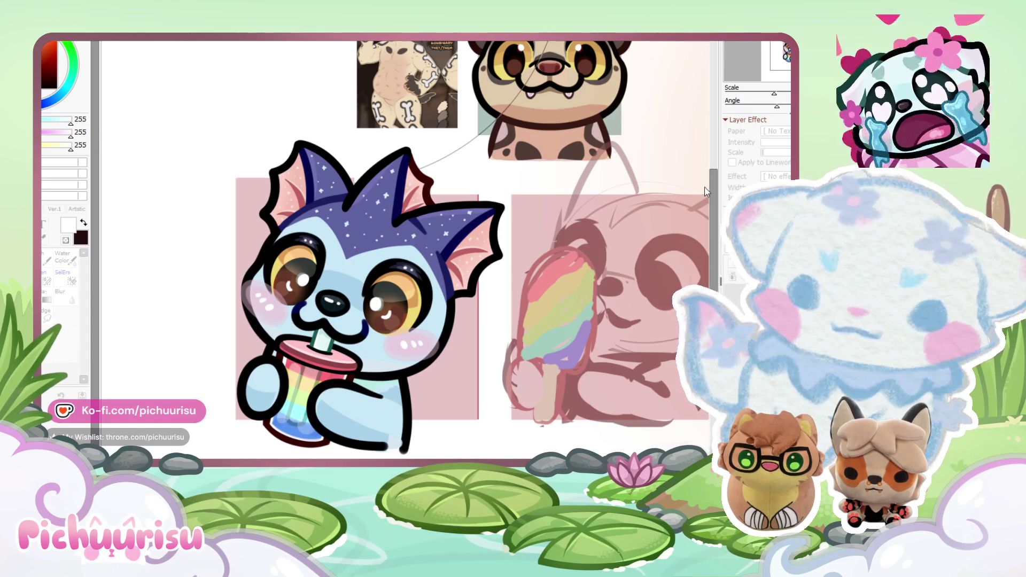
Step: Enlarge the brush and fill the bat's head and muzzle beige
scroll(675, 197, up, 3)
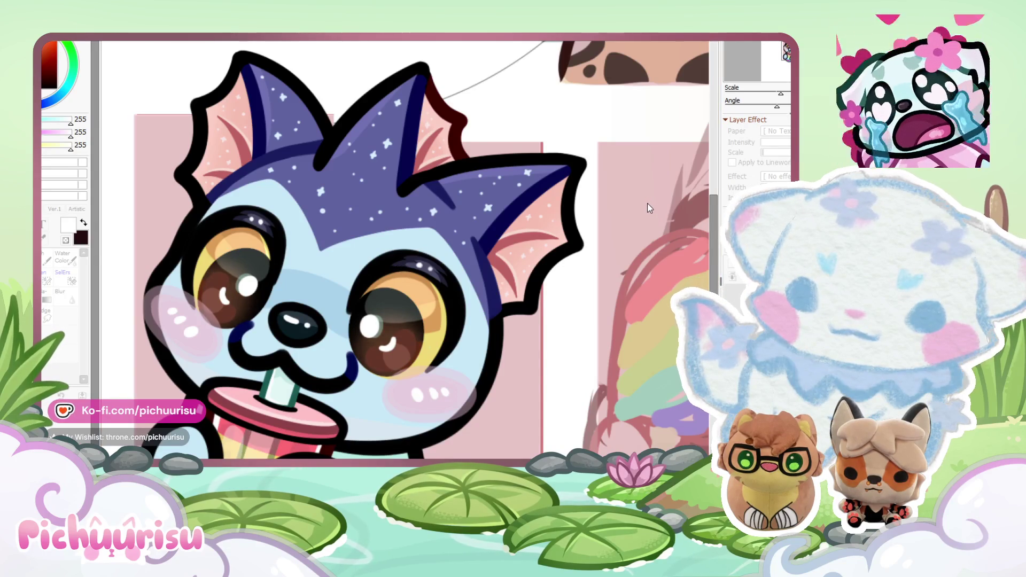
scroll(492, 258, down, 2)
scroll(437, 319, up, 5)
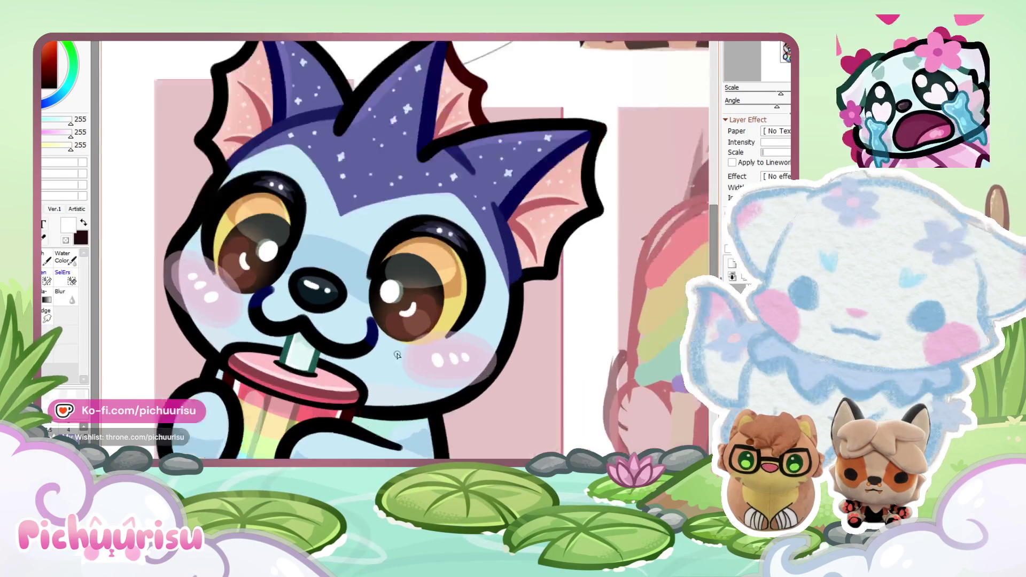
scroll(436, 319, down, 5)
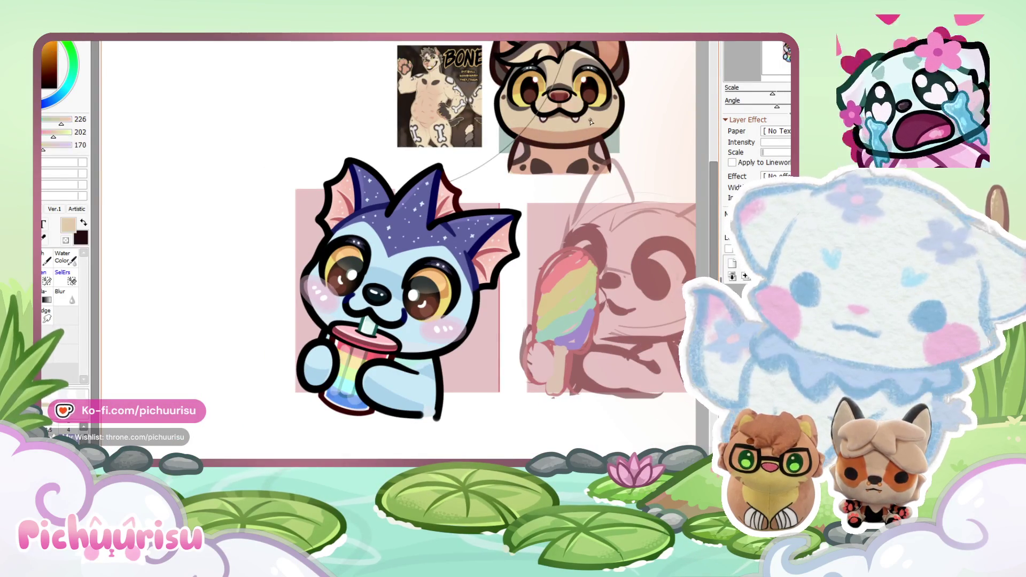
scroll(405, 326, up, 2)
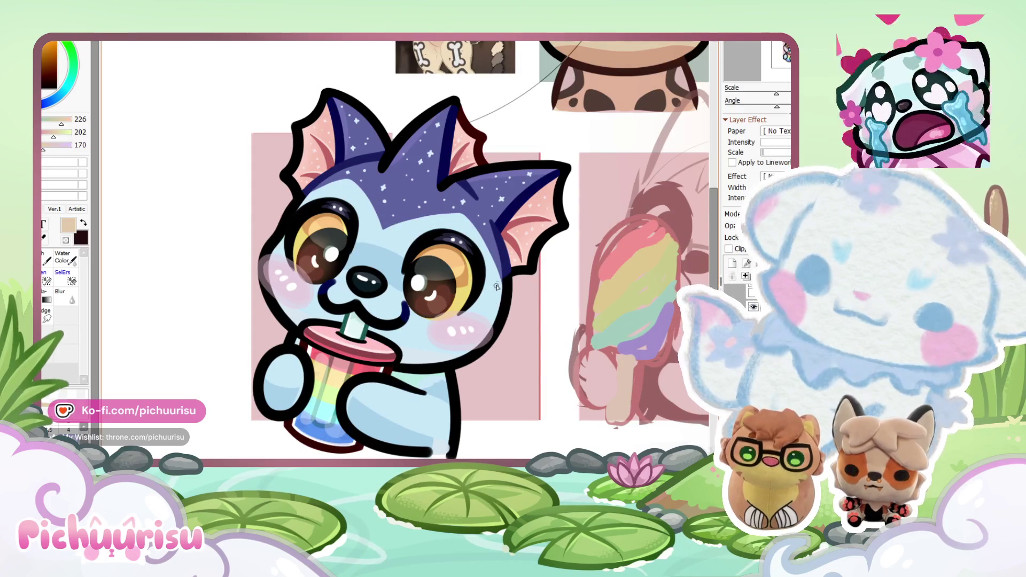
key(])
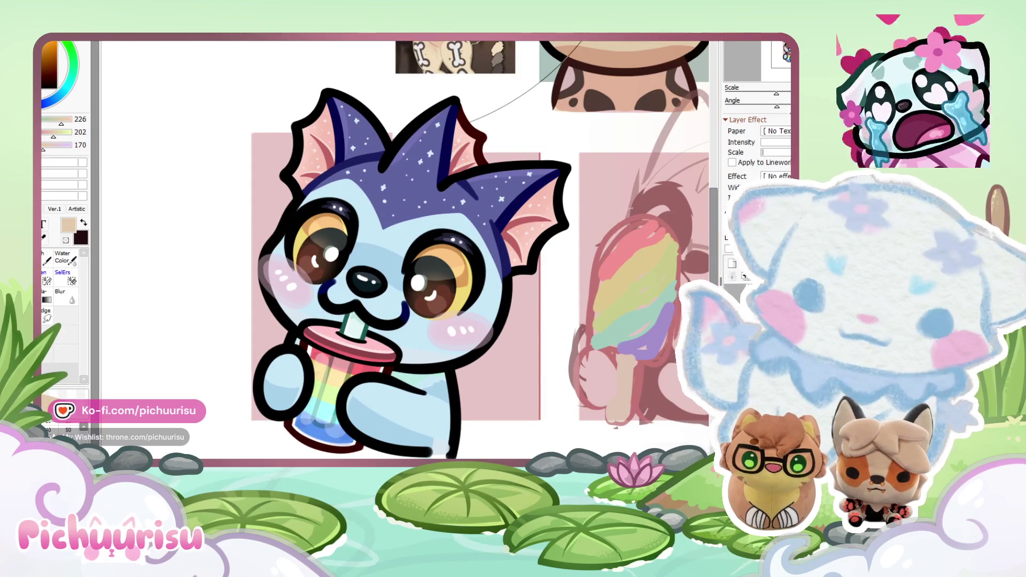
click(266, 282)
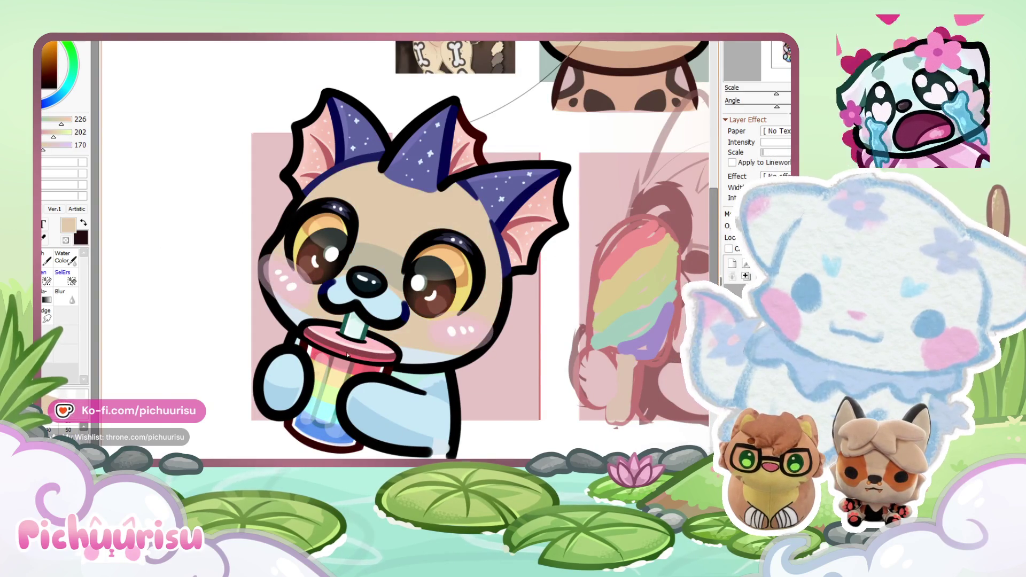
Step: Sample the muzzle's light blue, the beige and the bat's light skin colour
scroll(203, 298, down, 2)
scroll(393, 317, up, 2)
right_click(375, 330)
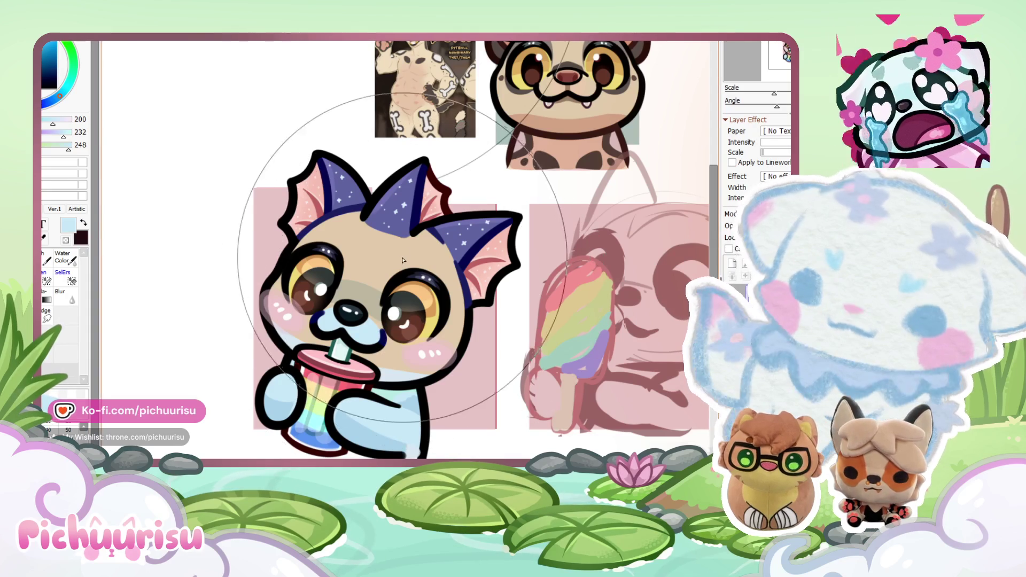
right_click(452, 274)
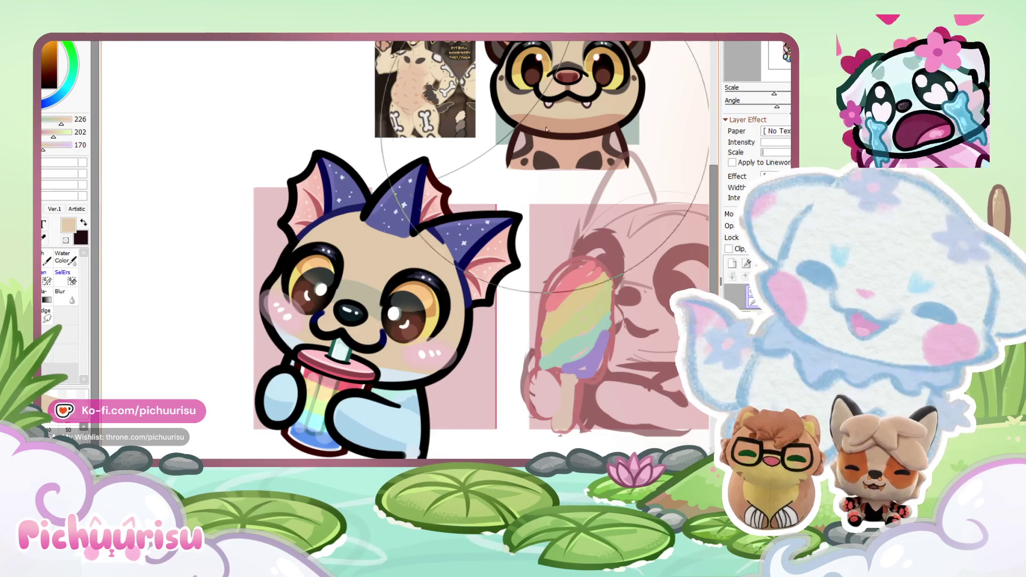
scroll(557, 94, up, 4)
right_click(558, 93)
scroll(558, 93, down, 5)
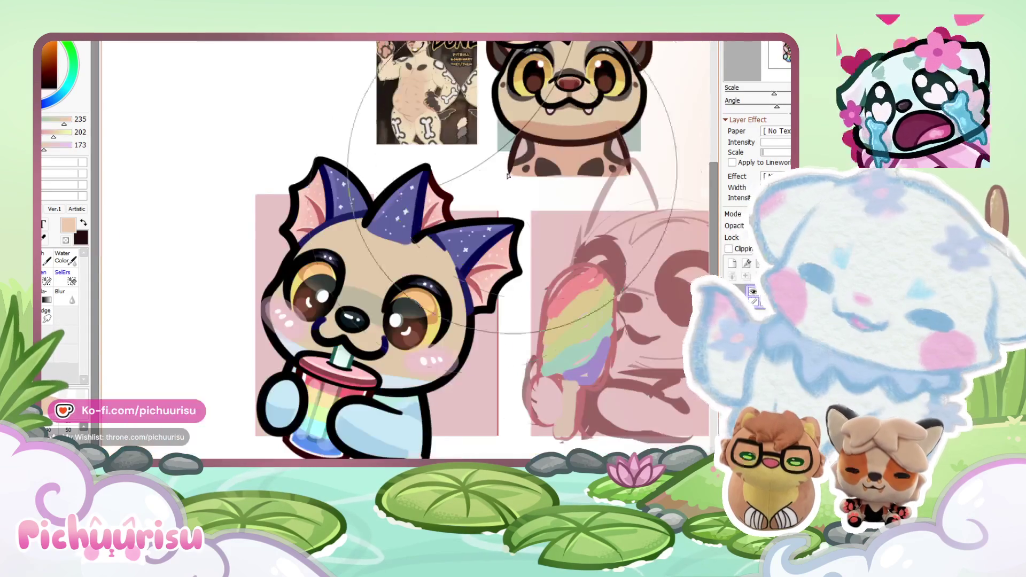
scroll(402, 302, up, 5)
scroll(402, 302, up, 1)
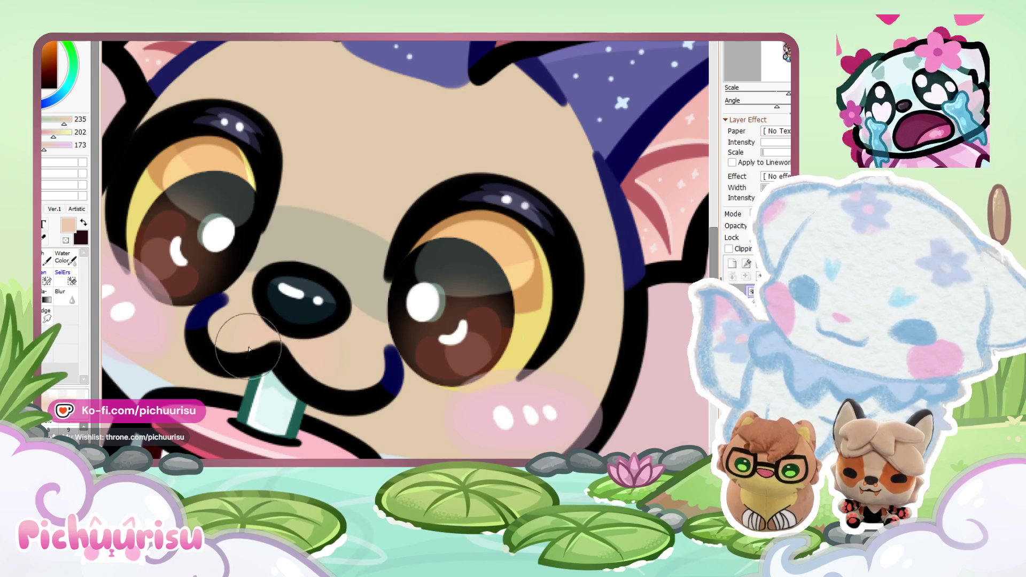
scroll(240, 348, down, 5)
Step: Reshape the mouth line under the nose with brown sampled from the reference face
right_click(389, 208)
scroll(389, 208, up, 3)
scroll(362, 255, down, 5)
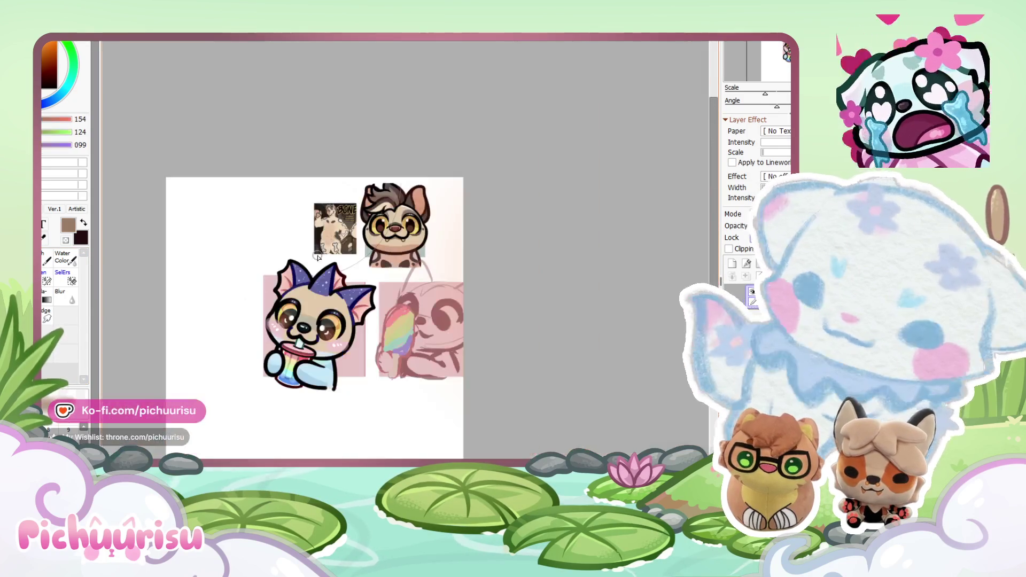
scroll(321, 315, up, 5)
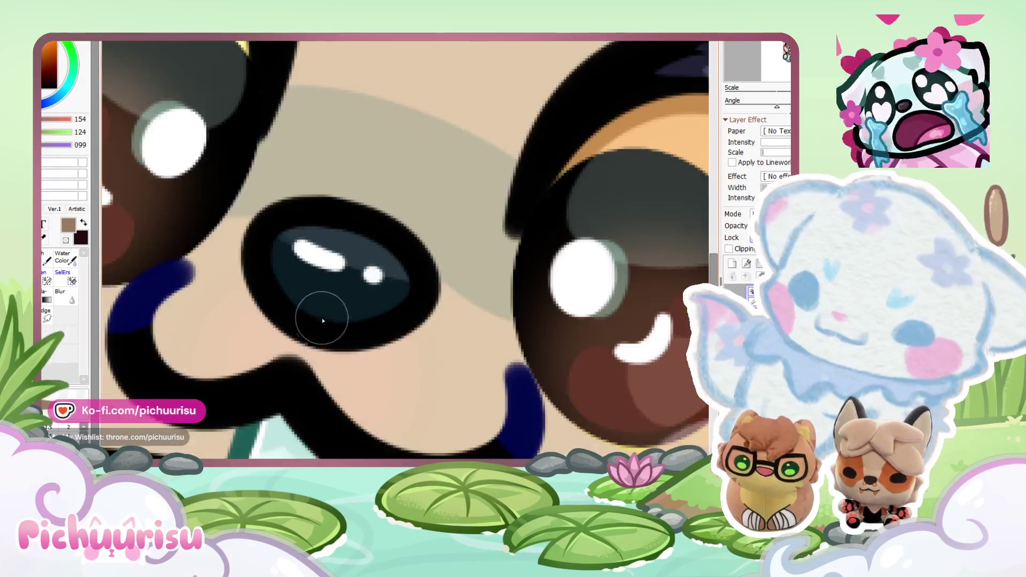
mouse_move(305, 359)
mouse_down()
mouse_move(294, 355)
mouse_move(310, 320)
mouse_move(316, 348)
mouse_move(265, 387)
mouse_up()
right_click(331, 366)
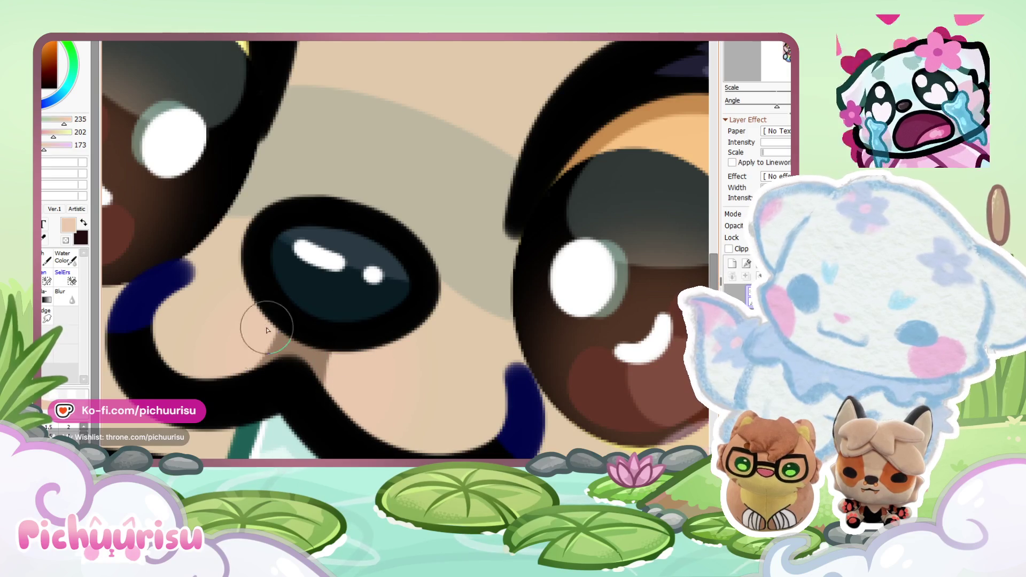
right_click(287, 348)
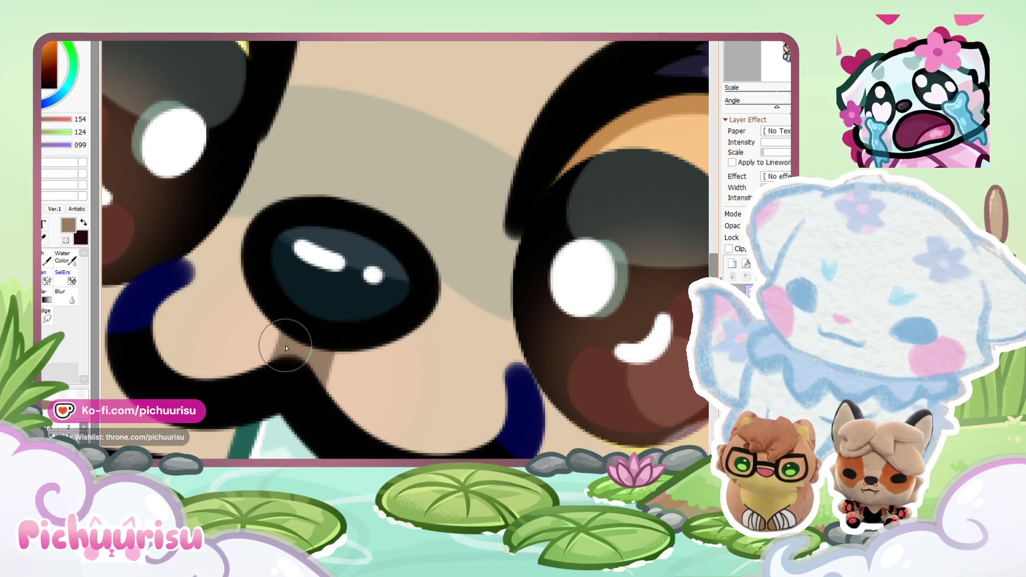
scroll(280, 355, down, 3)
scroll(278, 362, down, 3)
scroll(410, 216, up, 5)
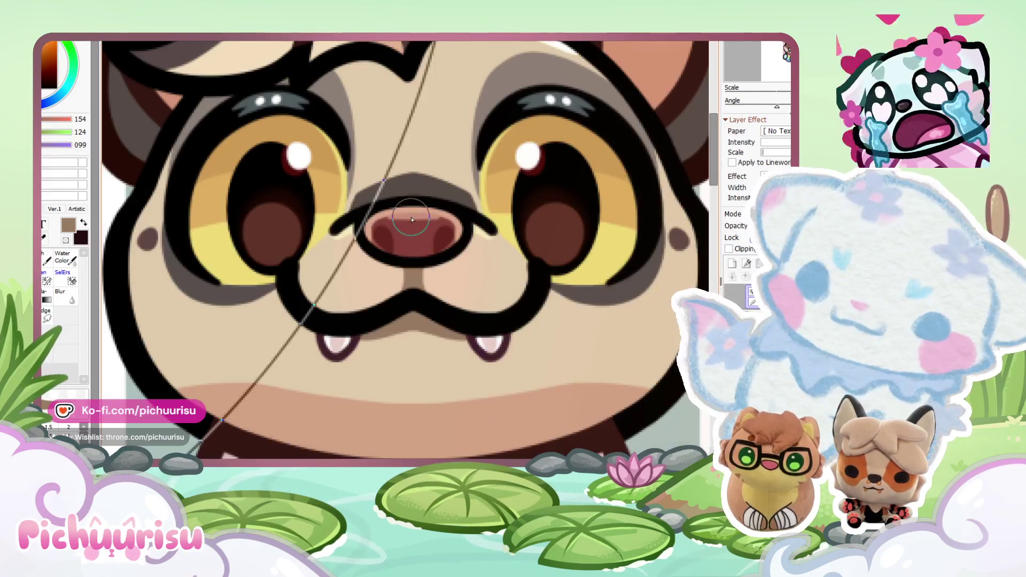
Step: Sample the reference's nose, pale pink and dark red tones, then paint a dark red nostril
right_click(411, 217)
scroll(410, 216, down, 5)
scroll(367, 262, up, 5)
scroll(367, 261, up, 3)
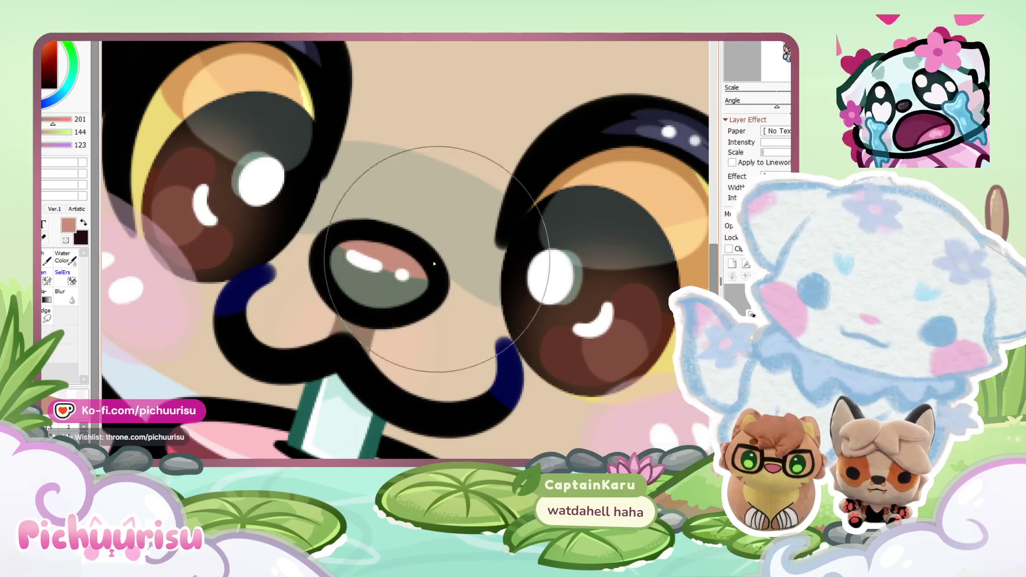
scroll(466, 242, down, 6)
scroll(581, 157, up, 5)
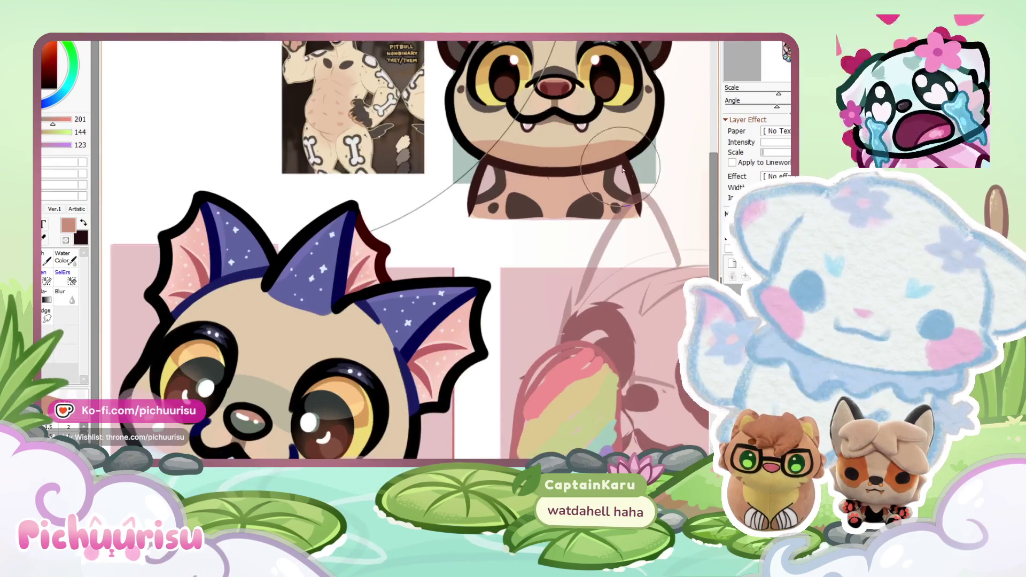
scroll(591, 155, up, 3)
right_click(590, 165)
scroll(591, 164, down, 3)
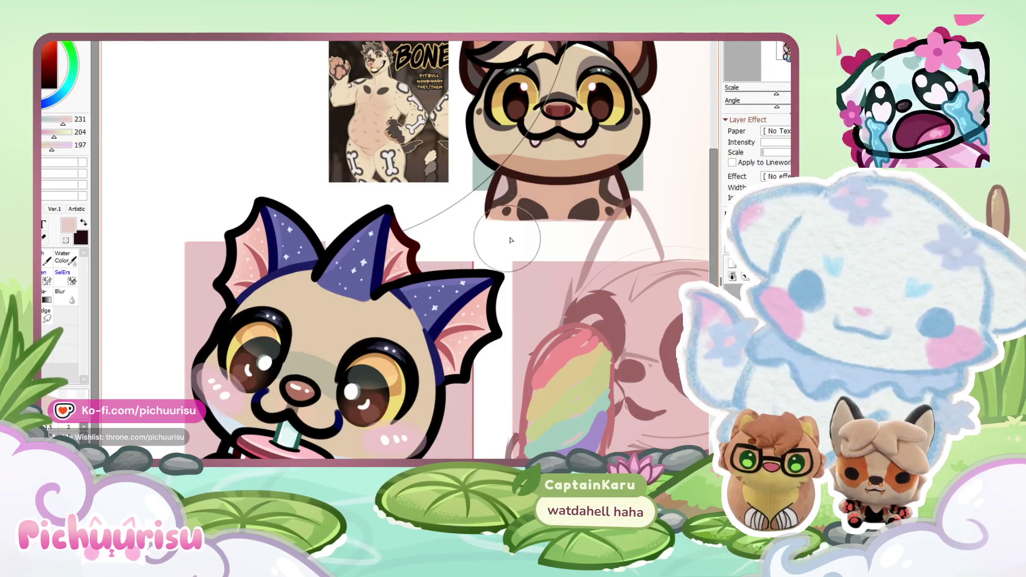
scroll(568, 114, up, 3)
right_click(569, 91)
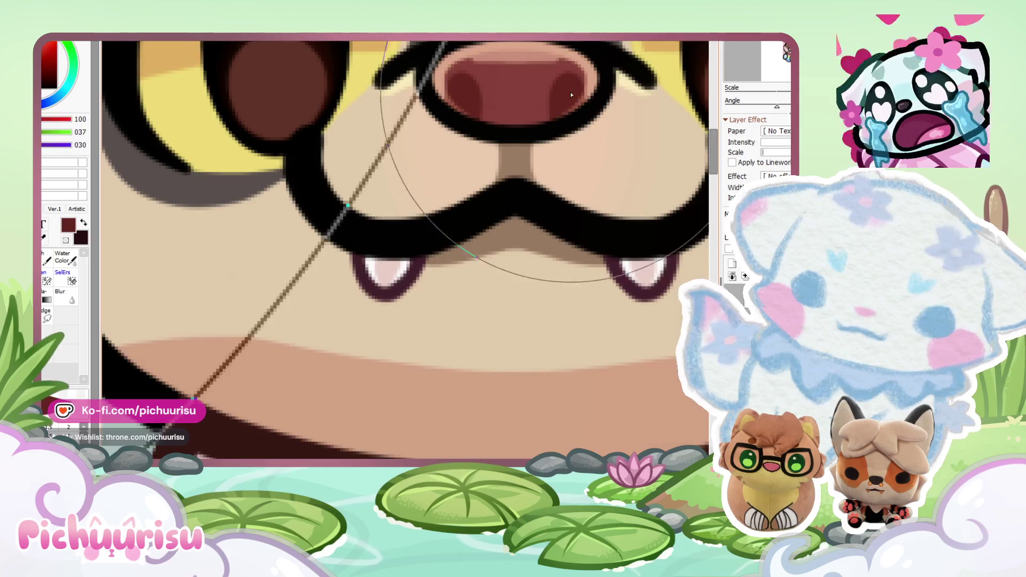
scroll(569, 91, down, 3)
scroll(355, 356, up, 3)
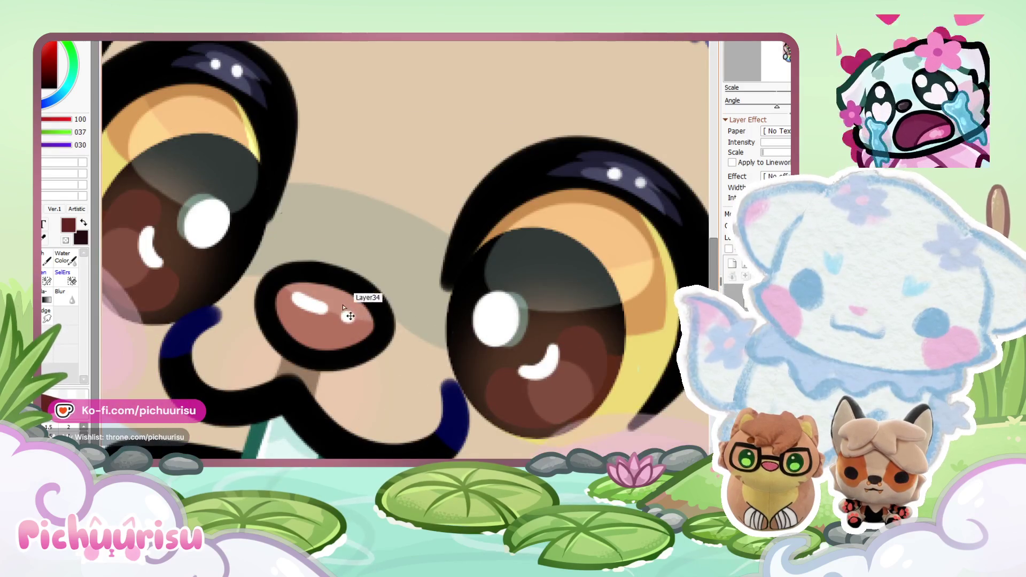
scroll(356, 356, up, 2)
mouse_move(303, 368)
mouse_down()
mouse_move(298, 355)
mouse_move(283, 396)
mouse_up()
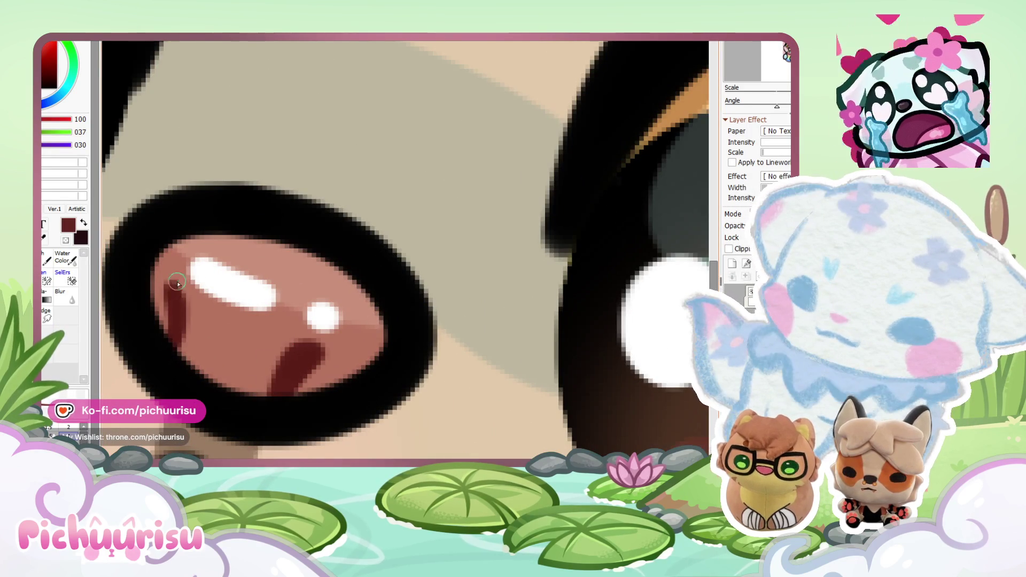
Step: Pick a darker brown, then switch to black for the lineart
scroll(177, 289, down, 3)
scroll(195, 314, down, 4)
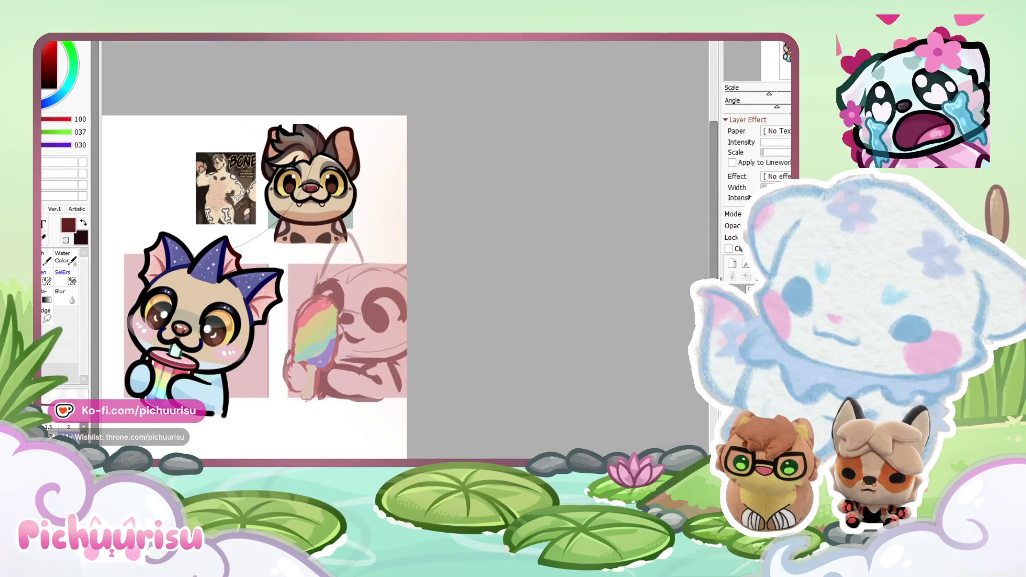
scroll(192, 326, up, 6)
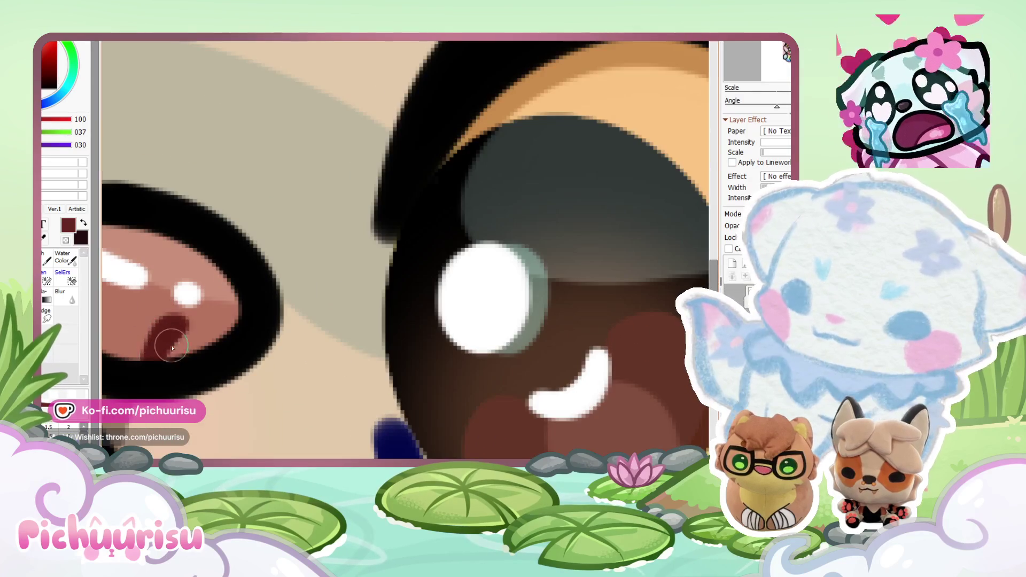
scroll(151, 369, down, 3)
scroll(151, 324, up, 3)
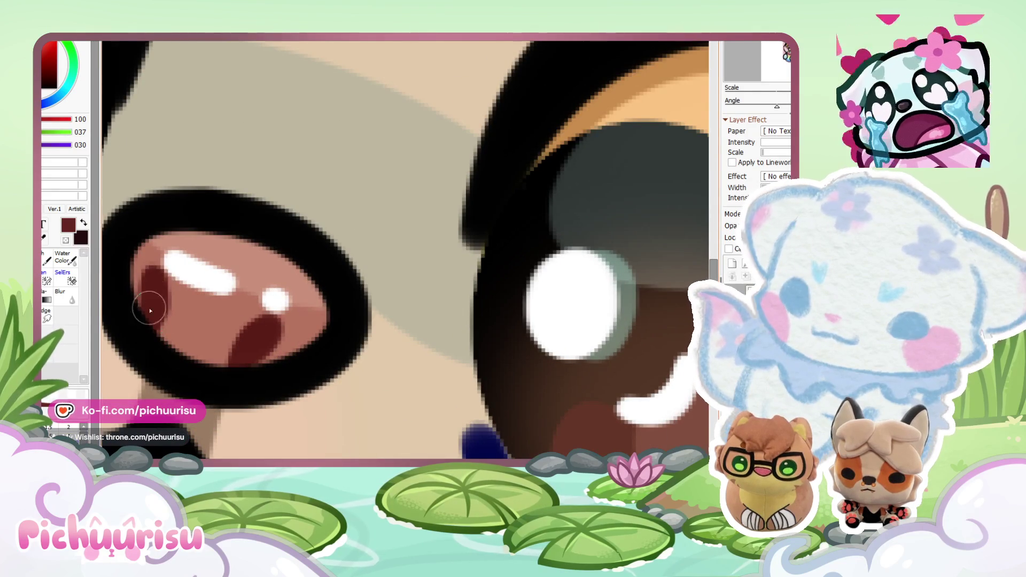
scroll(240, 361, down, 5)
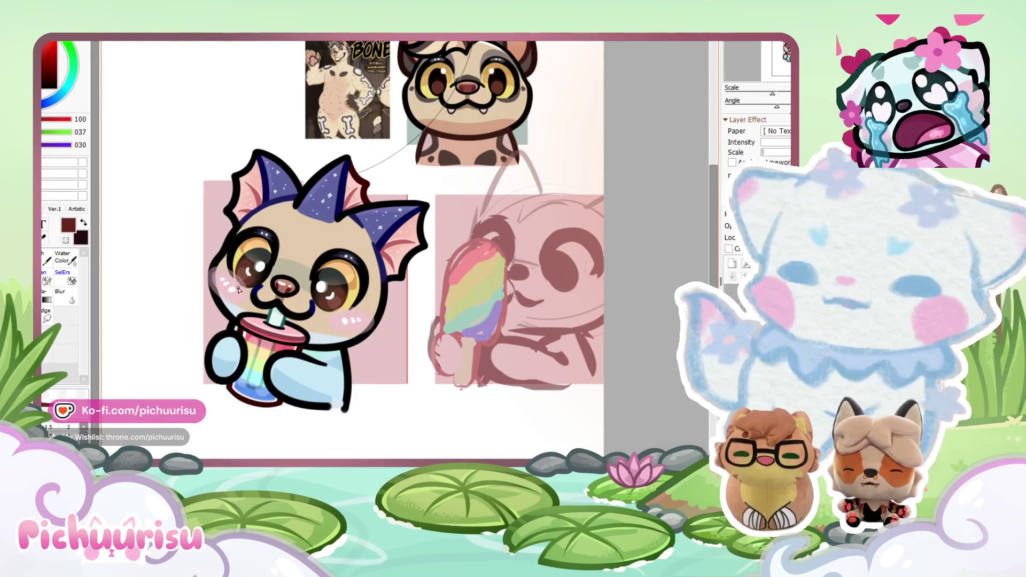
scroll(291, 290, up, 3)
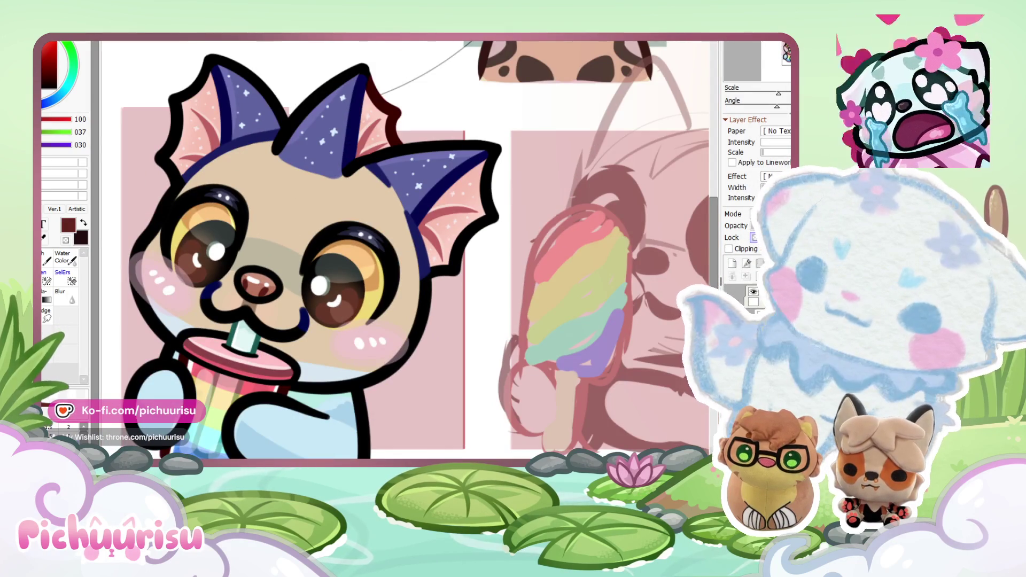
scroll(383, 342, down, 3)
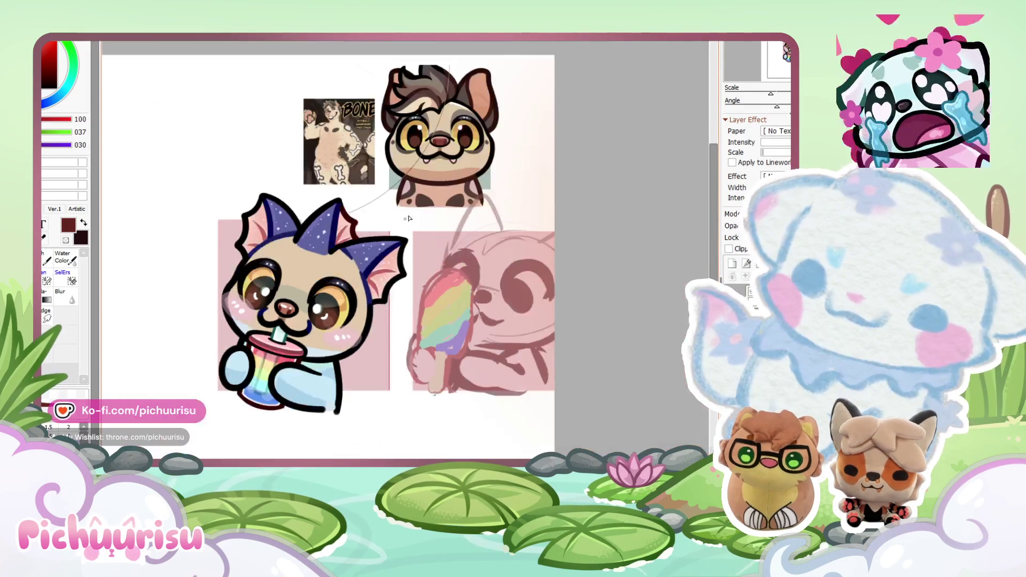
scroll(438, 214, up, 2)
alt+click(499, 93)
scroll(278, 331, up, 5)
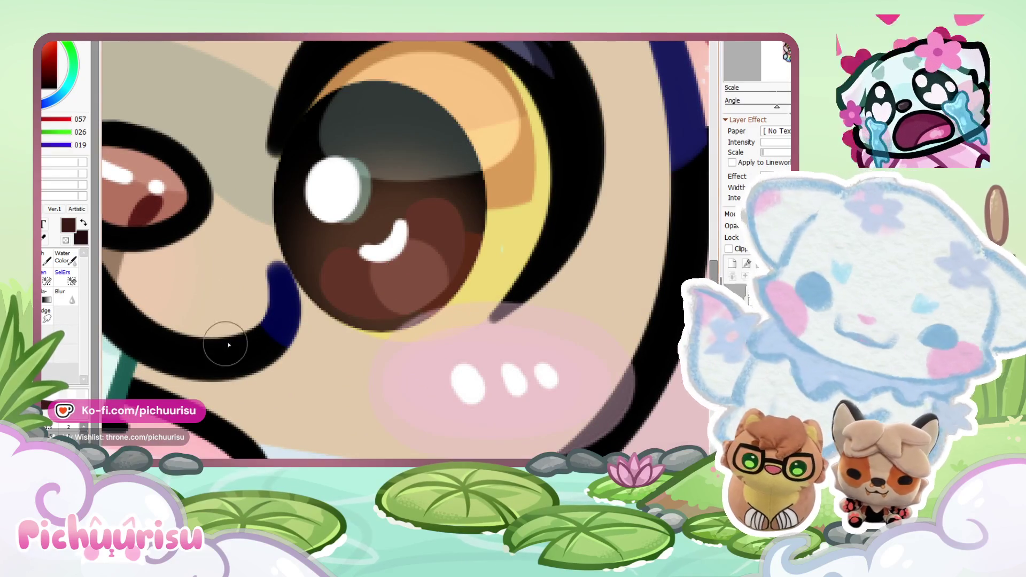
scroll(274, 307, down, 3)
scroll(206, 306, up, 3)
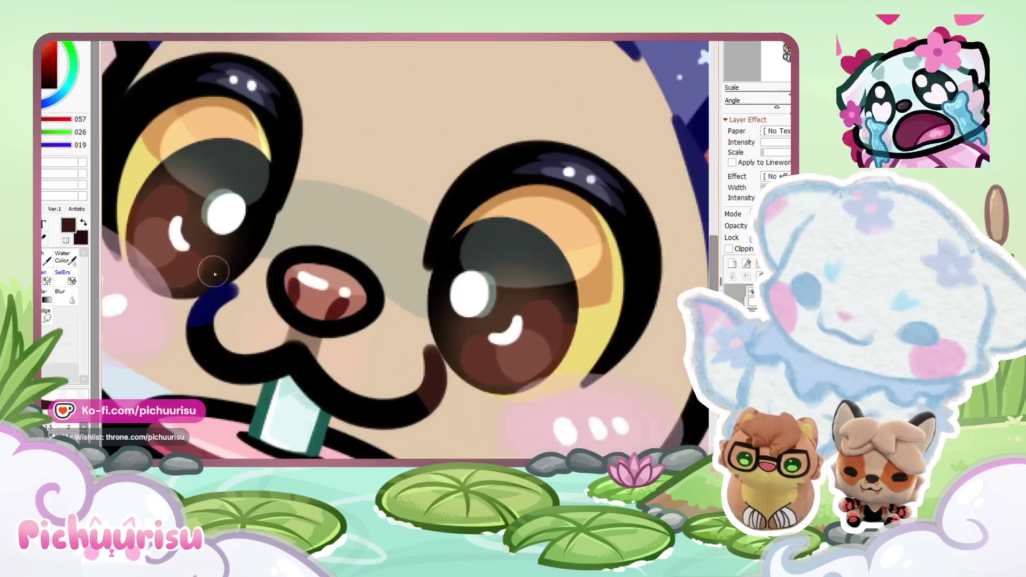
scroll(231, 296, down, 4)
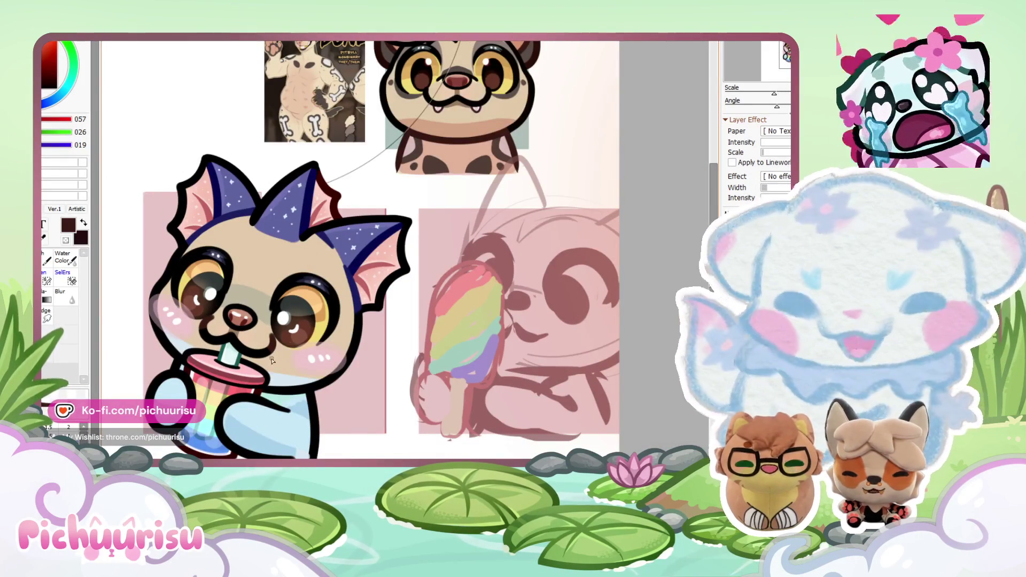
scroll(279, 359, up, 5)
alt+click(250, 362)
Step: Replace a thick black stroke near the cheek with a thinner V-shaped mouth line
drag(287, 439, 377, 354)
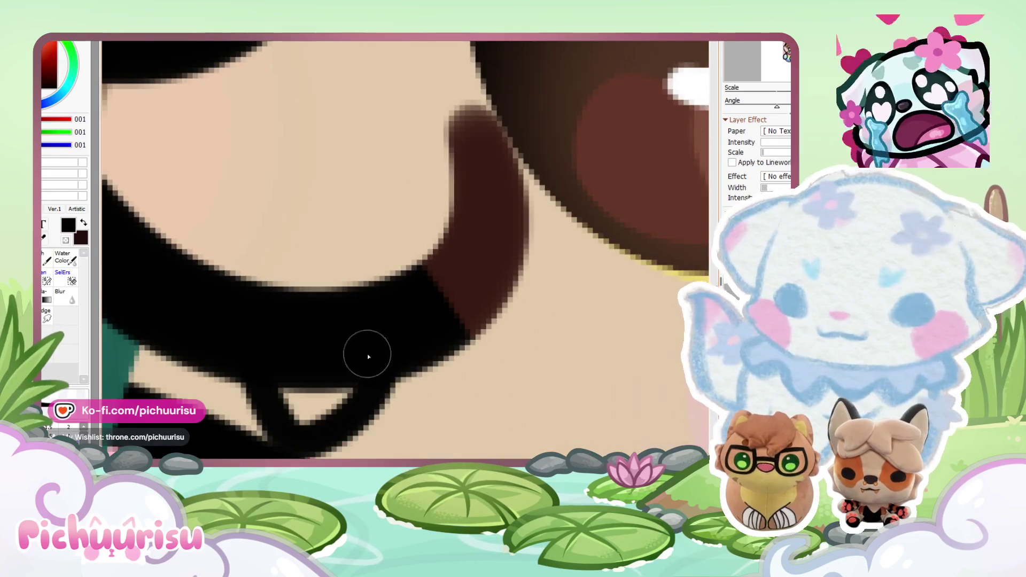
key(ctrl+z)
drag(235, 369, 365, 362)
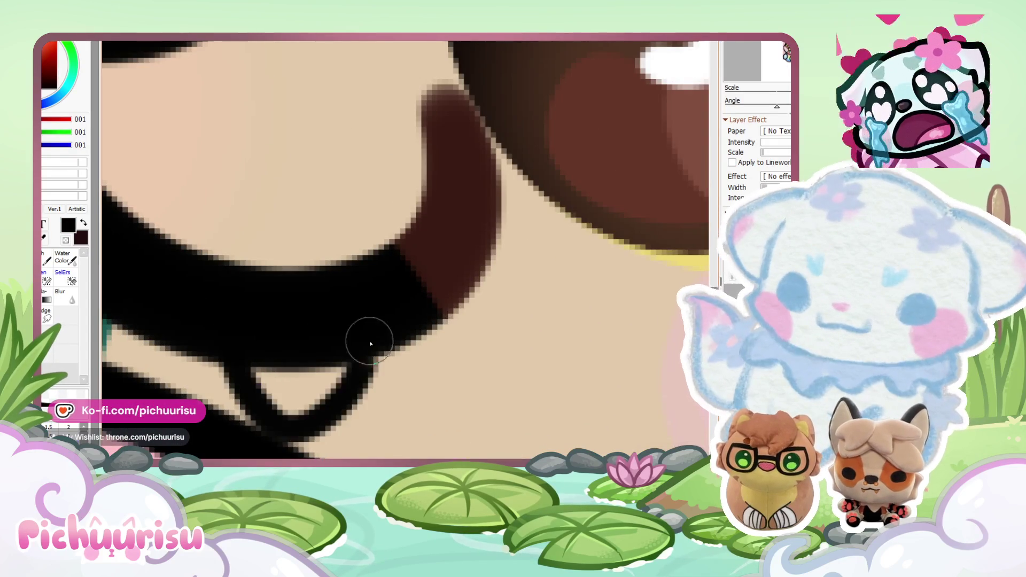
scroll(349, 383, down, 5)
scroll(154, 310, up, 3)
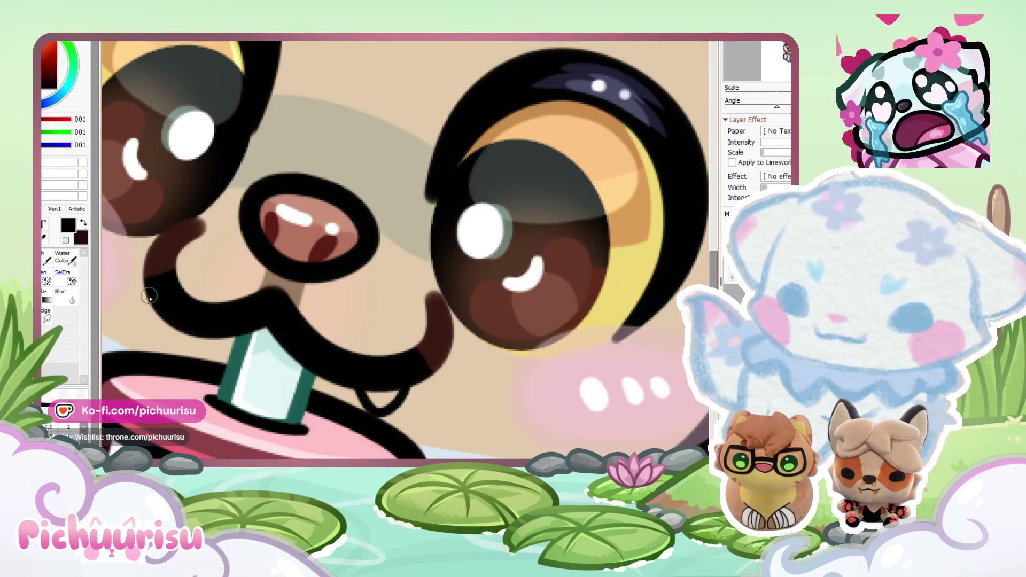
scroll(193, 321, down, 5)
scroll(176, 319, up, 6)
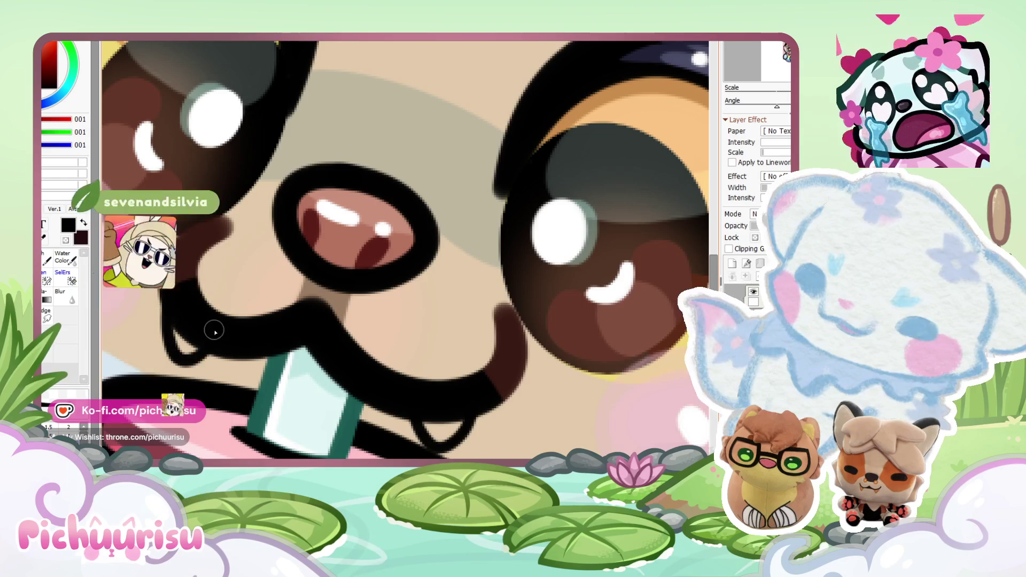
scroll(170, 302, down, 1)
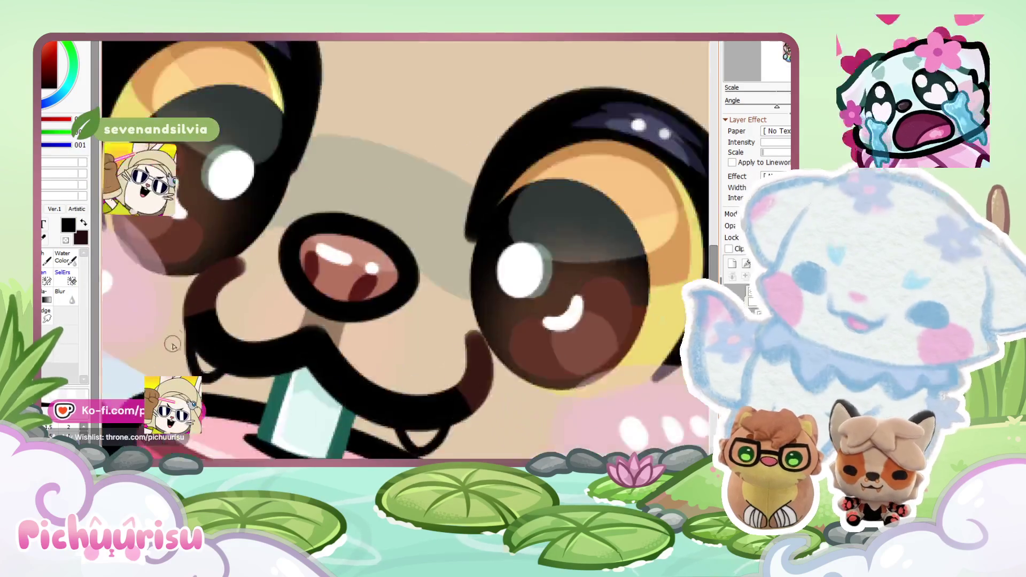
scroll(191, 322, up, 2)
Step: Draw a curled stroke under the mouth line, then erase the stray black curl
mouse_move(225, 333)
mouse_down()
mouse_move(222, 367)
mouse_move(274, 339)
mouse_up()
key(ctrl+z)
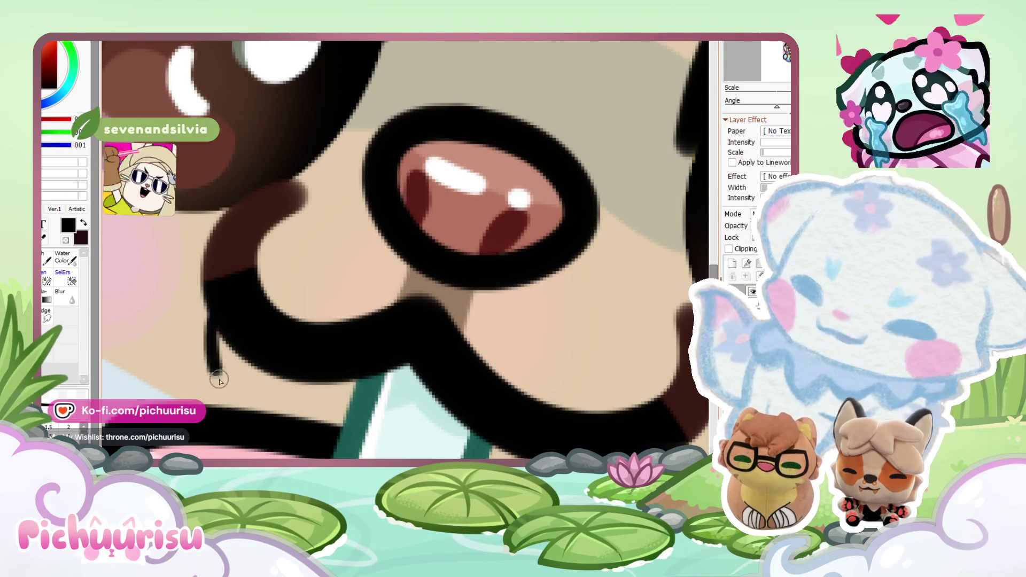
drag(213, 368, 259, 309)
scroll(211, 337, down, 4)
scroll(331, 286, down, 3)
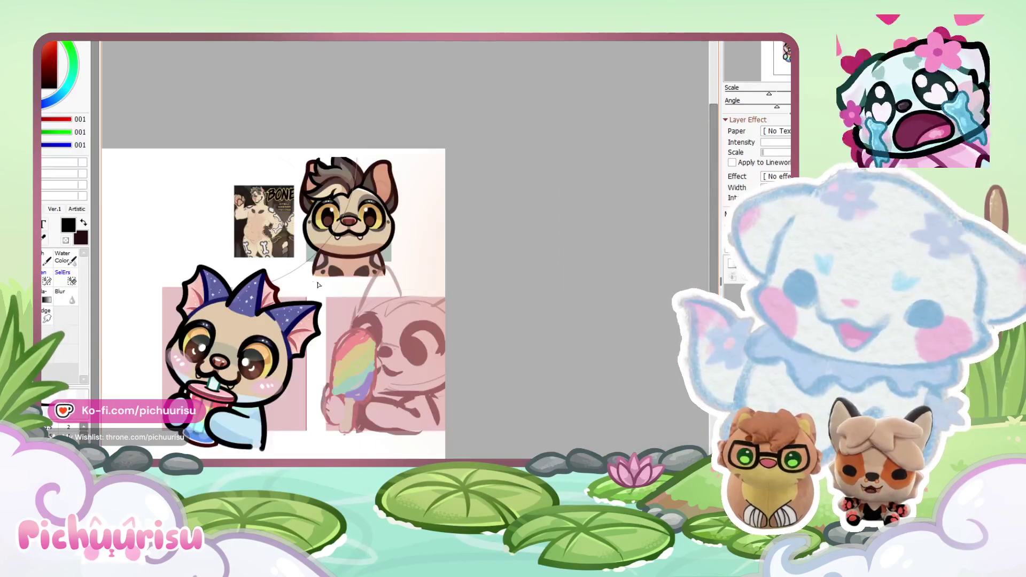
scroll(206, 391, up, 8)
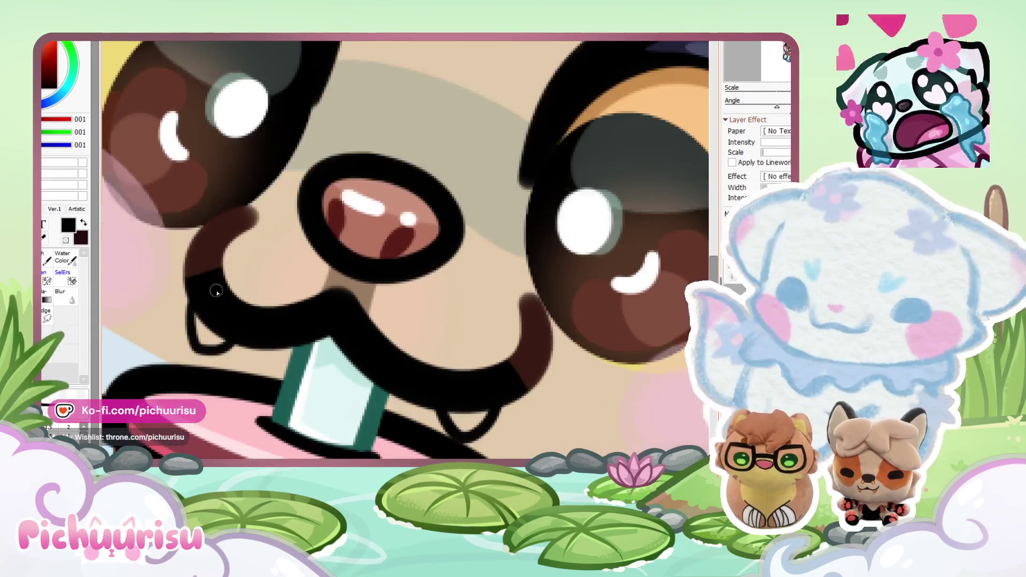
mouse_move(216, 291)
mouse_down()
mouse_move(210, 313)
mouse_move(190, 306)
mouse_up()
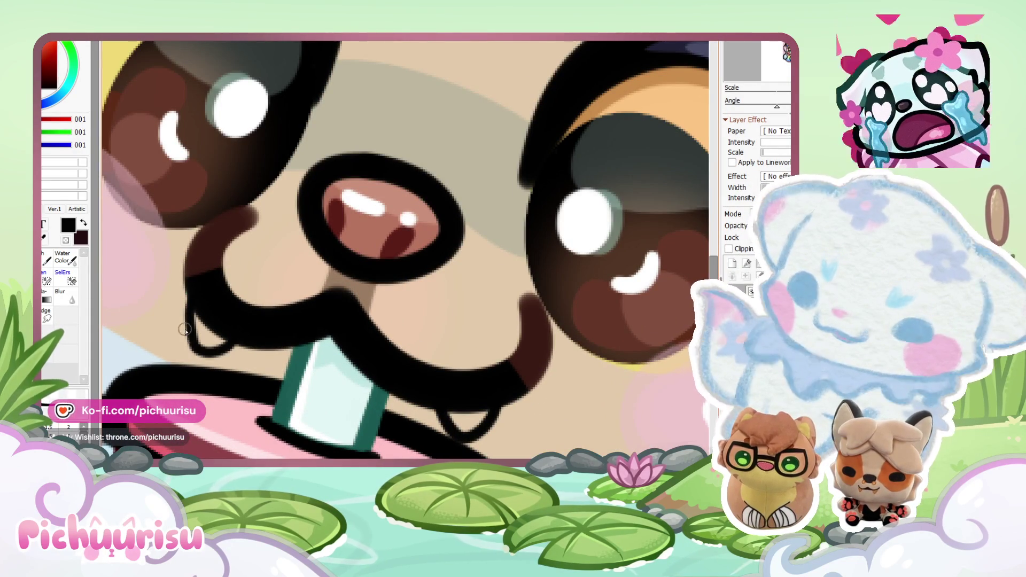
scroll(184, 321, down, 8)
scroll(255, 274, up, 6)
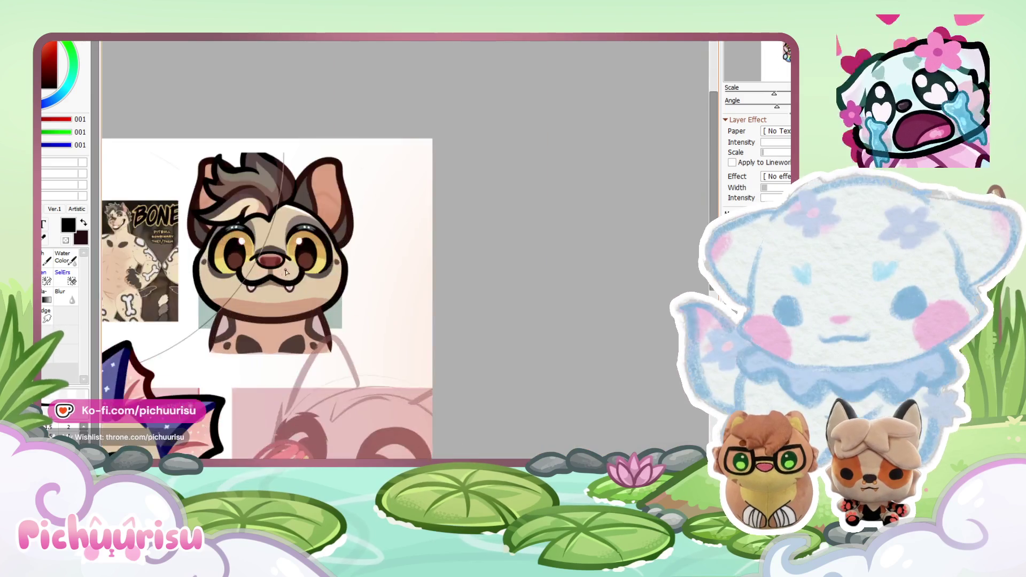
scroll(293, 263, down, 2)
scroll(294, 264, down, 3)
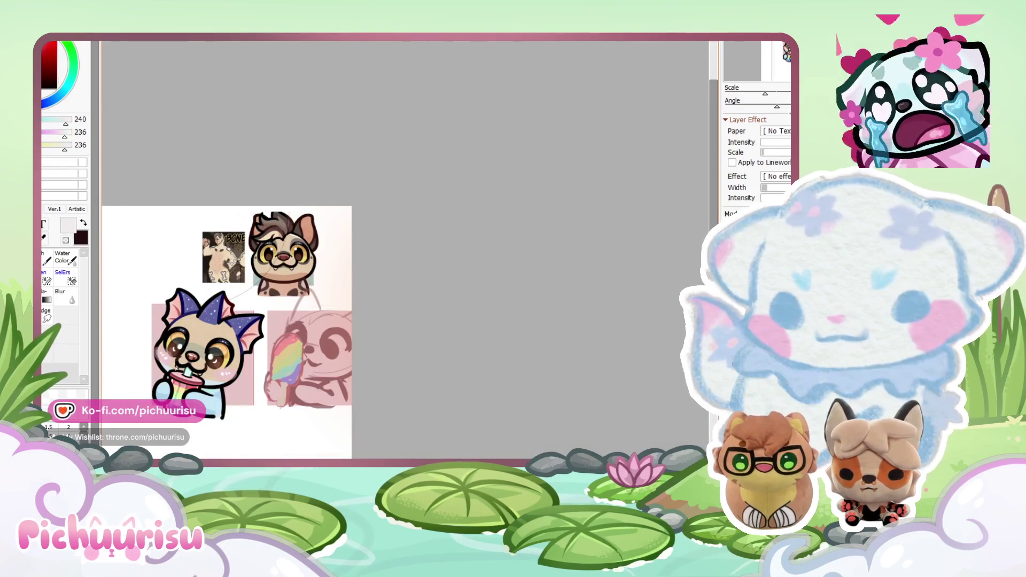
scroll(154, 395, up, 10)
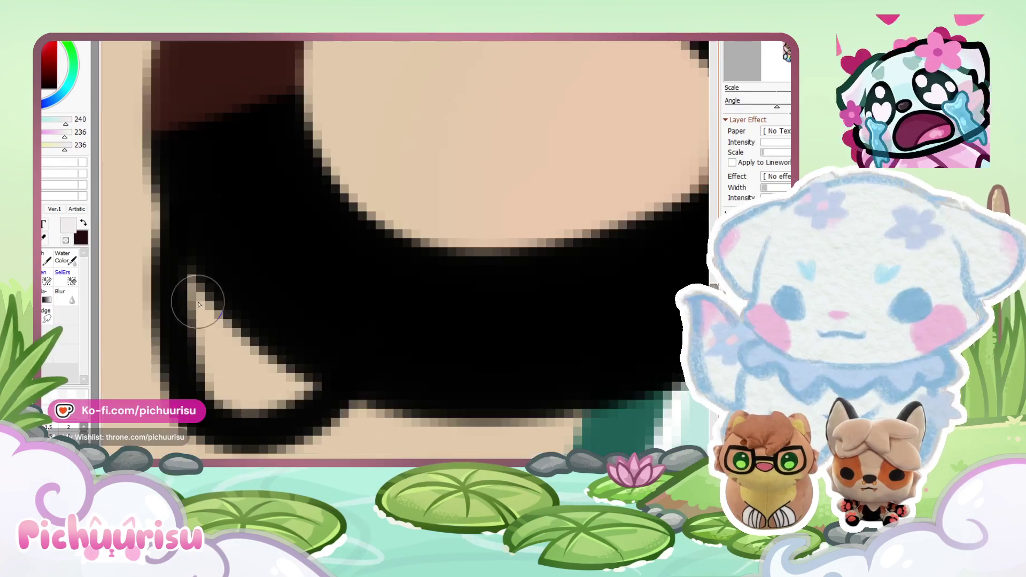
Step: Fill the bat's small fang with white
mouse_move(240, 403)
mouse_down()
mouse_move(251, 360)
mouse_move(235, 361)
mouse_move(199, 256)
mouse_up()
scroll(248, 363, down, 5)
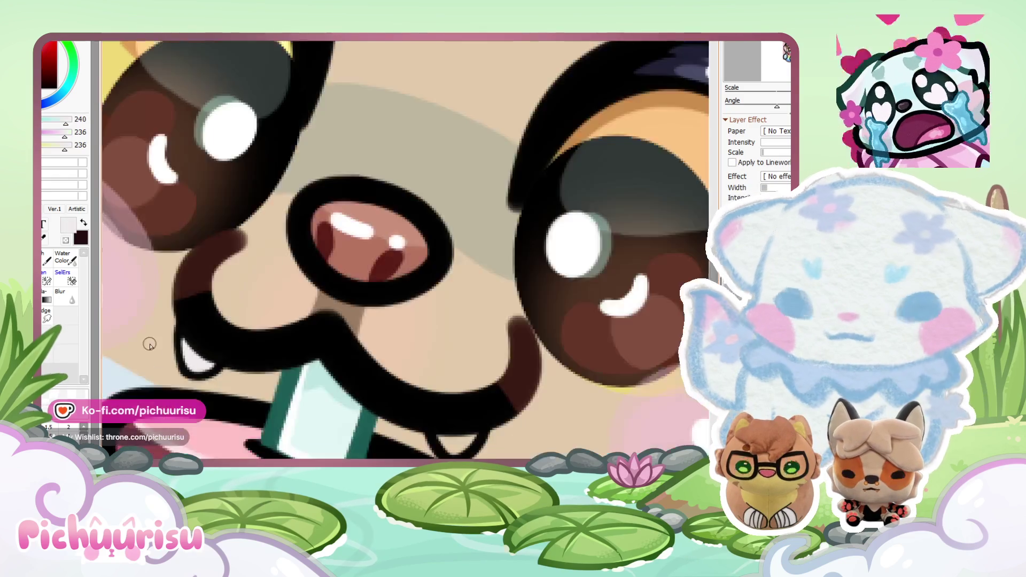
scroll(250, 367, up, 5)
drag(263, 374, 242, 416)
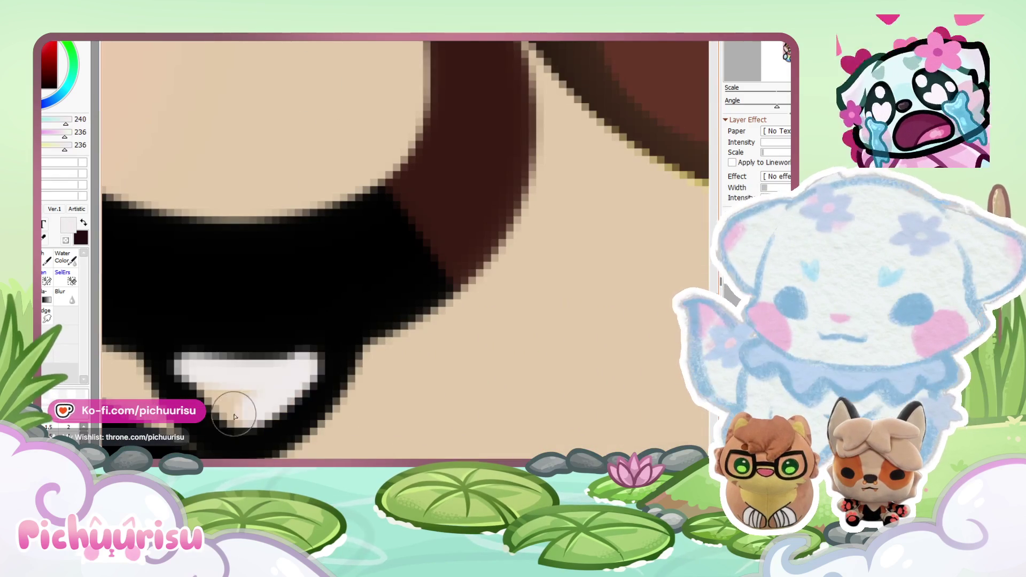
Step: Eyedrop the black line art and the dark fang outline colours
alt+click(161, 333)
scroll(343, 336, down, 5)
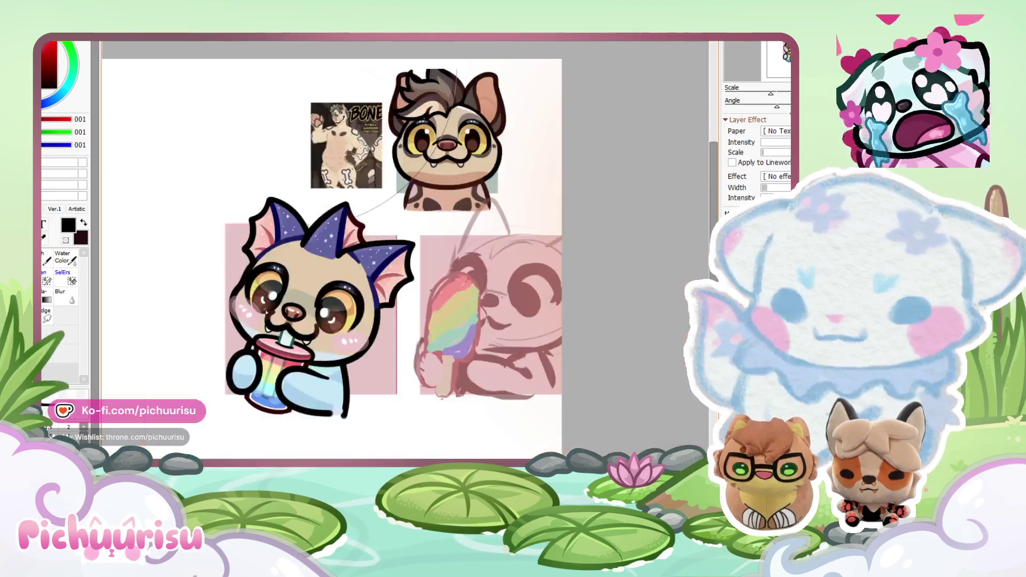
scroll(305, 332, up, 6)
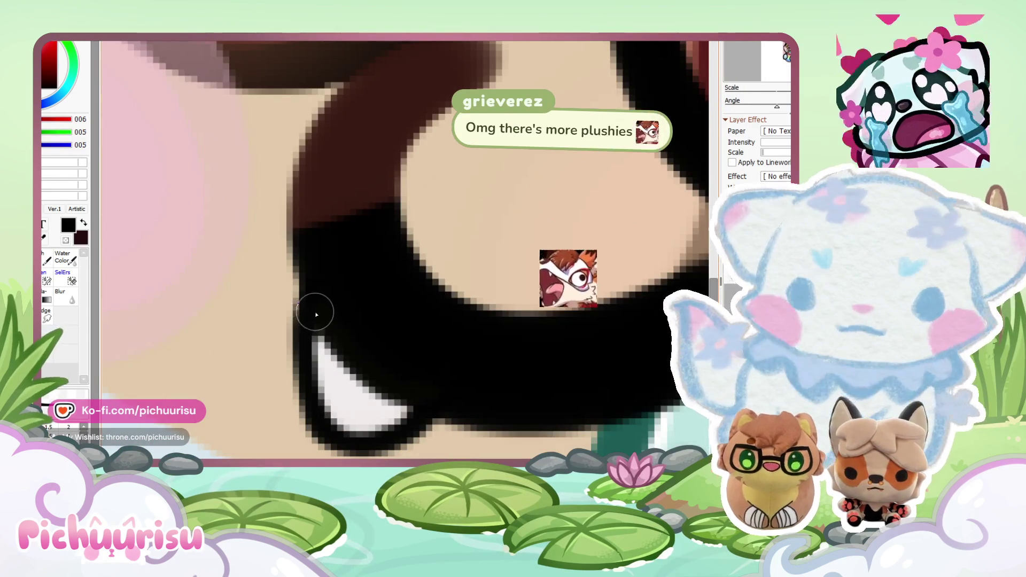
alt+click(311, 322)
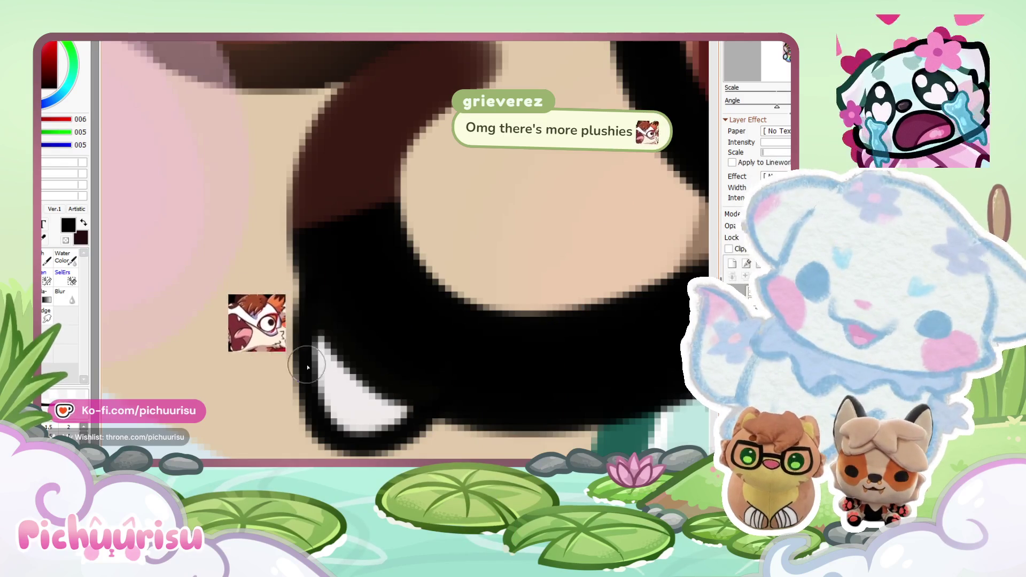
scroll(321, 307, down, 5)
scroll(299, 373, up, 5)
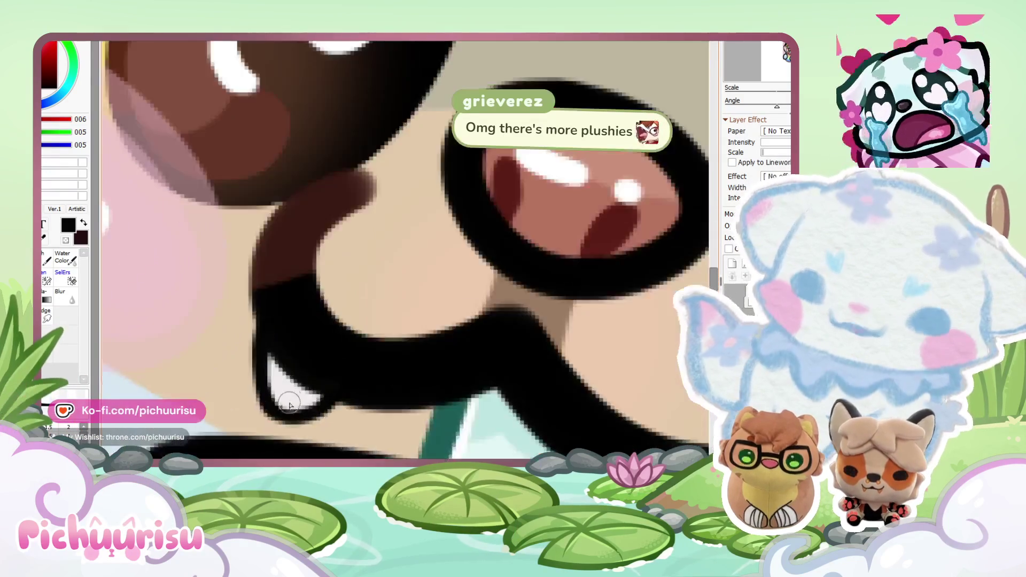
alt+click(286, 424)
scroll(286, 424, down, 6)
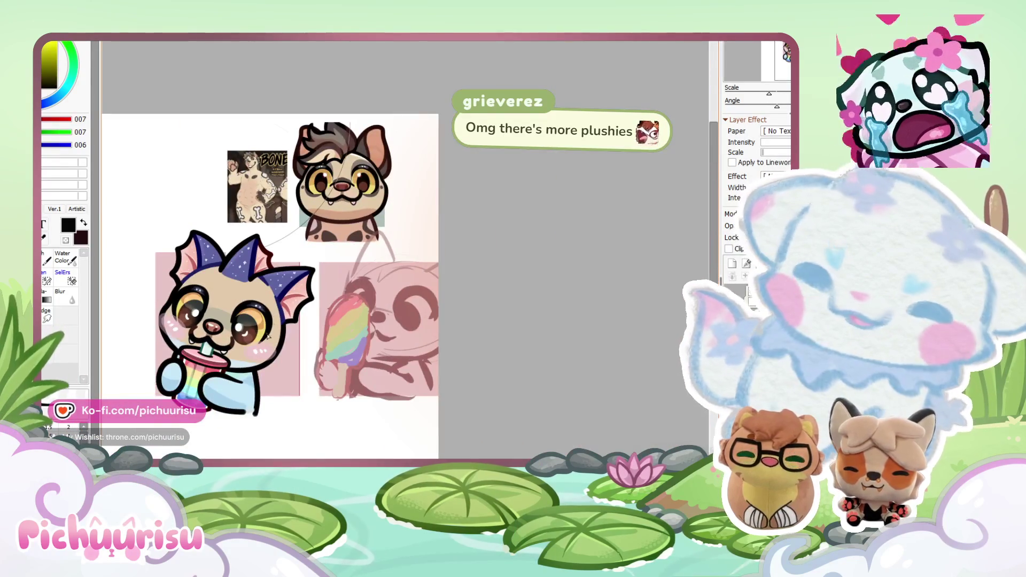
scroll(219, 347, up, 4)
scroll(219, 347, up, 5)
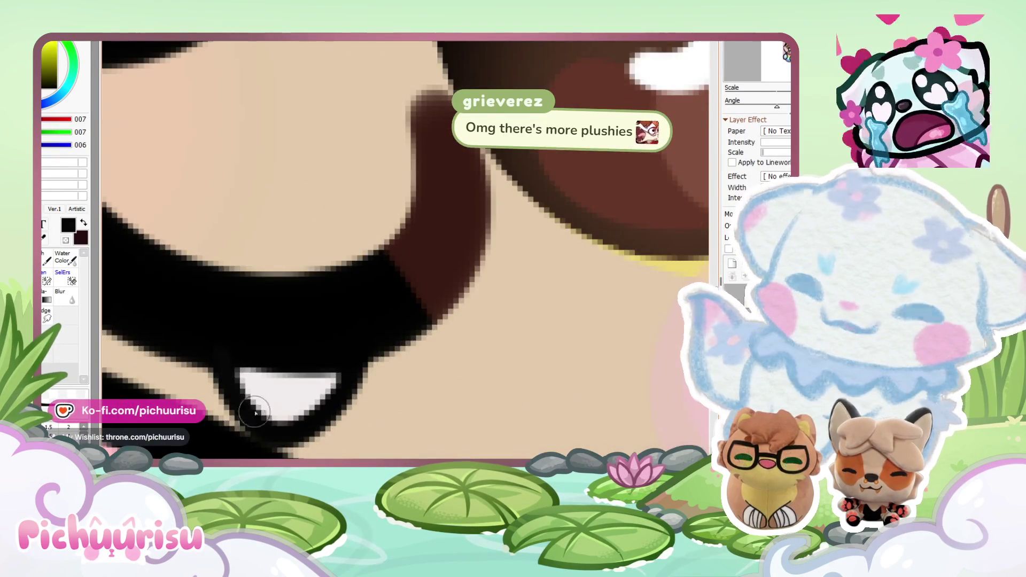
scroll(255, 421, down, 6)
scroll(386, 281, up, 5)
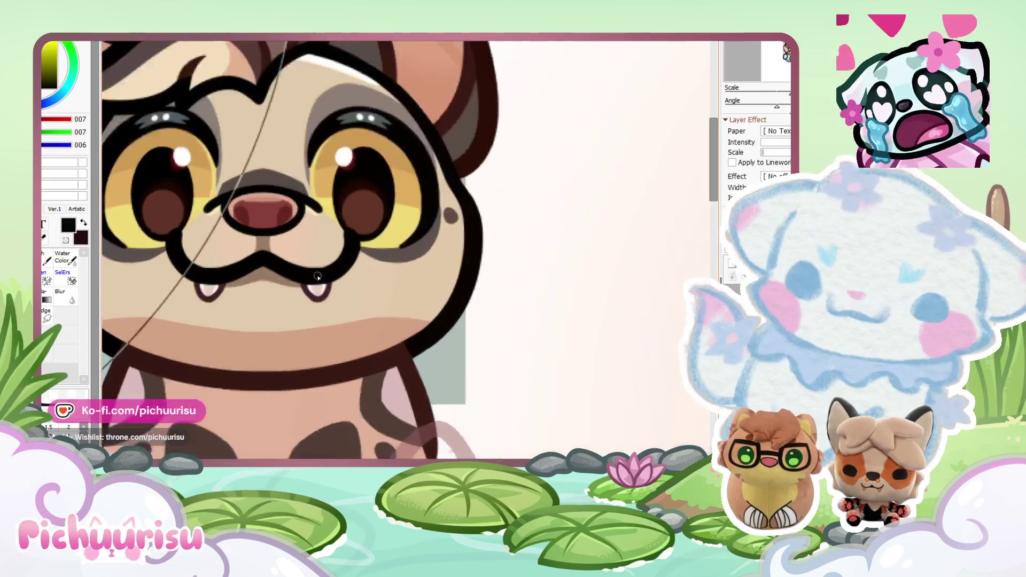
Step: Sample the soft pink from the hyena's fang to tint the bat's fang
alt+click(318, 289)
scroll(318, 288, down, 6)
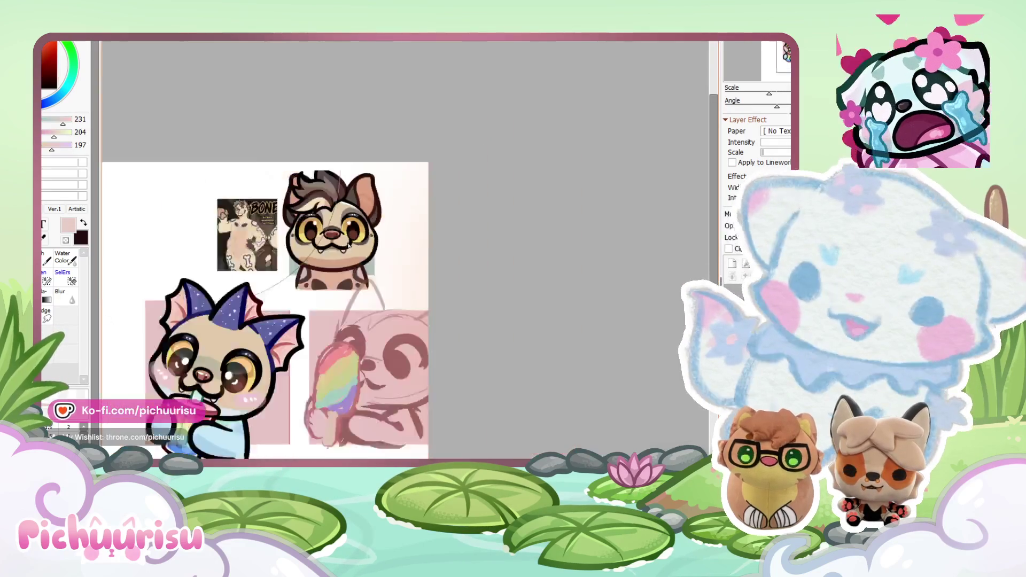
scroll(244, 348, up, 8)
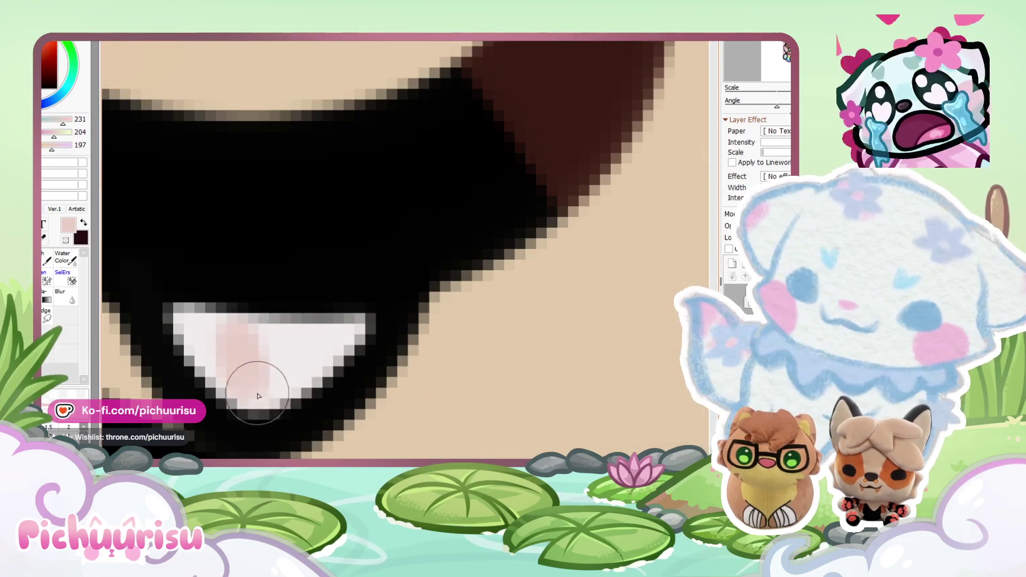
scroll(218, 300, down, 1)
scroll(284, 297, down, 6)
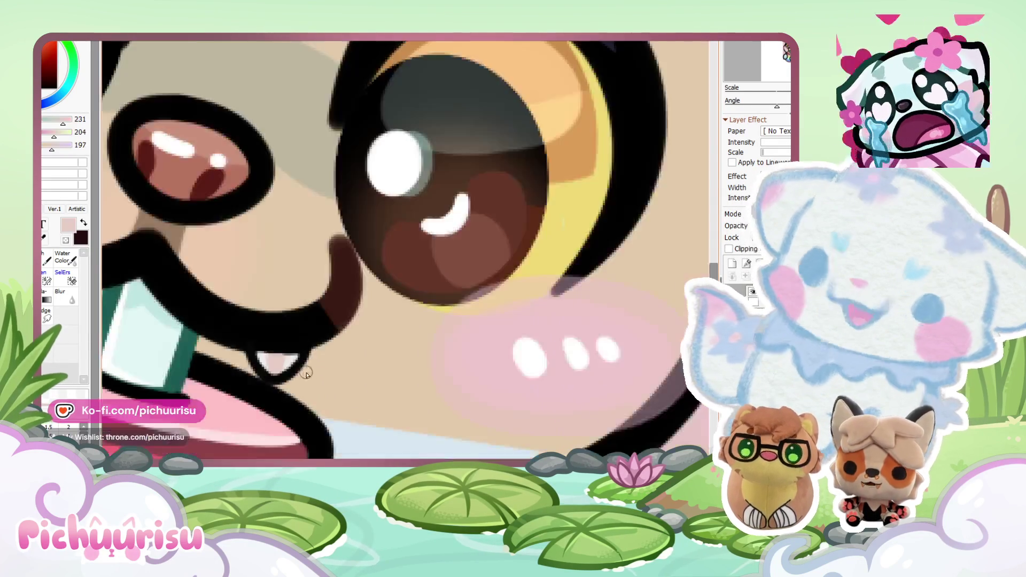
scroll(203, 304, up, 5)
scroll(221, 406, up, 4)
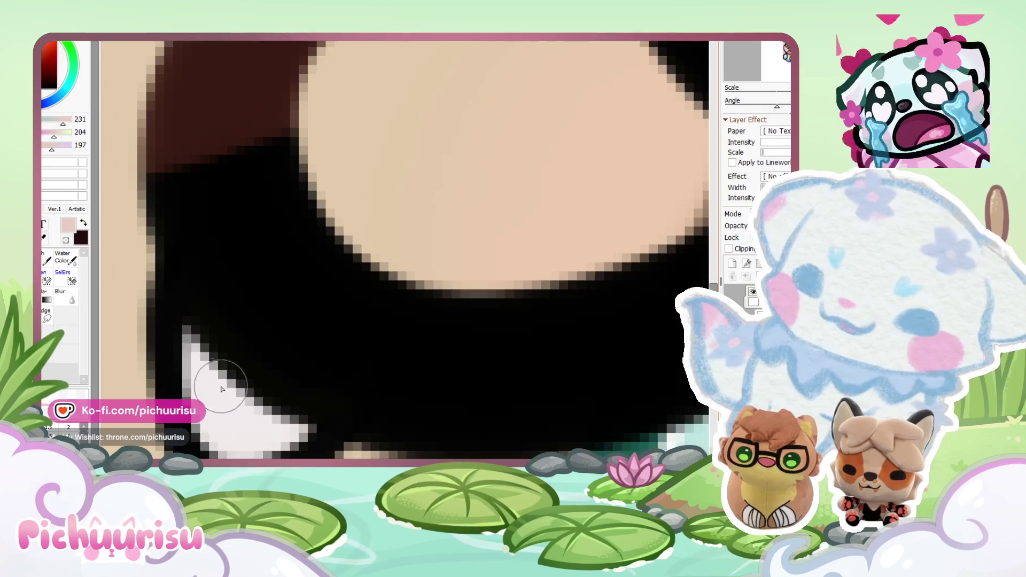
scroll(271, 393, down, 8)
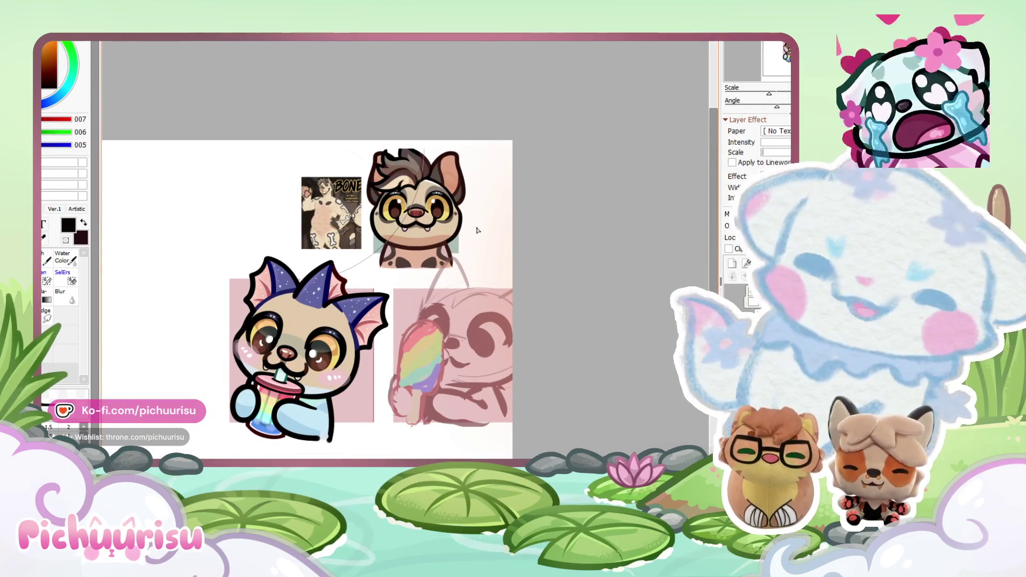
scroll(420, 242, up, 6)
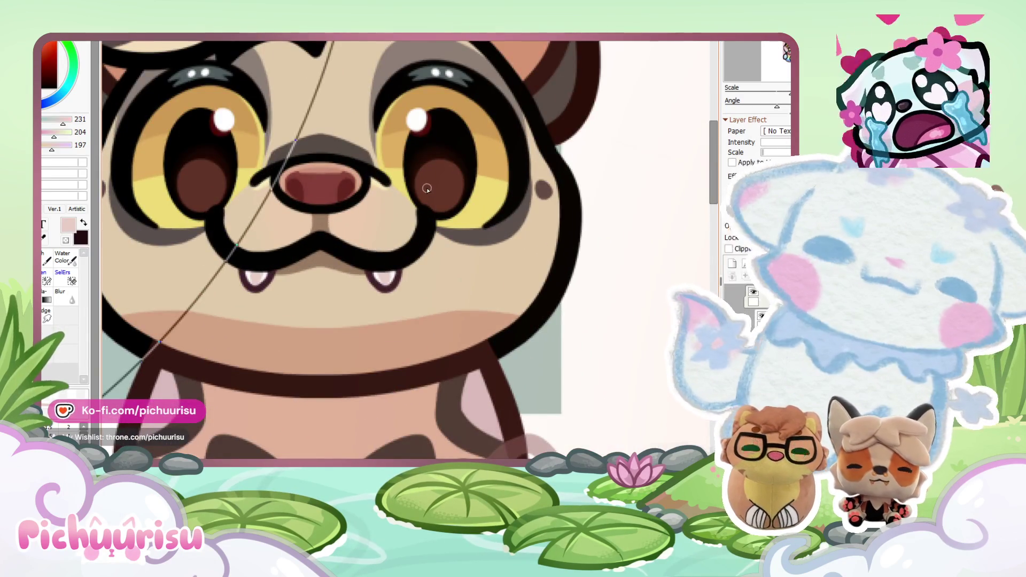
Step: Show the full-canvas pink background, then hide it again
scroll(426, 188, down, 5)
scroll(350, 321, up, 5)
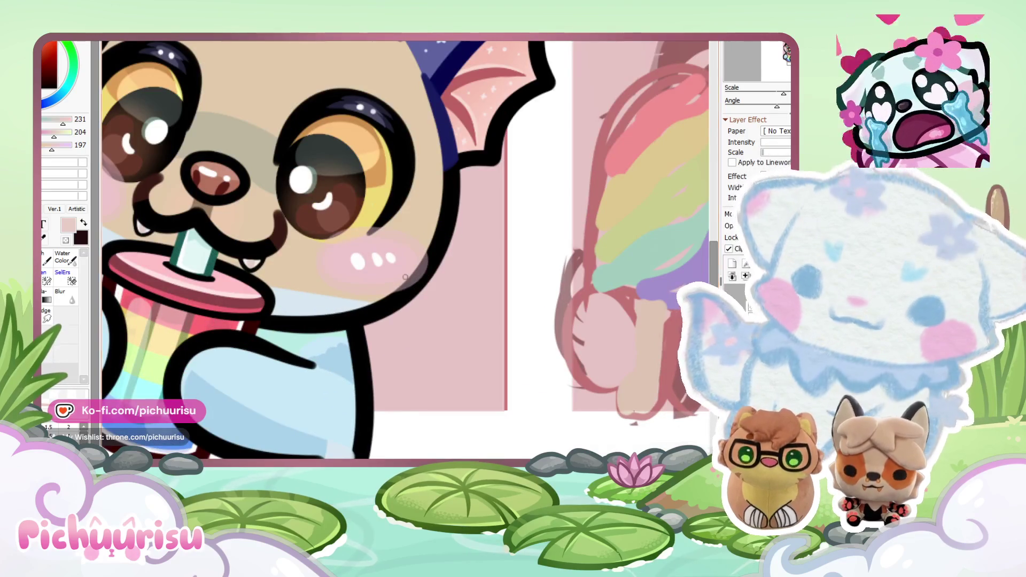
scroll(532, 309, down, 3)
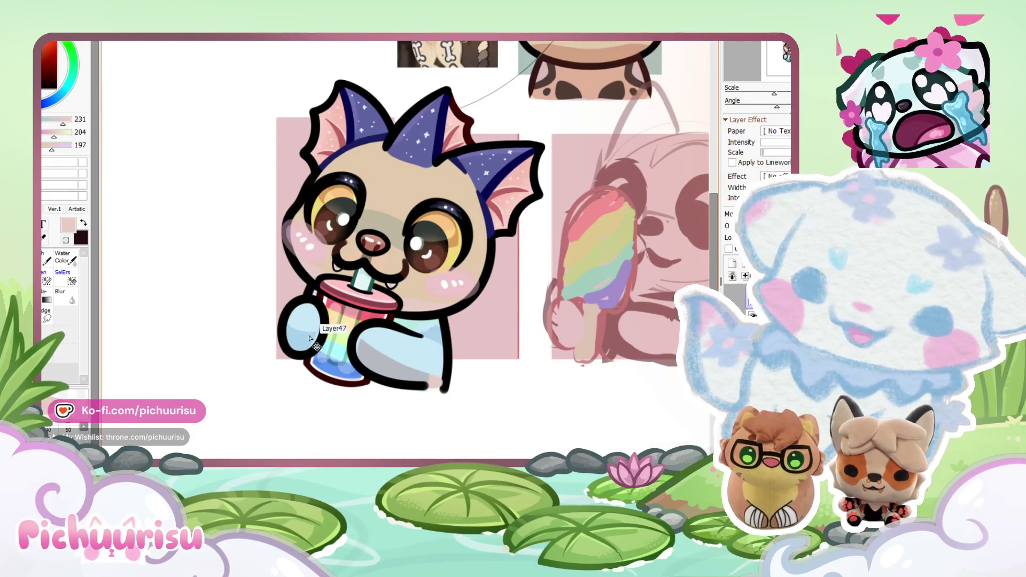
scroll(415, 337, down, 2)
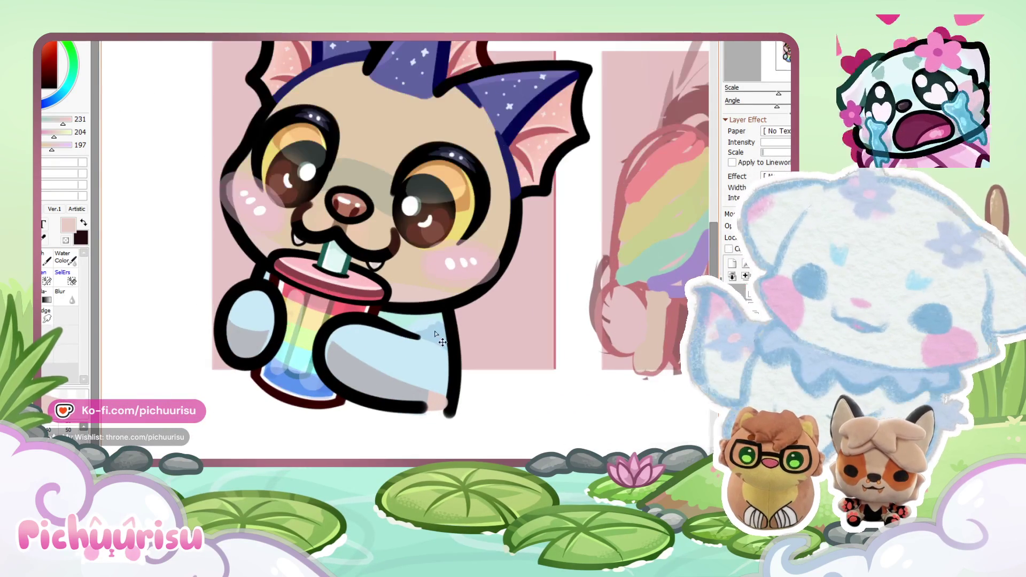
click(736, 301)
click(735, 301)
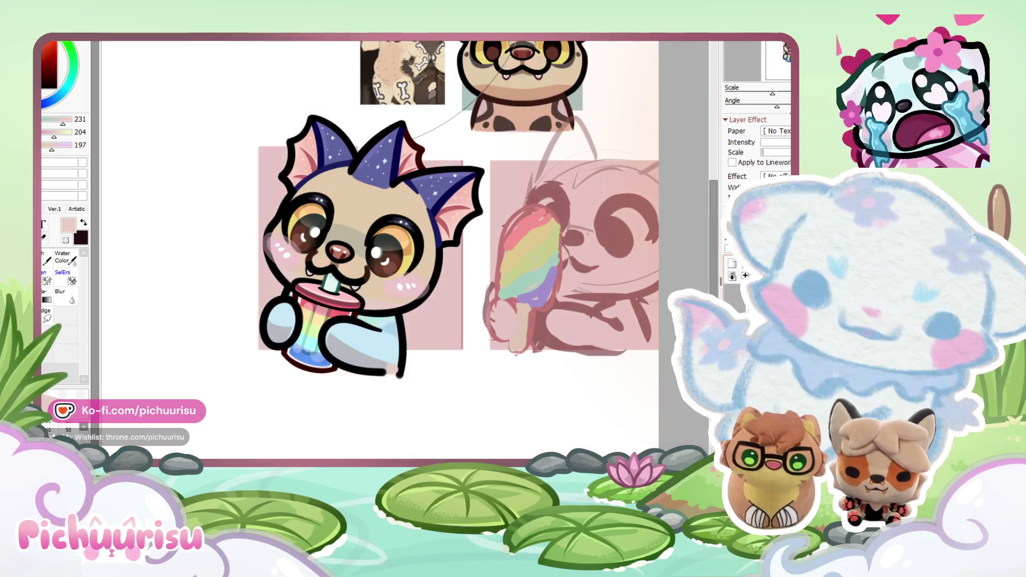
scroll(531, 319, up, 1)
scroll(248, 322, up, 2)
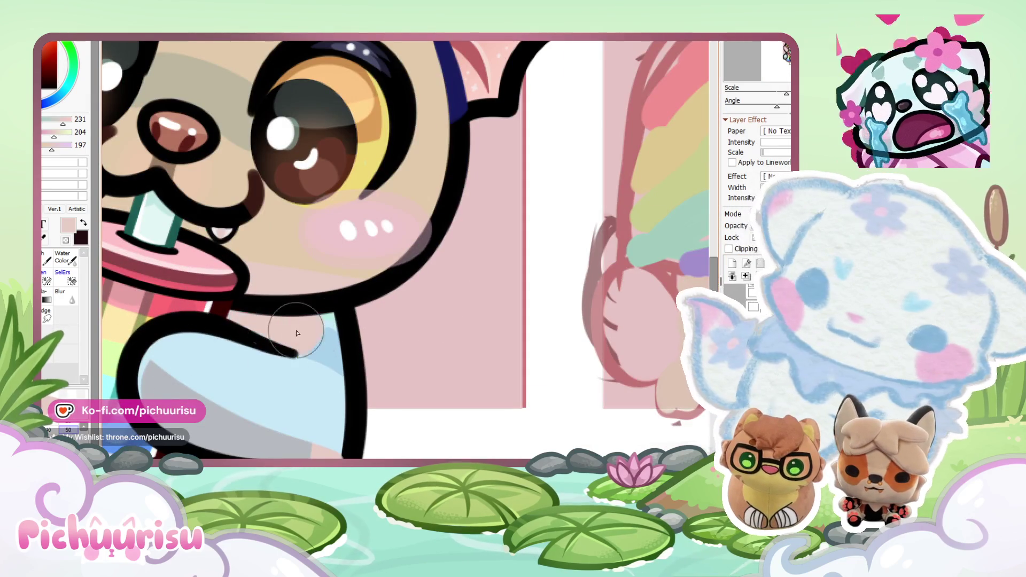
scroll(271, 325, down, 3)
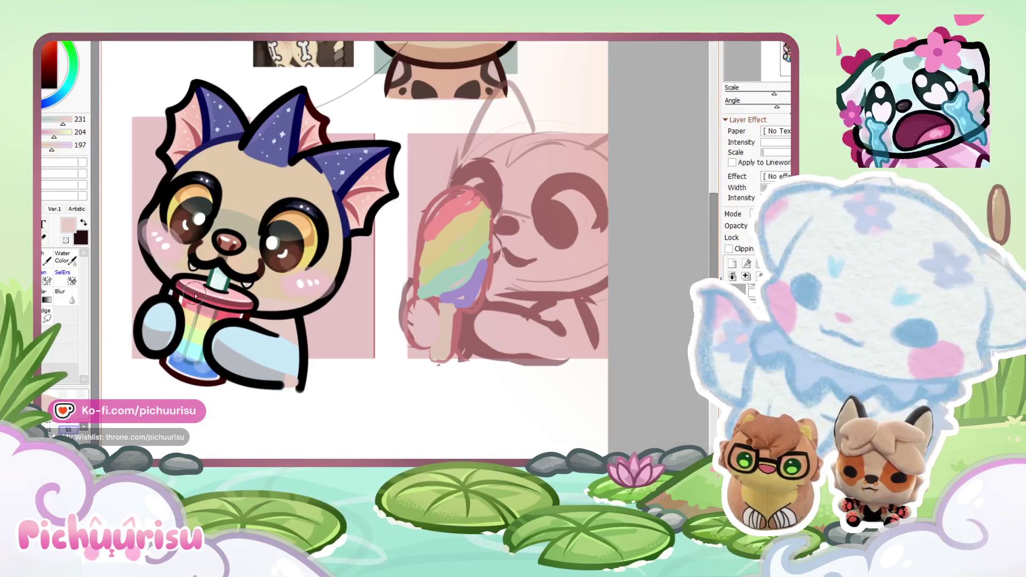
scroll(236, 341, up, 2)
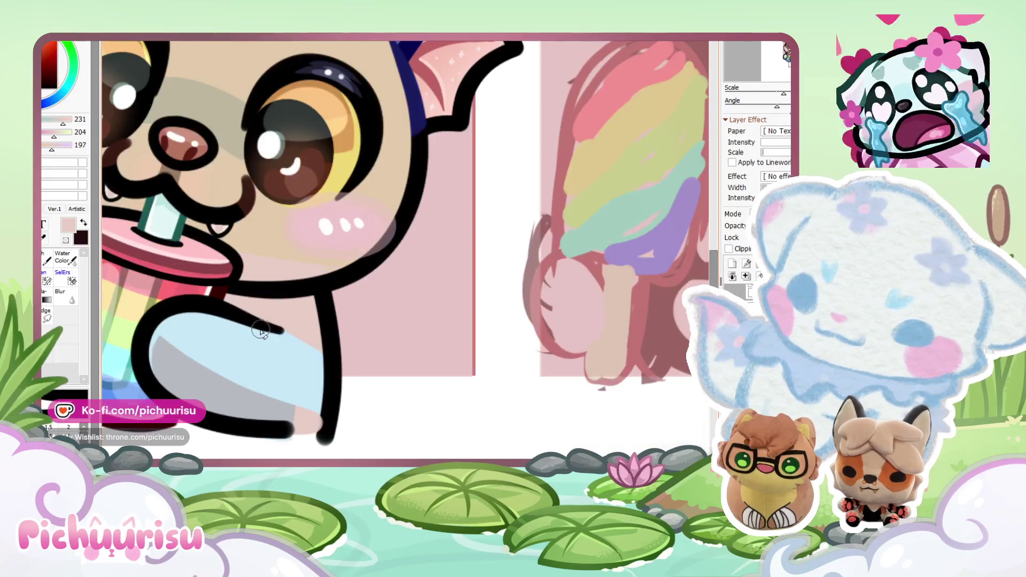
scroll(267, 340, down, 2)
scroll(270, 337, up, 2)
scroll(272, 336, down, 2)
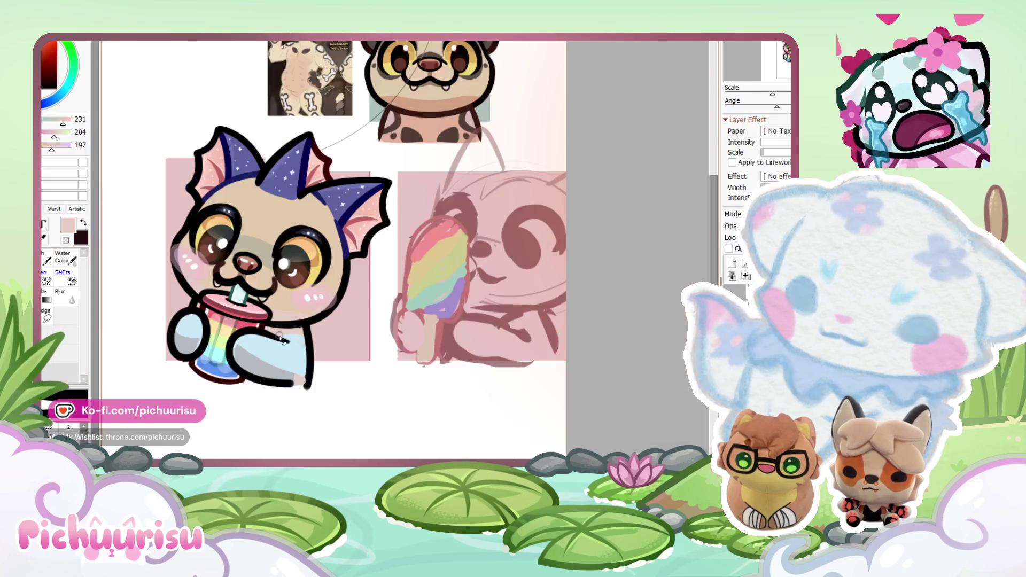
scroll(251, 340, down, 2)
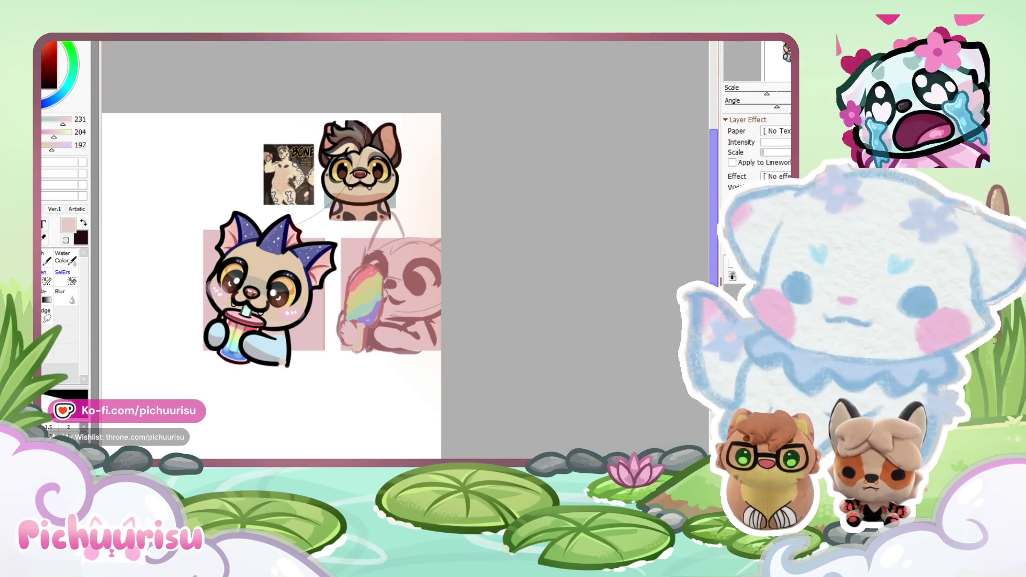
scroll(599, 304, down, 1)
scroll(439, 215, up, 5)
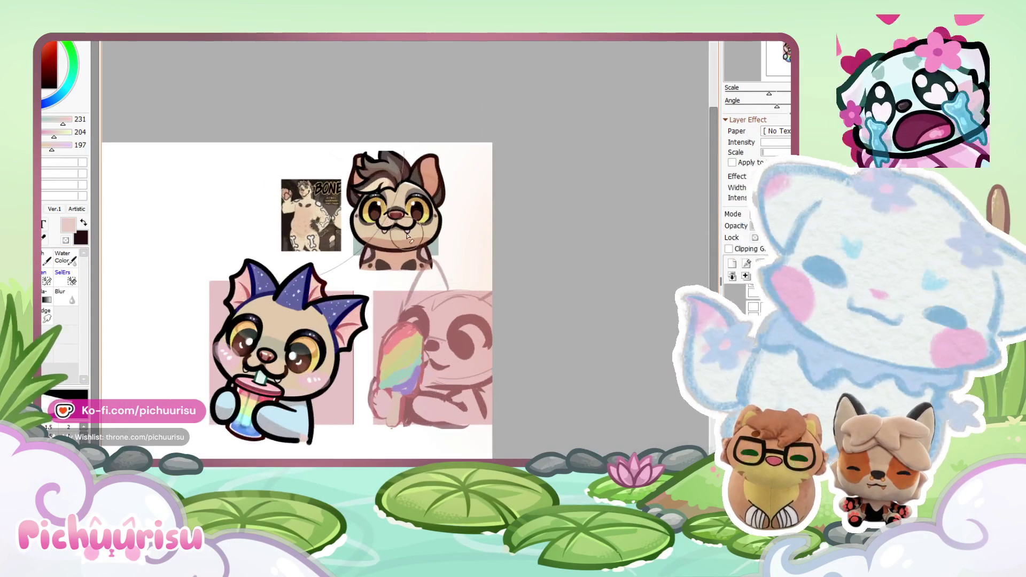
scroll(439, 215, down, 5)
scroll(295, 424, up, 2)
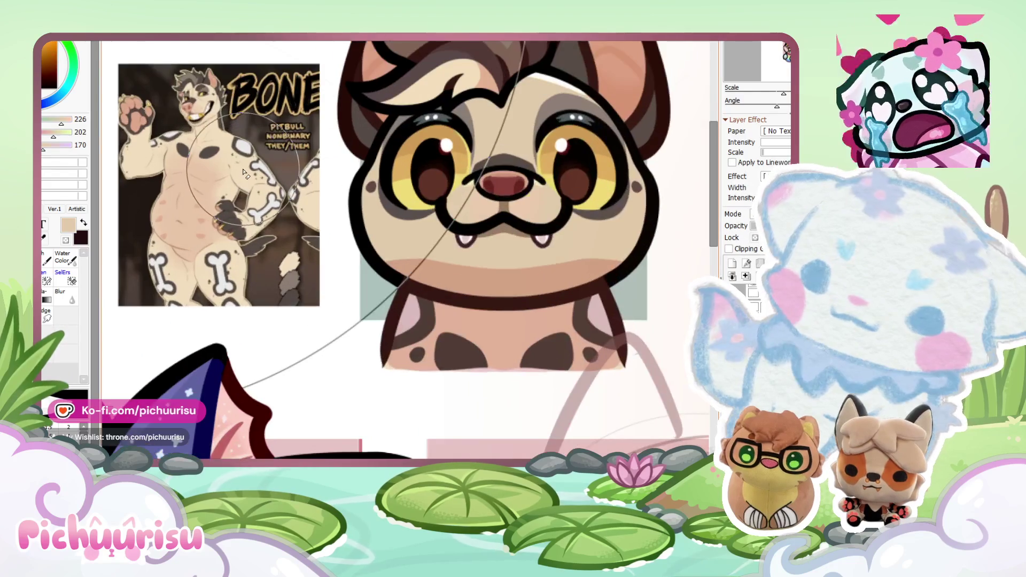
scroll(295, 425, down, 2)
scroll(296, 425, up, 2)
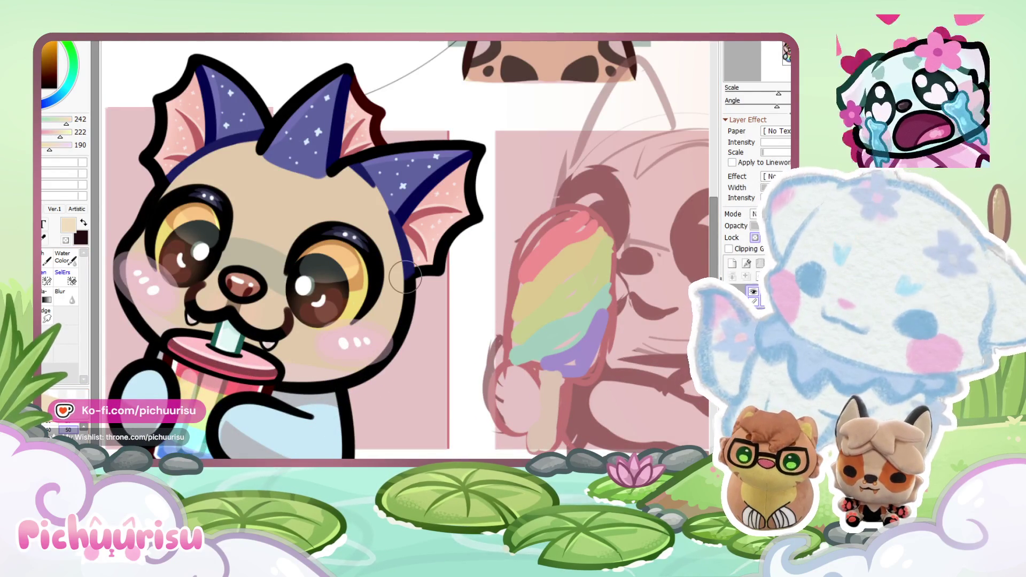
scroll(404, 277, down, 2)
scroll(298, 395, up, 1)
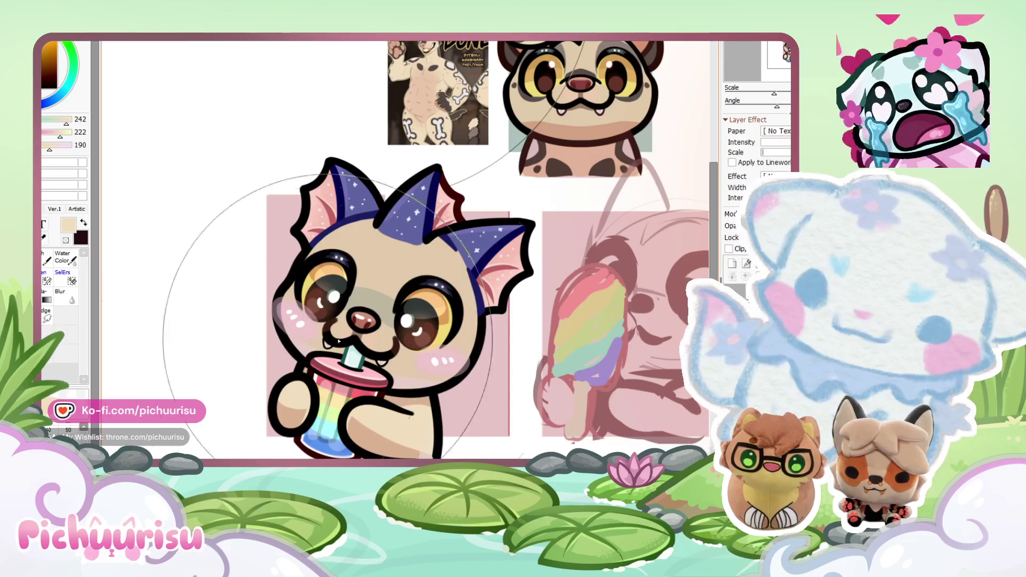
scroll(261, 375, down, 1)
scroll(453, 118, up, 2)
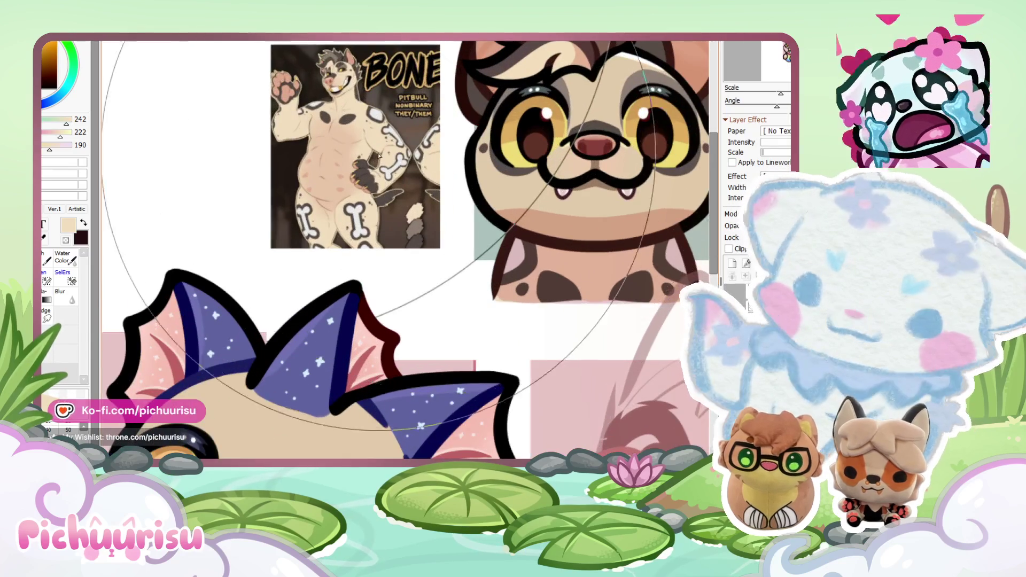
scroll(388, 153, up, 1)
Step: Paint a translucent dark grey patch over the arm holding the cup
alt+click(356, 203)
scroll(356, 203, down, 3)
scroll(325, 411, up, 2)
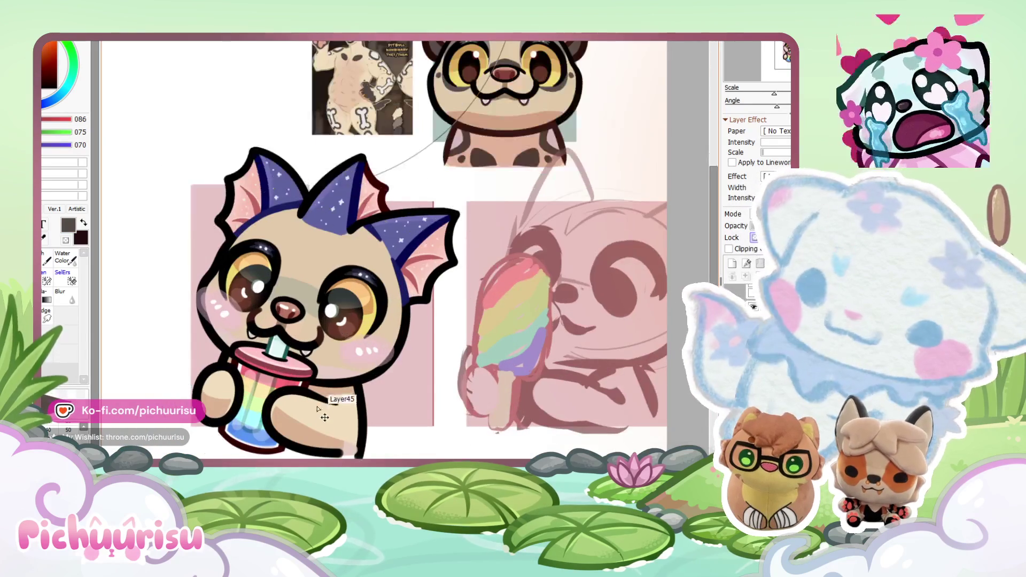
scroll(325, 411, up, 2)
drag(244, 355, 228, 369)
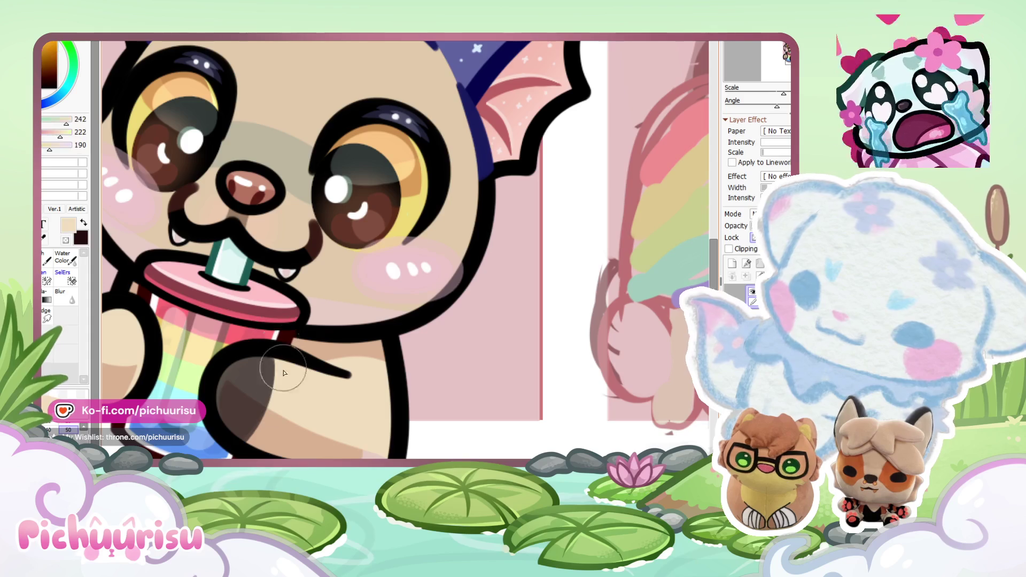
scroll(257, 371, down, 4)
scroll(211, 362, up, 4)
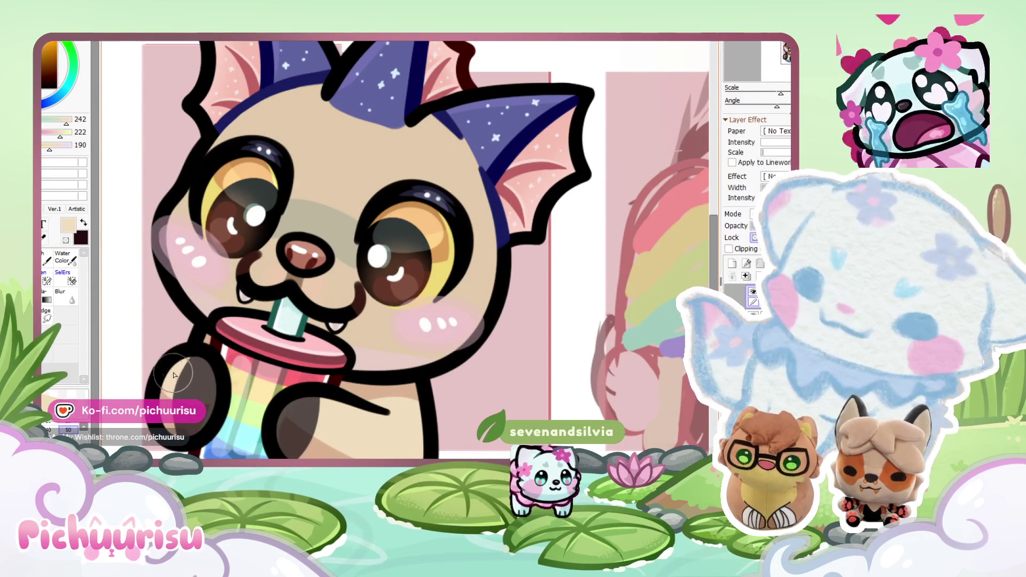
Step: Eyedrop the dark and grey-brown colours from the paw marking
alt+click(216, 362)
alt+click(203, 370)
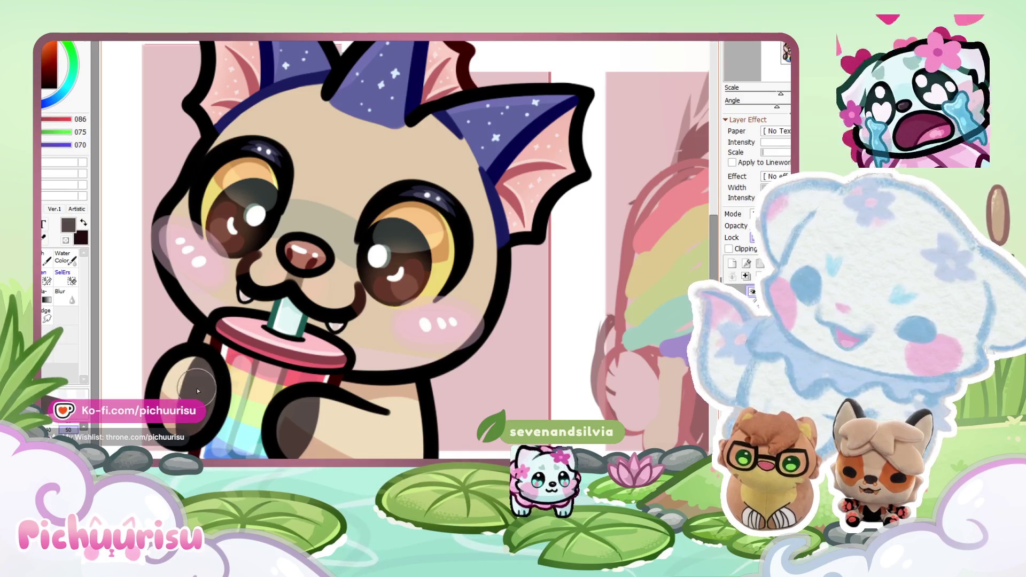
scroll(203, 371, down, 3)
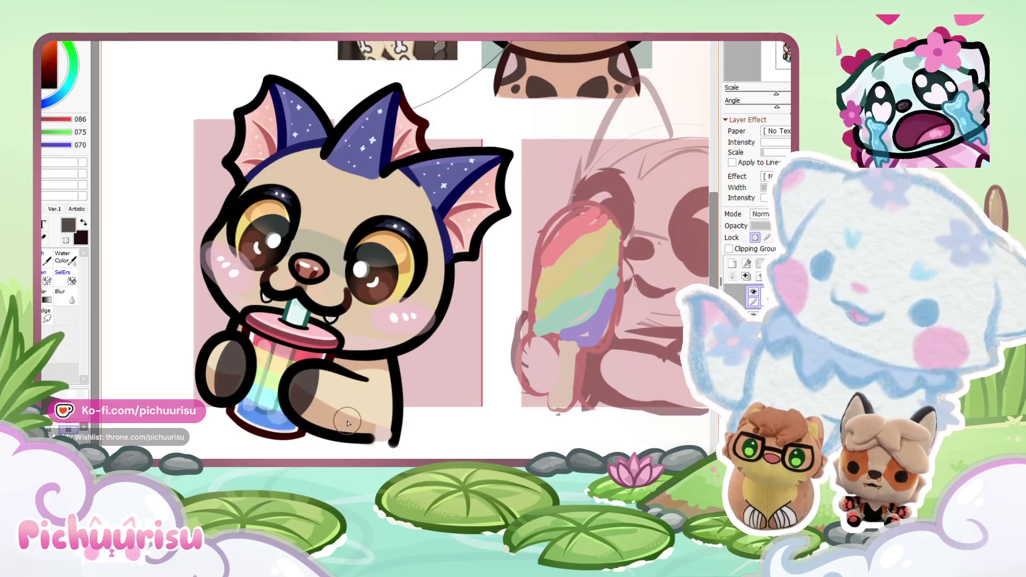
scroll(317, 384, up, 3)
scroll(310, 374, up, 2)
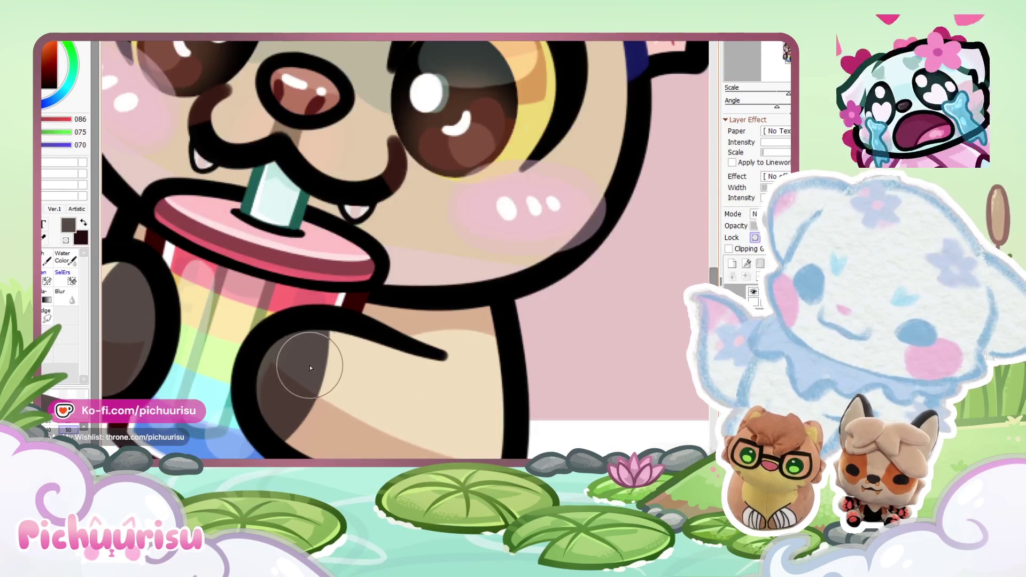
scroll(254, 415, down, 5)
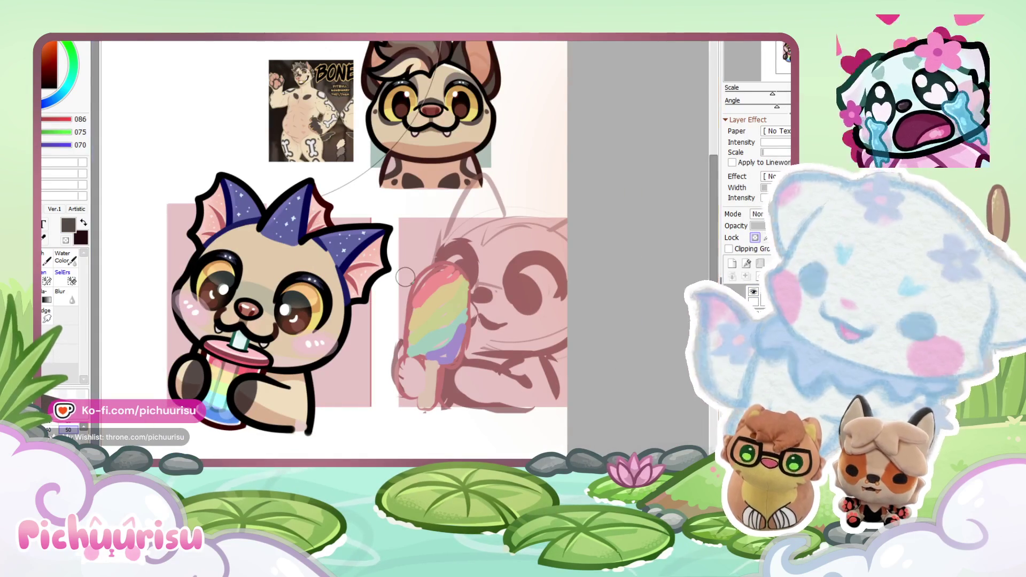
scroll(316, 81, up, 5)
Step: Pick tan and dab two round boba pearls inside the cup
alt+click(230, 174)
scroll(335, 214, down, 3)
scroll(335, 215, down, 5)
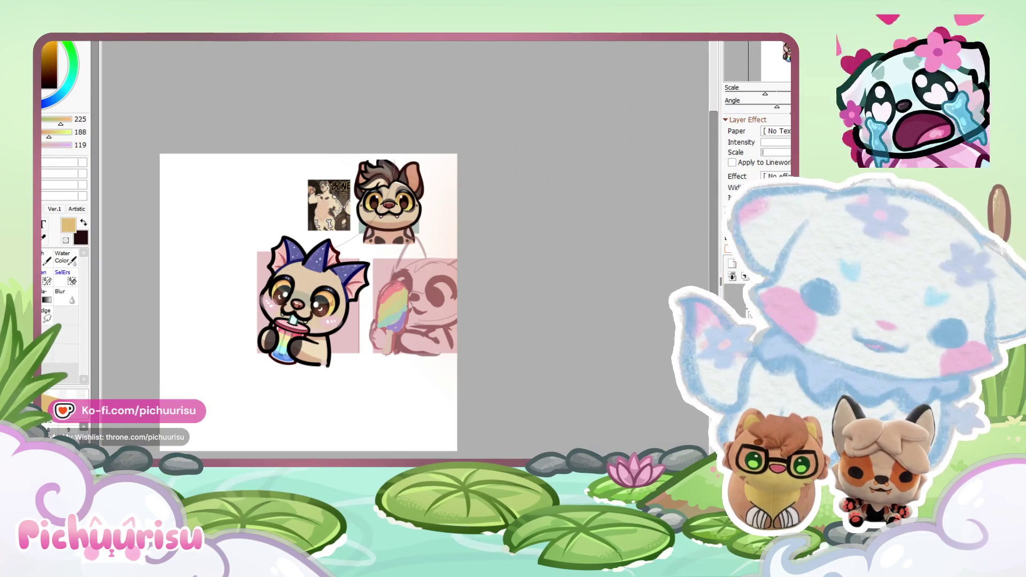
scroll(305, 334, up, 2)
scroll(306, 335, up, 5)
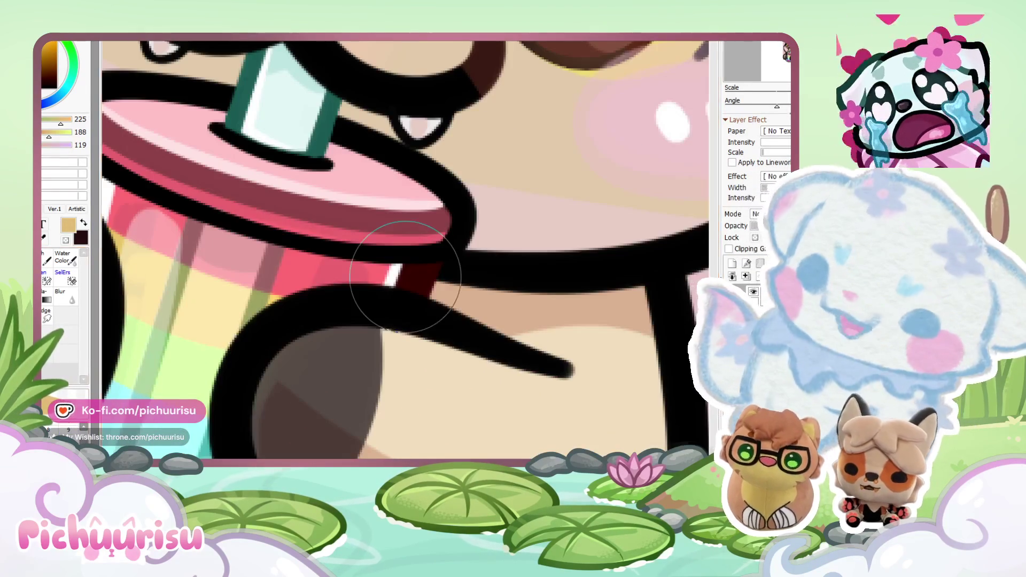
click(287, 303)
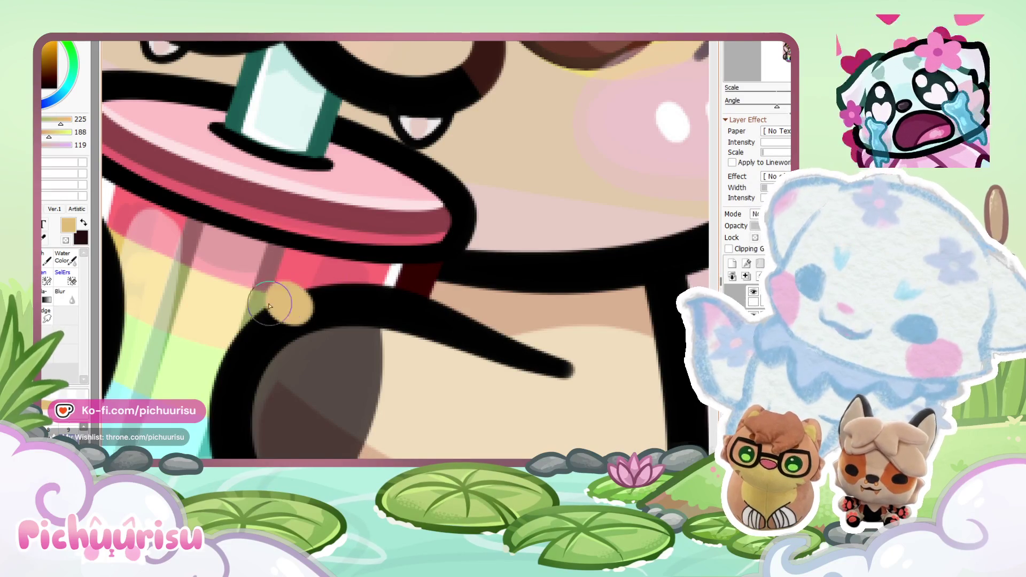
click(236, 356)
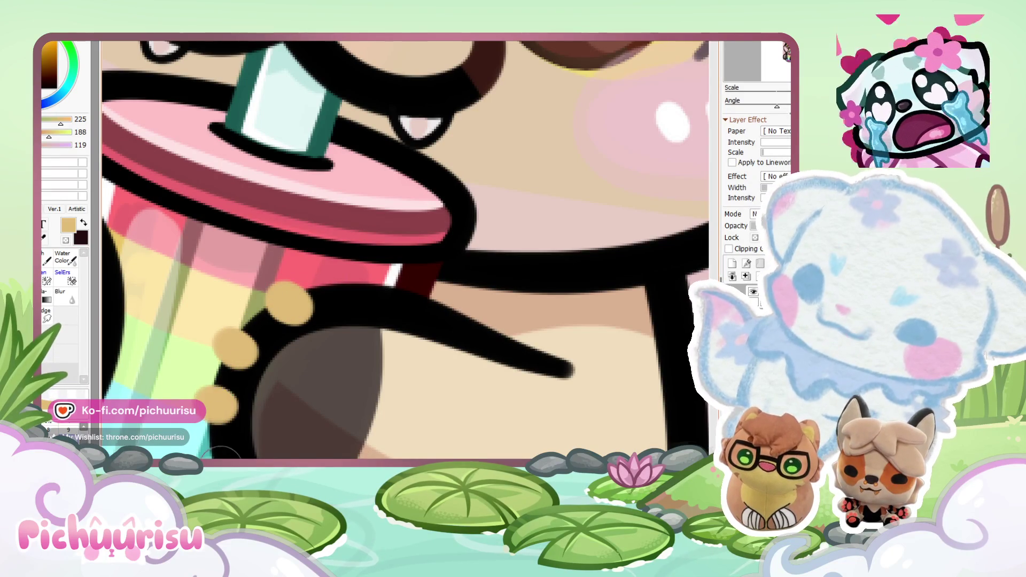
scroll(231, 340, down, 7)
scroll(338, 366, down, 2)
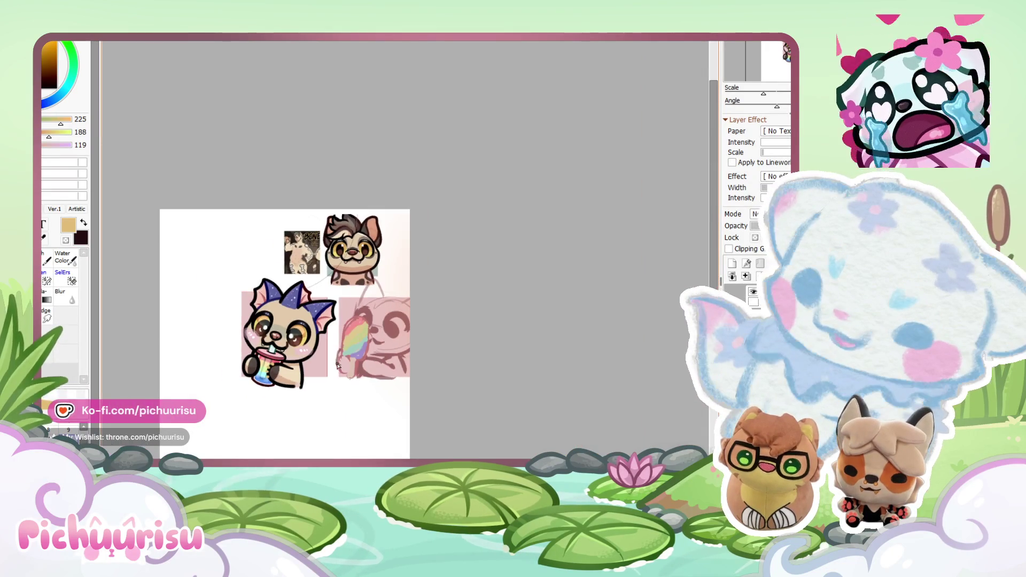
Step: Trim the hand's dark marking edges back with the cream skin colour
scroll(309, 238, up, 5)
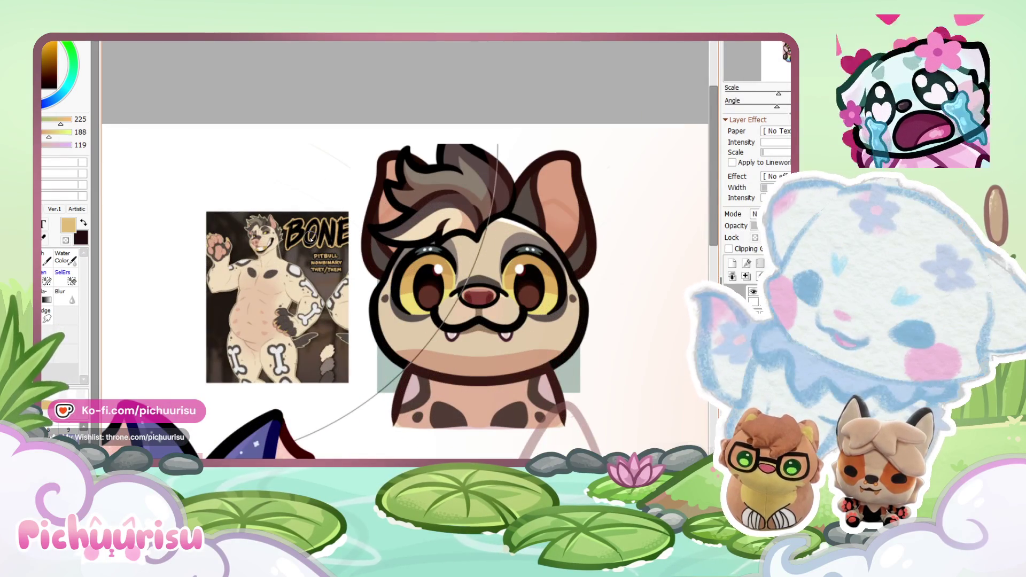
scroll(310, 238, down, 5)
scroll(278, 389, up, 4)
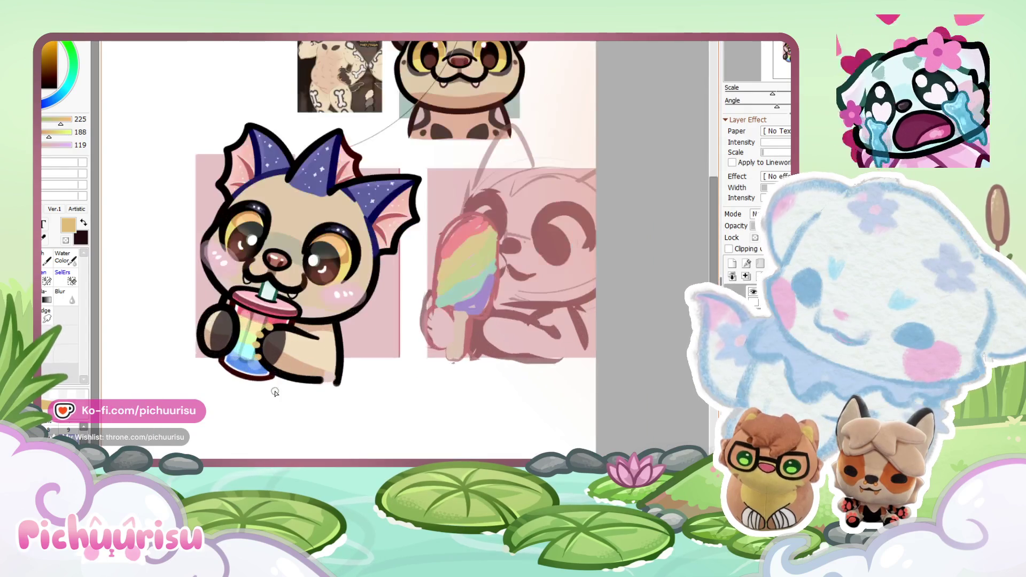
scroll(285, 350, up, 2)
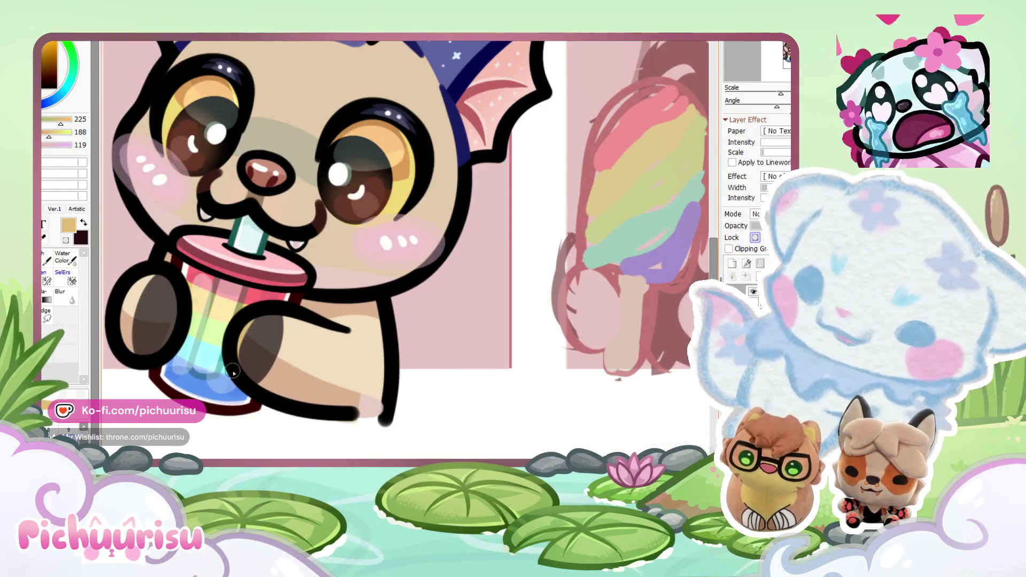
scroll(299, 359, down, 2)
scroll(299, 359, down, 2)
scroll(301, 357, up, 5)
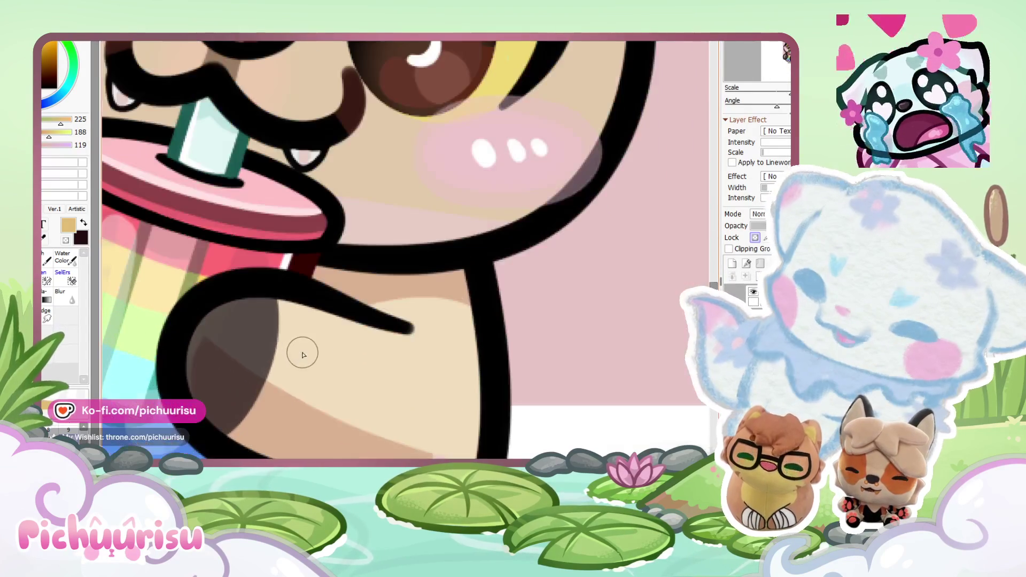
alt+click(322, 360)
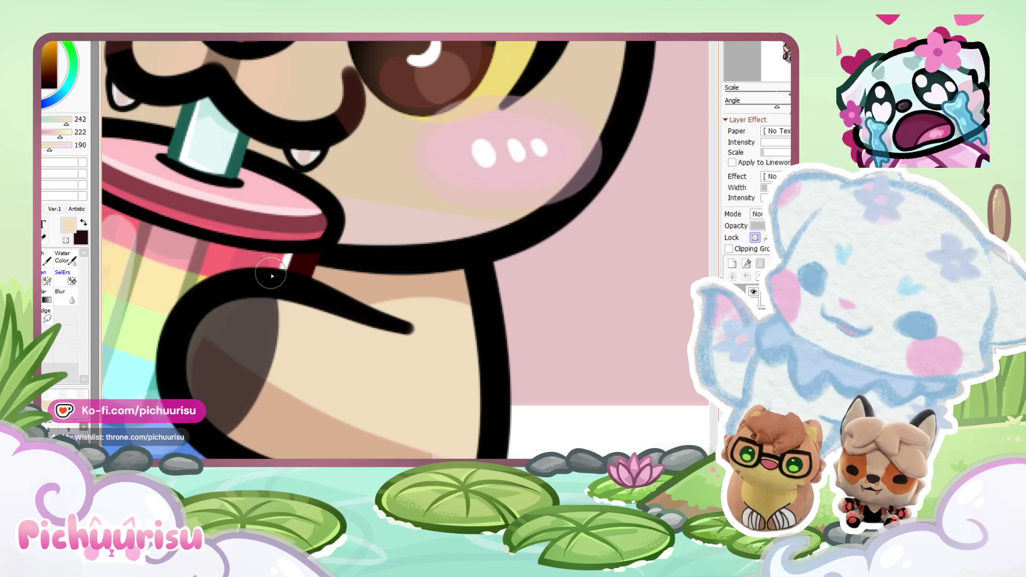
drag(271, 273, 256, 389)
scroll(249, 327, down, 3)
scroll(296, 336, up, 3)
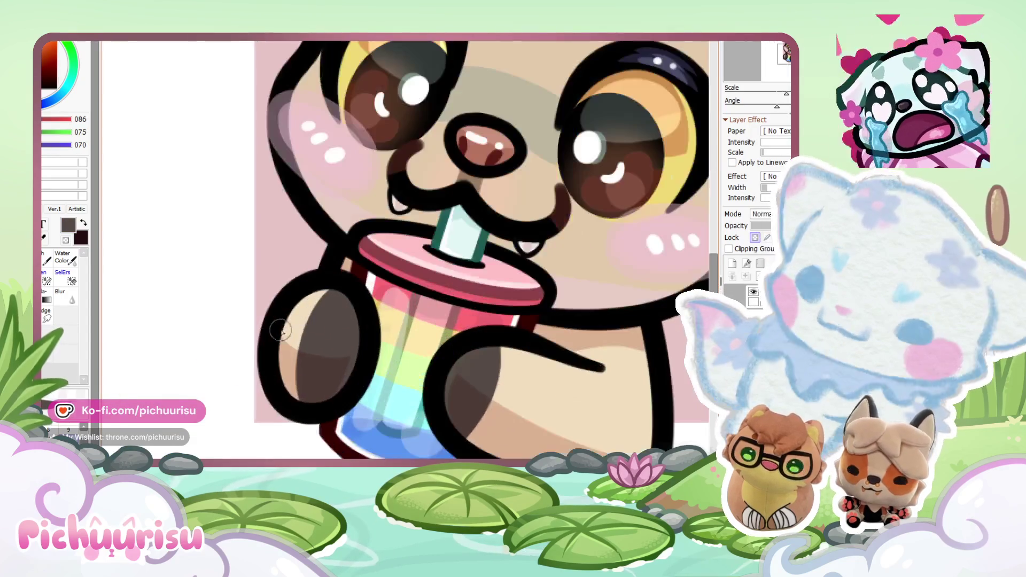
alt+click(293, 326)
drag(326, 283, 300, 376)
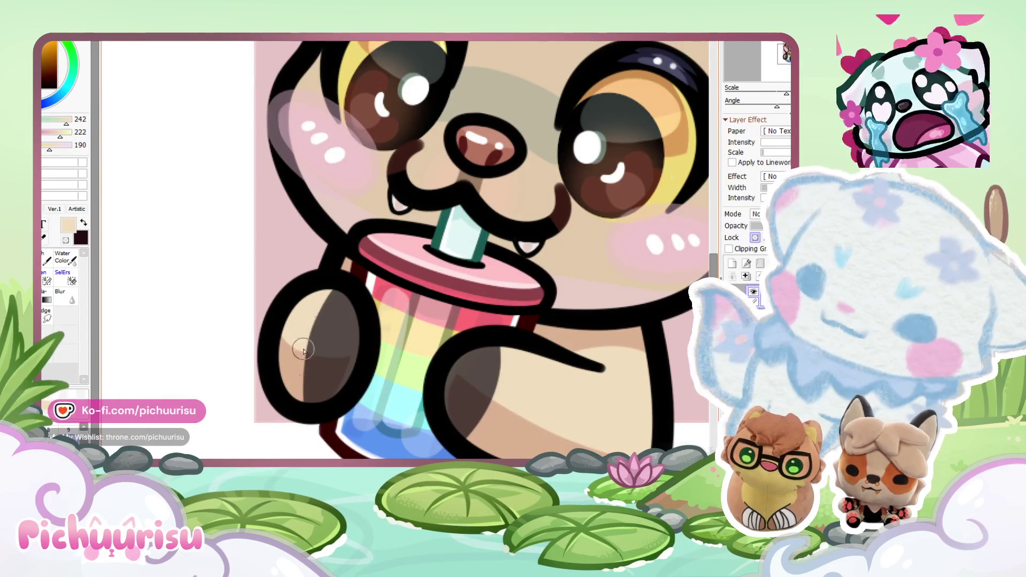
Step: With dark brown, add a faint stroke below the cheek and one from the outline junction
alt+click(332, 311)
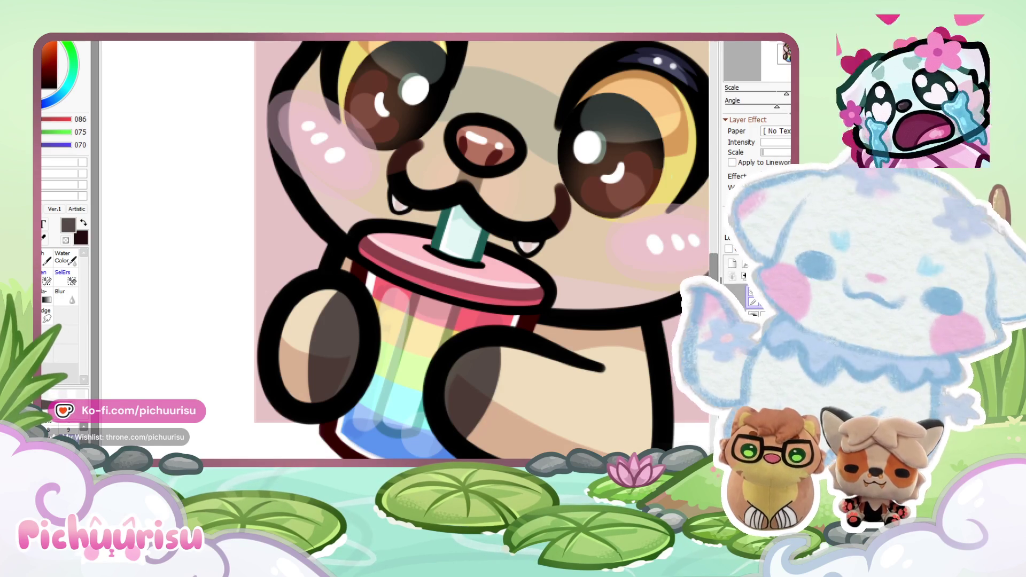
drag(485, 369, 347, 368)
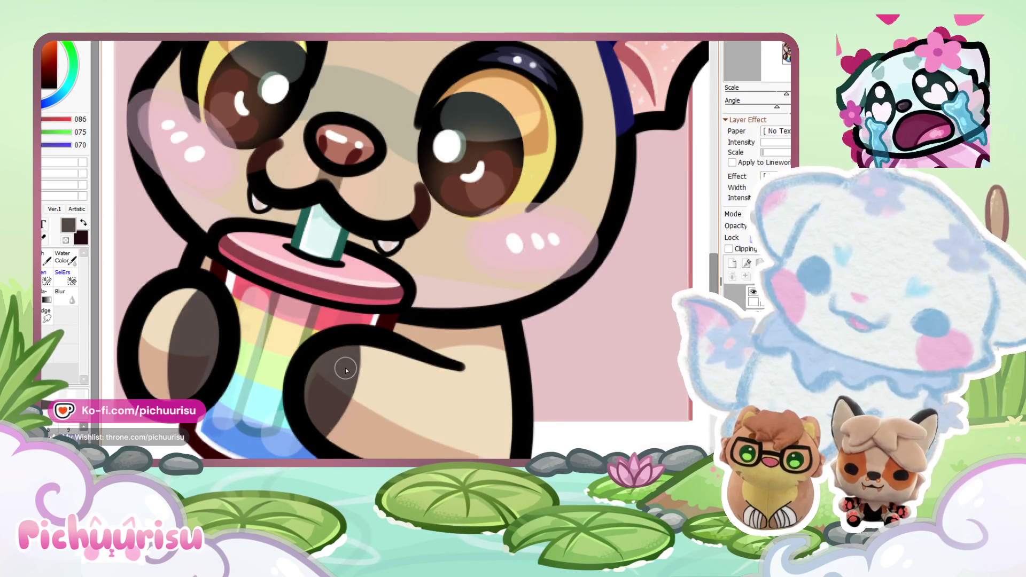
scroll(342, 385, down, 5)
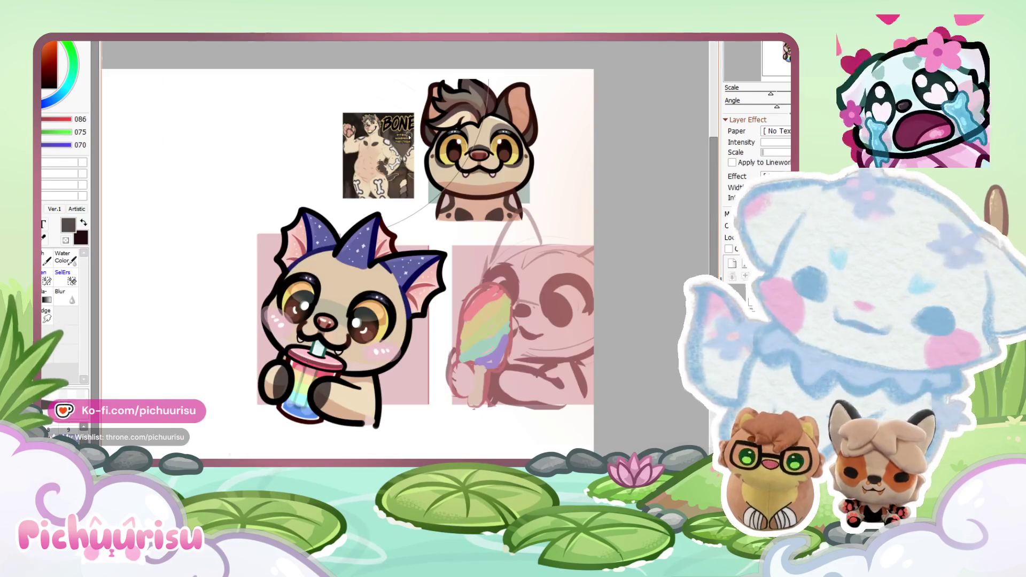
scroll(390, 138, up, 5)
scroll(390, 138, up, 1)
scroll(342, 321, down, 5)
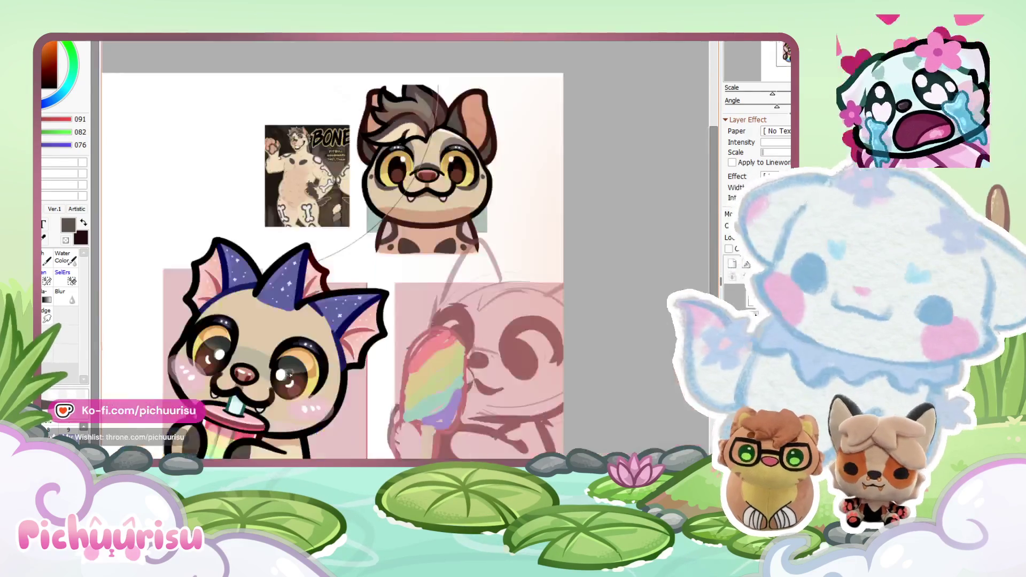
scroll(318, 415, up, 4)
scroll(318, 415, down, 2)
scroll(321, 278, up, 6)
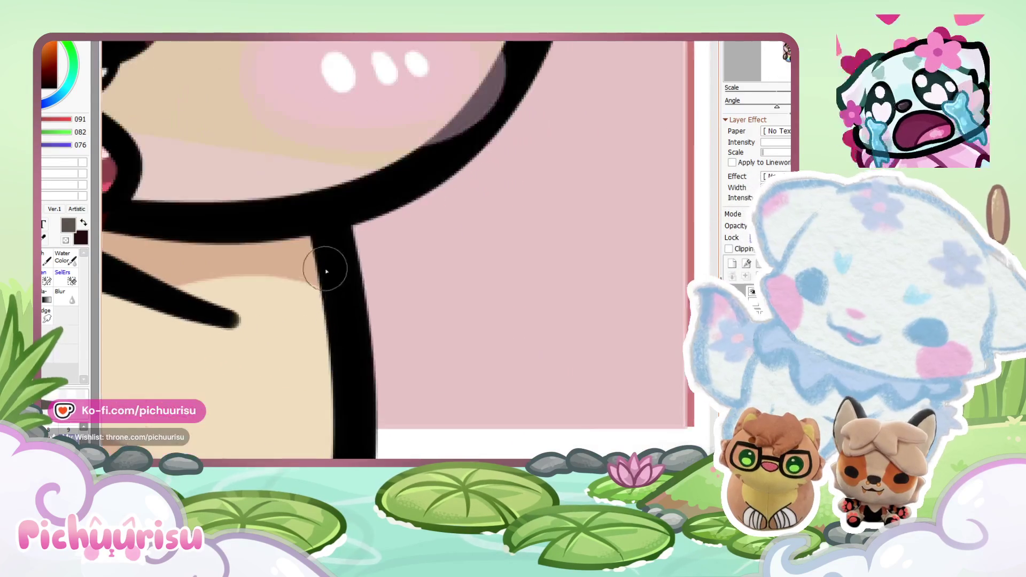
drag(253, 338, 257, 358)
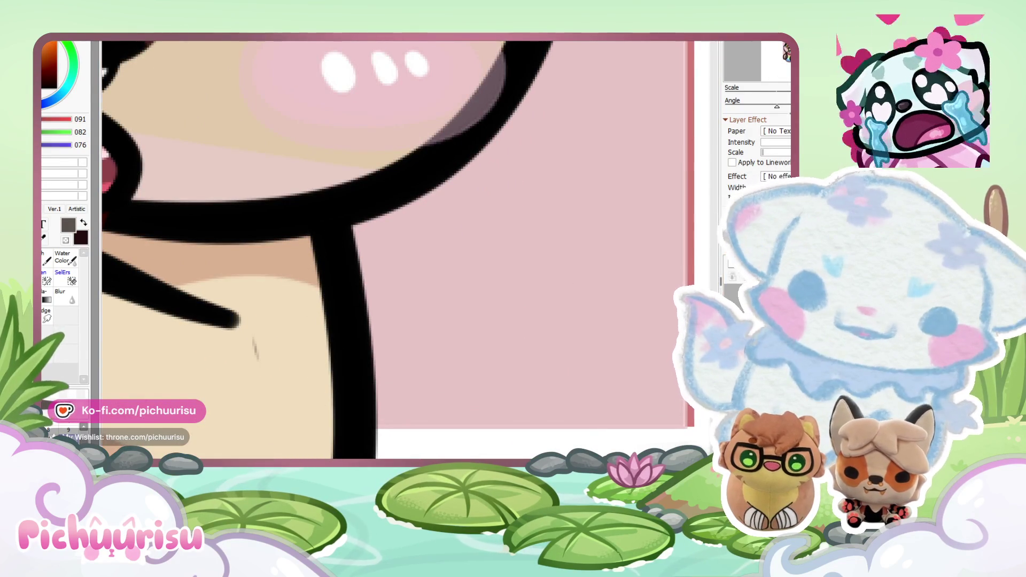
scroll(473, 418, down, 2)
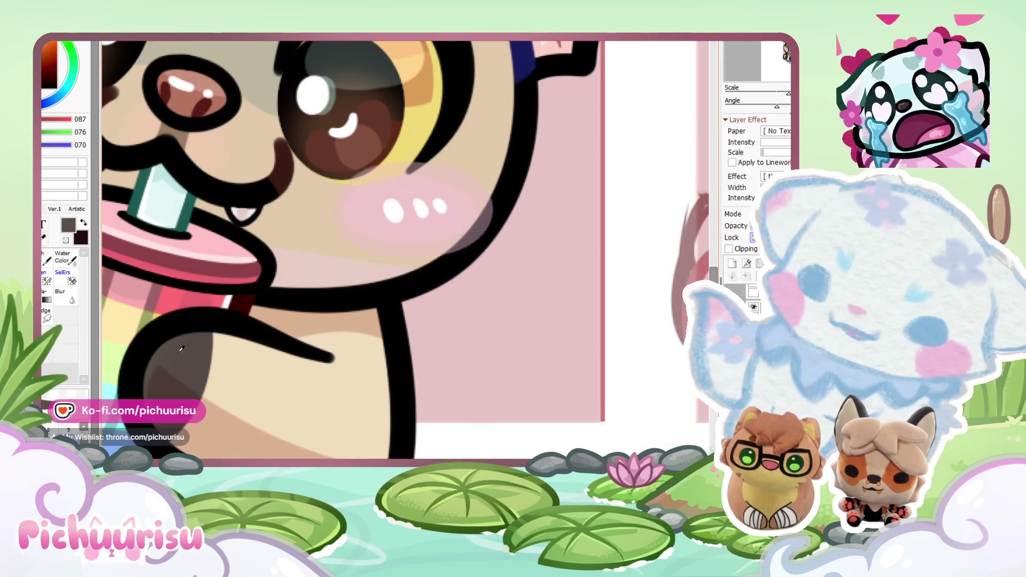
scroll(380, 317, up, 2)
drag(380, 316, 338, 389)
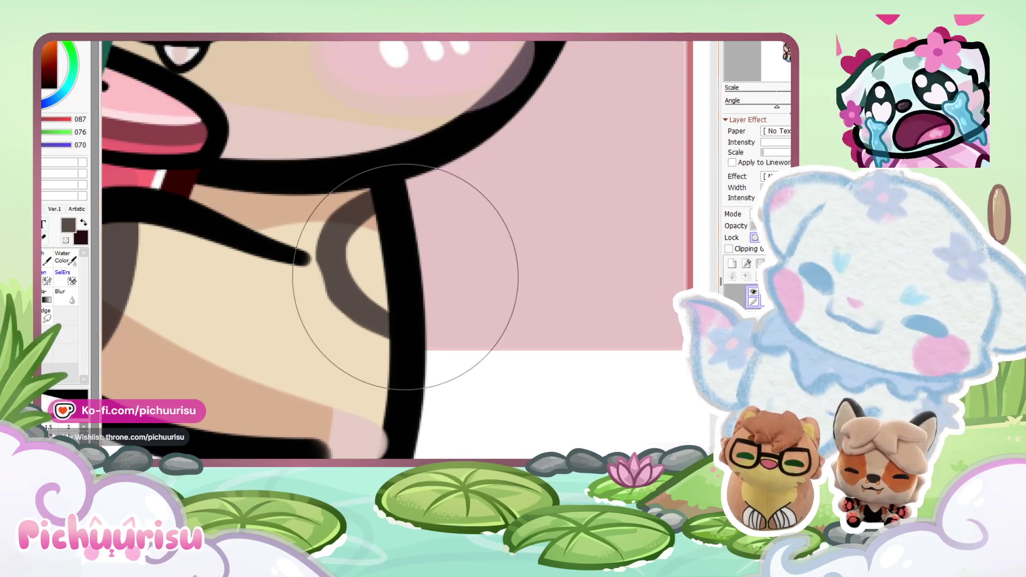
Step: Outline a brown ring marking on the chest and fill it near-white
drag(307, 260, 329, 332)
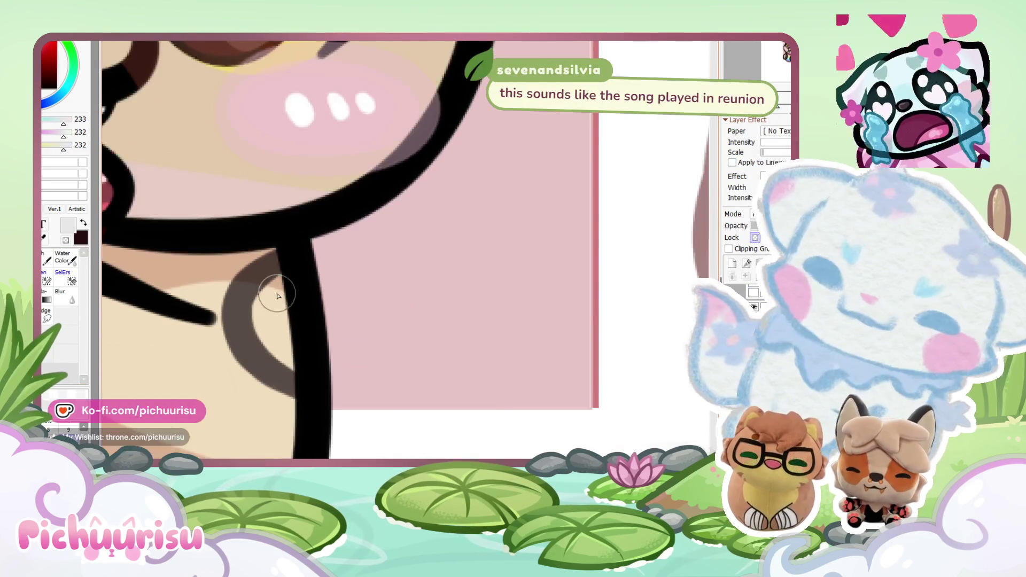
mouse_move(276, 295)
mouse_down()
mouse_move(233, 303)
mouse_move(213, 288)
mouse_move(245, 359)
mouse_move(239, 374)
mouse_up()
alt+click(238, 330)
alt+click(213, 288)
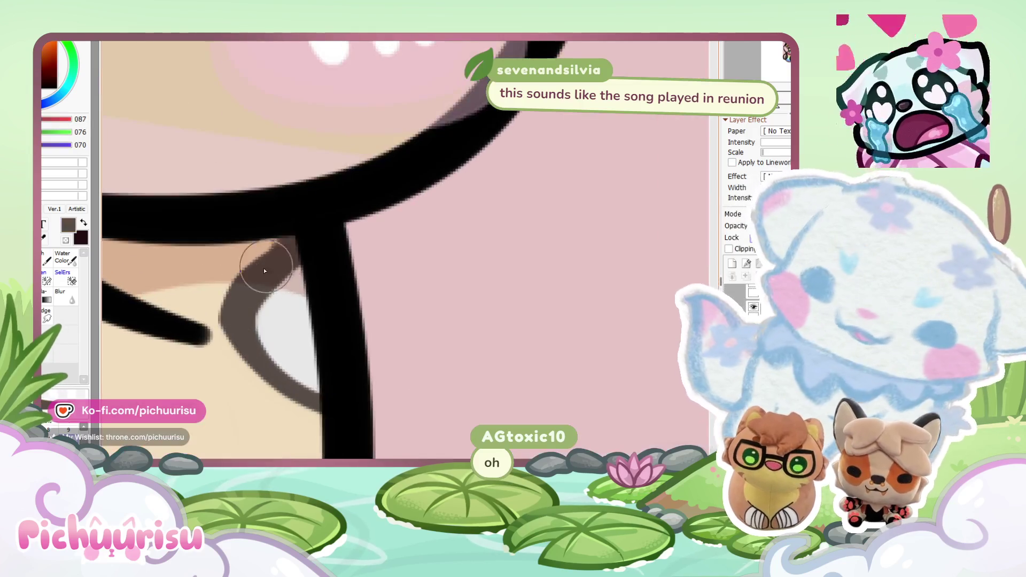
drag(264, 267, 317, 359)
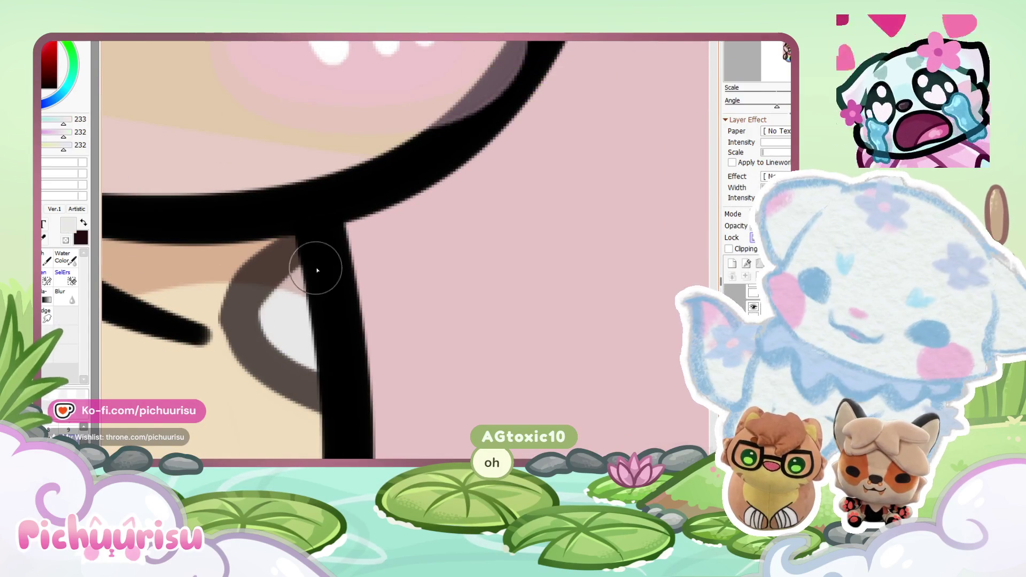
alt+click(218, 274)
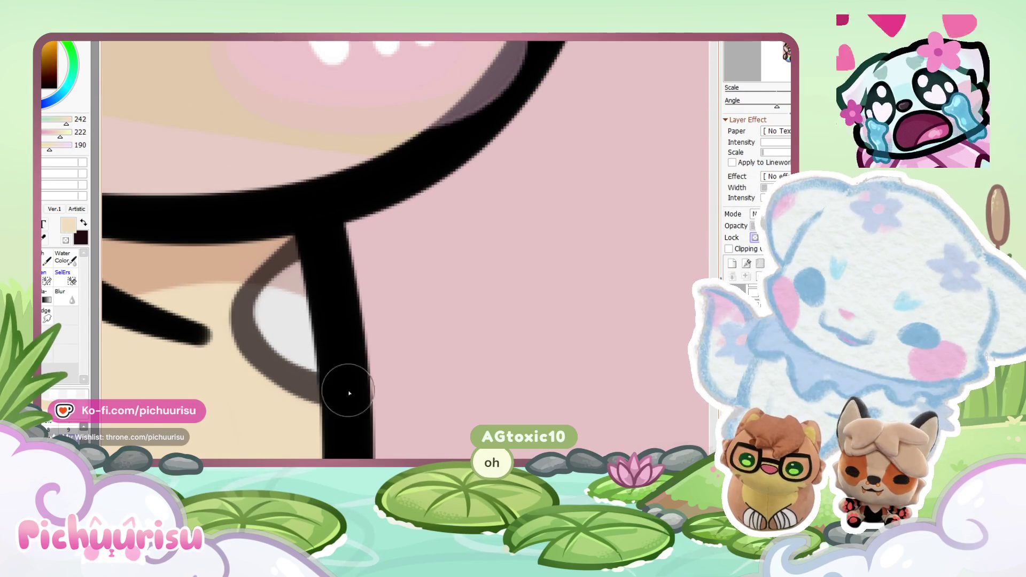
alt+click(251, 316)
drag(251, 315, 270, 271)
Step: Draw a dark brown squiggle marking on the paw
scroll(284, 251, down, 2)
scroll(284, 251, down, 2)
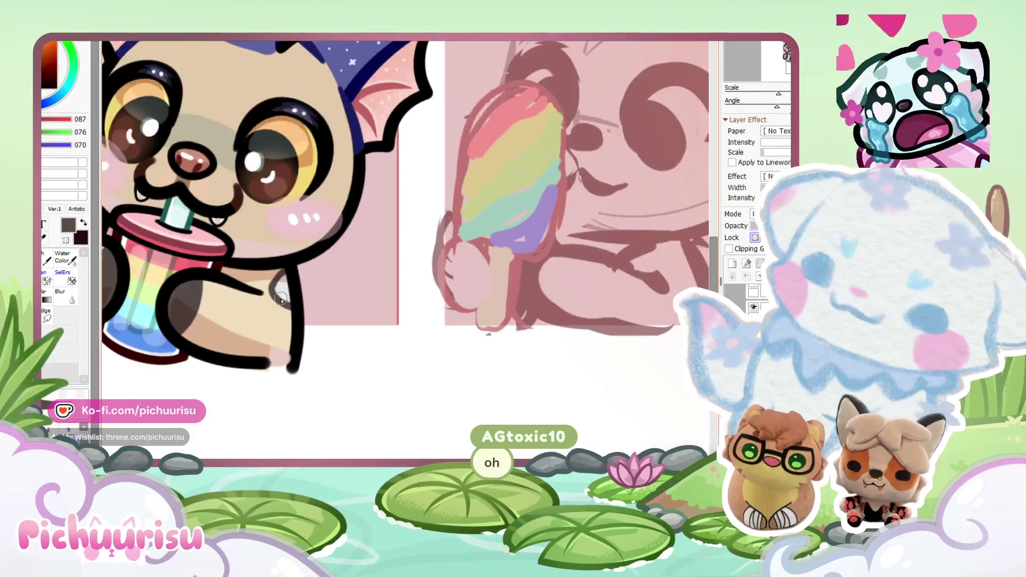
scroll(269, 305, up, 4)
drag(293, 302, 251, 417)
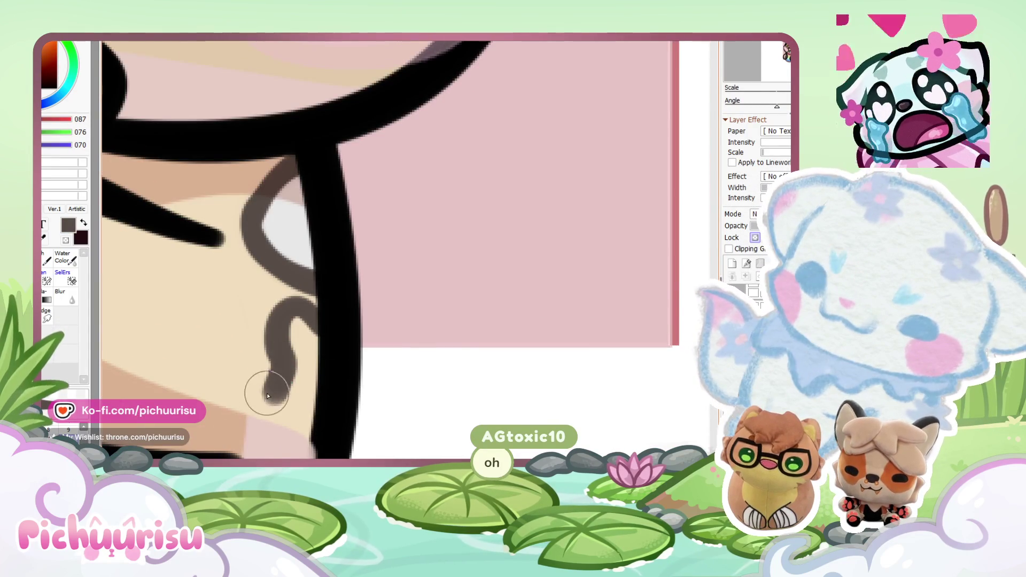
scroll(309, 442, down, 4)
scroll(288, 384, up, 3)
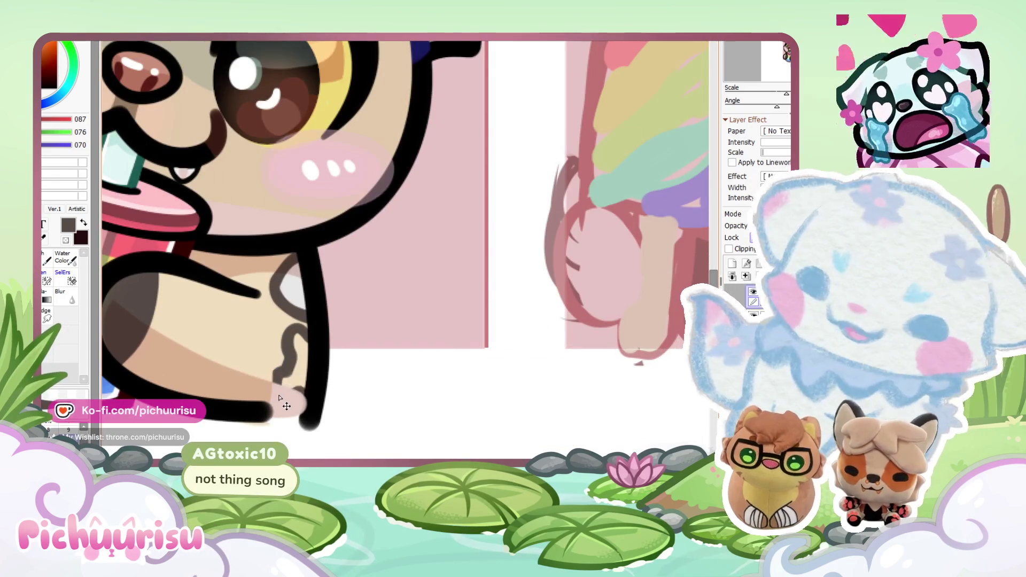
scroll(411, 369, down, 4)
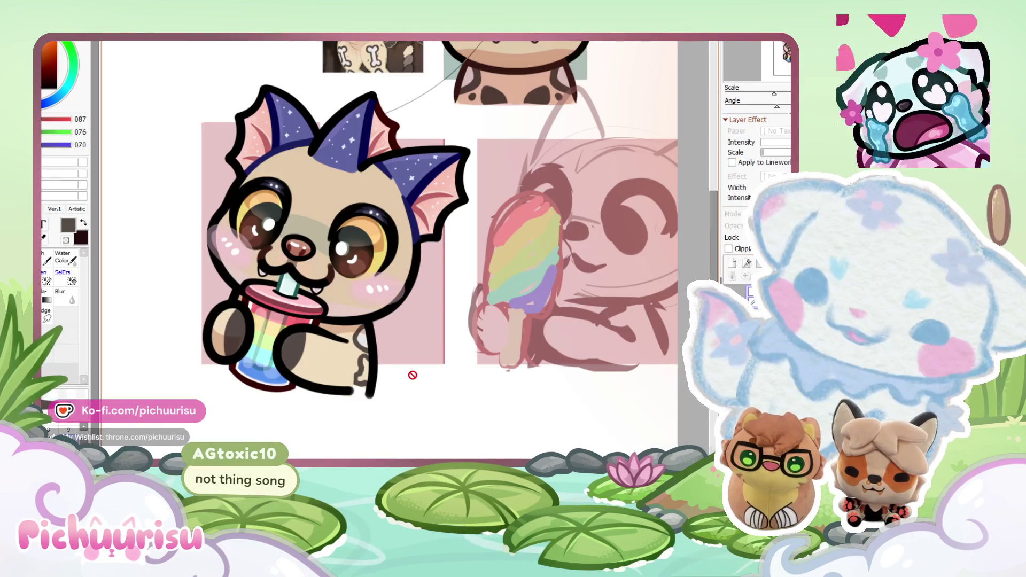
scroll(406, 369, up, 6)
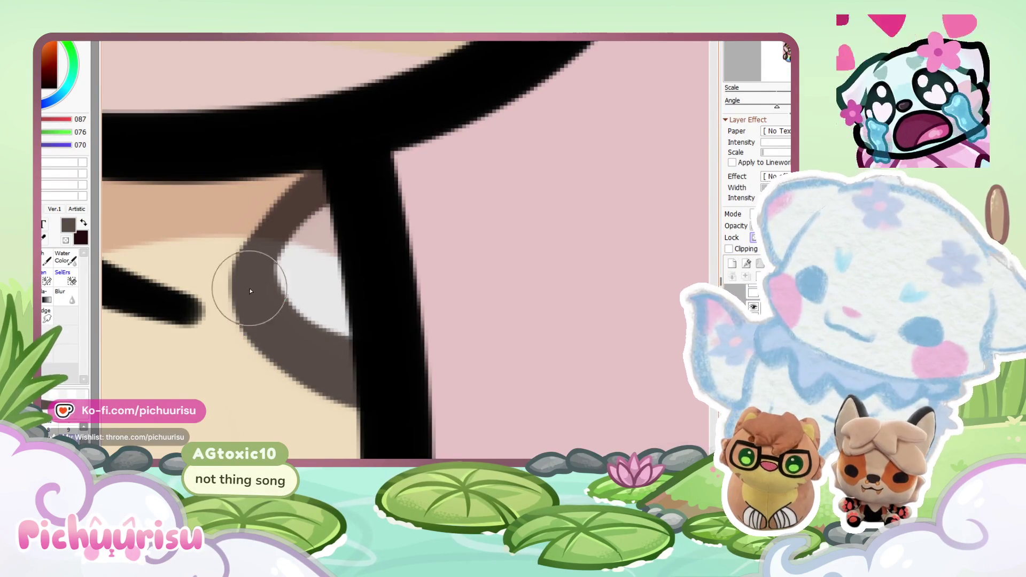
Step: Outline a second curved bone marking in dark brown and fill it near-white
alt+click(206, 259)
scroll(357, 406, down, 2)
scroll(292, 320, up, 2)
alt+click(321, 324)
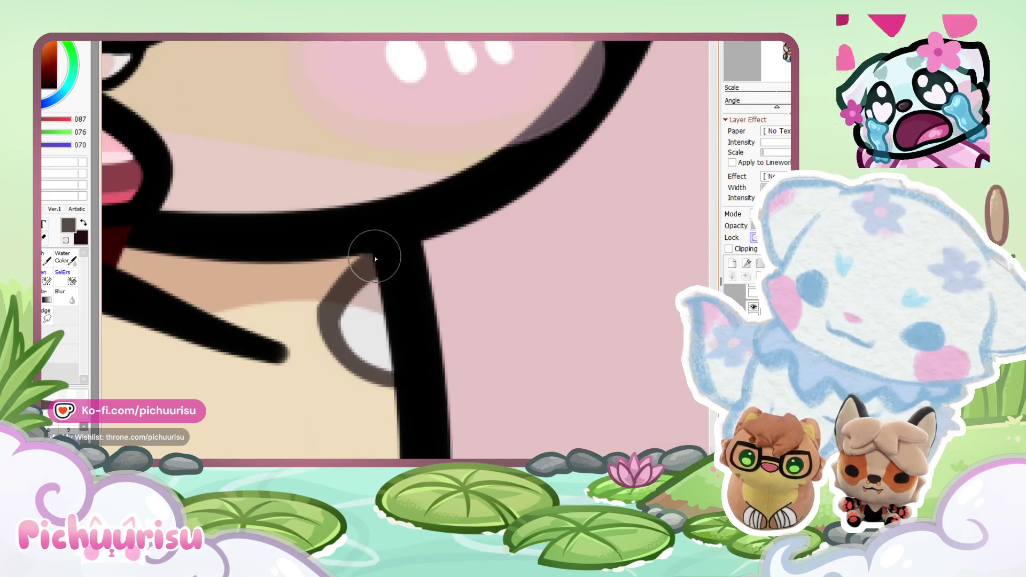
scroll(429, 380, down, 5)
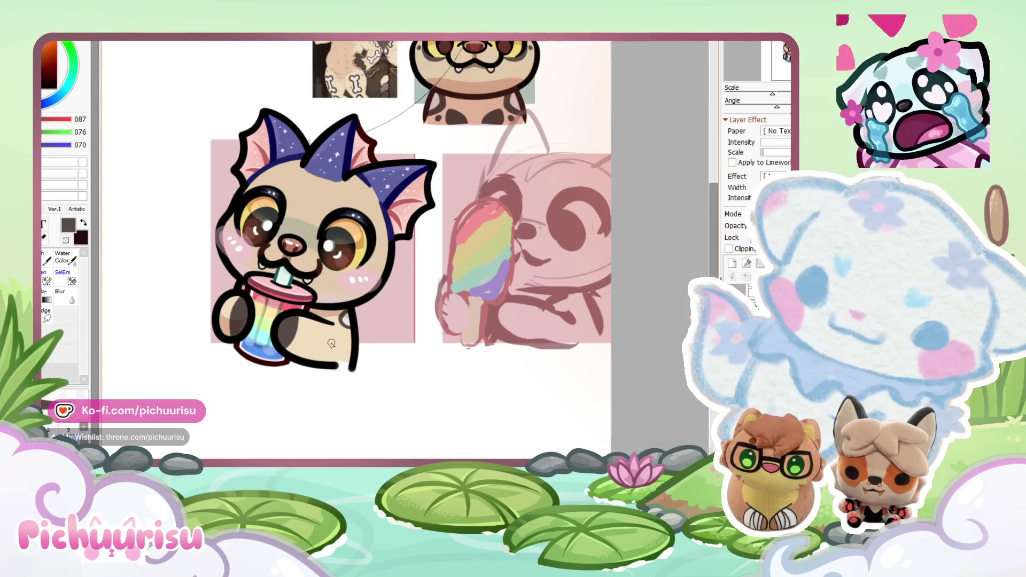
scroll(337, 342, up, 4)
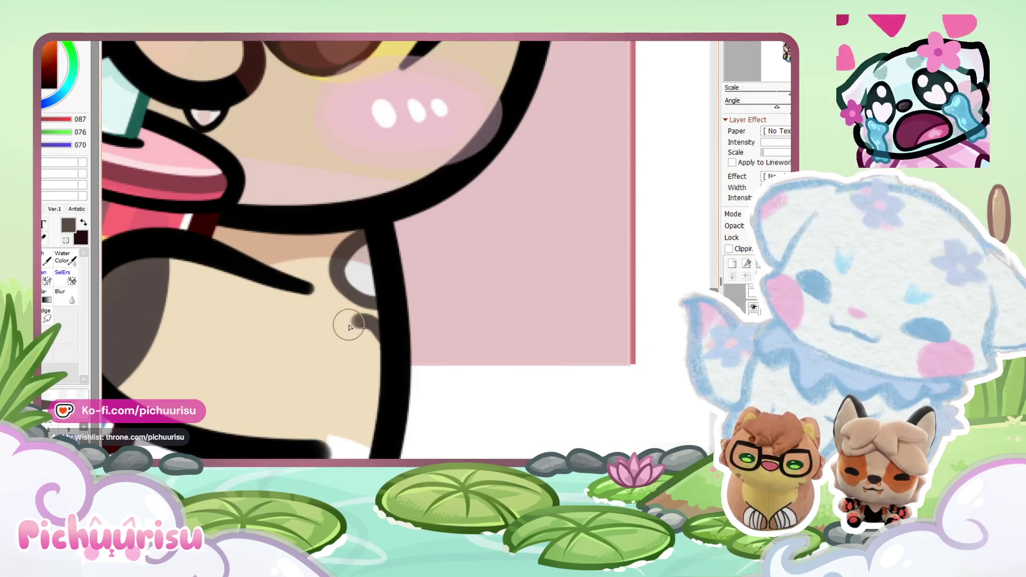
drag(358, 322, 349, 402)
scroll(342, 374, down, 5)
scroll(340, 348, up, 5)
mouse_move(340, 348)
mouse_down()
mouse_move(339, 407)
mouse_move(323, 443)
mouse_move(347, 422)
mouse_up()
scroll(327, 331, down, 2)
scroll(328, 331, up, 2)
alt+click(332, 328)
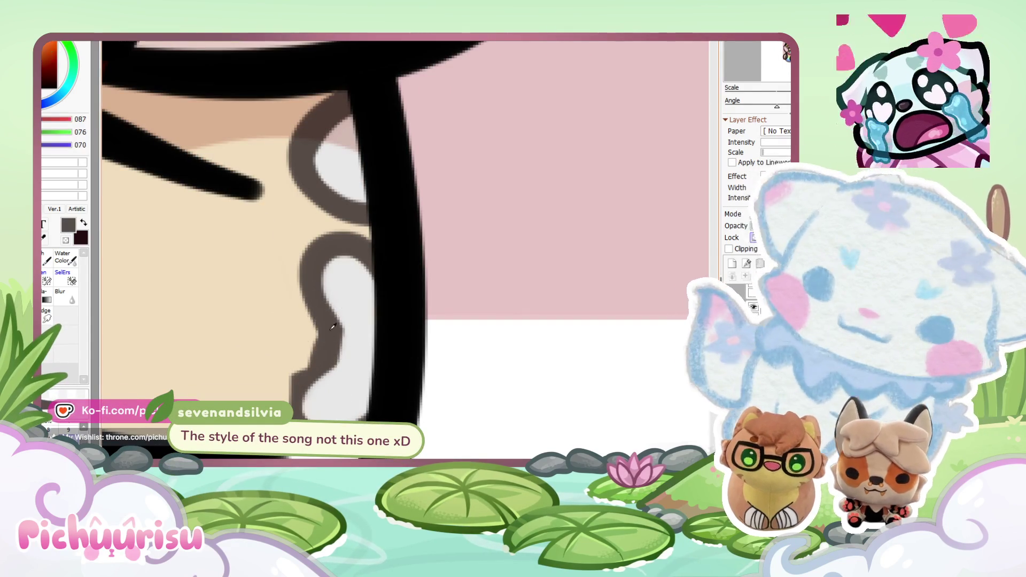
scroll(389, 373, down, 2)
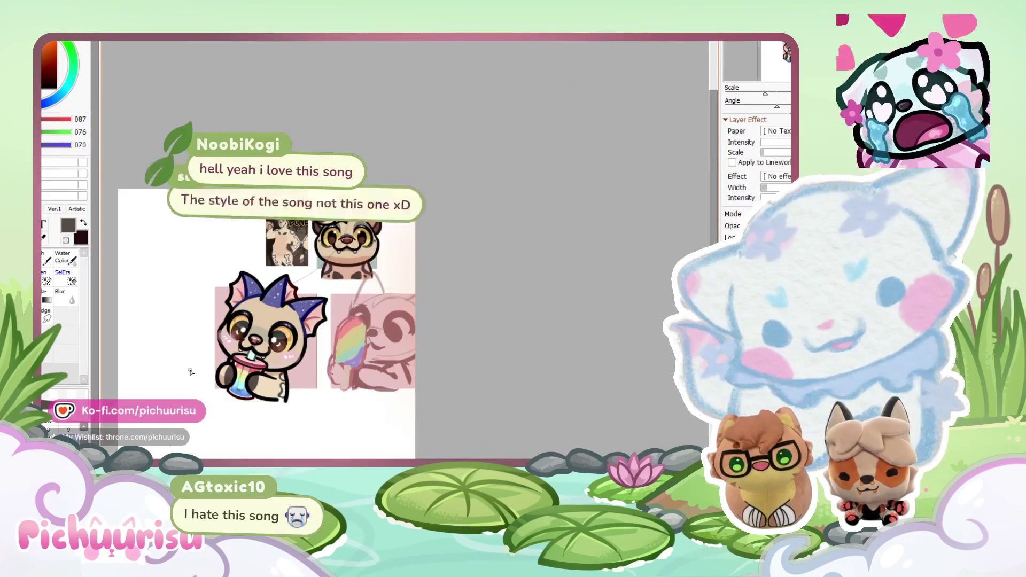
Step: Outline a bone shape in dark brown on the bat's belly below its arm
scroll(261, 193, down, 5)
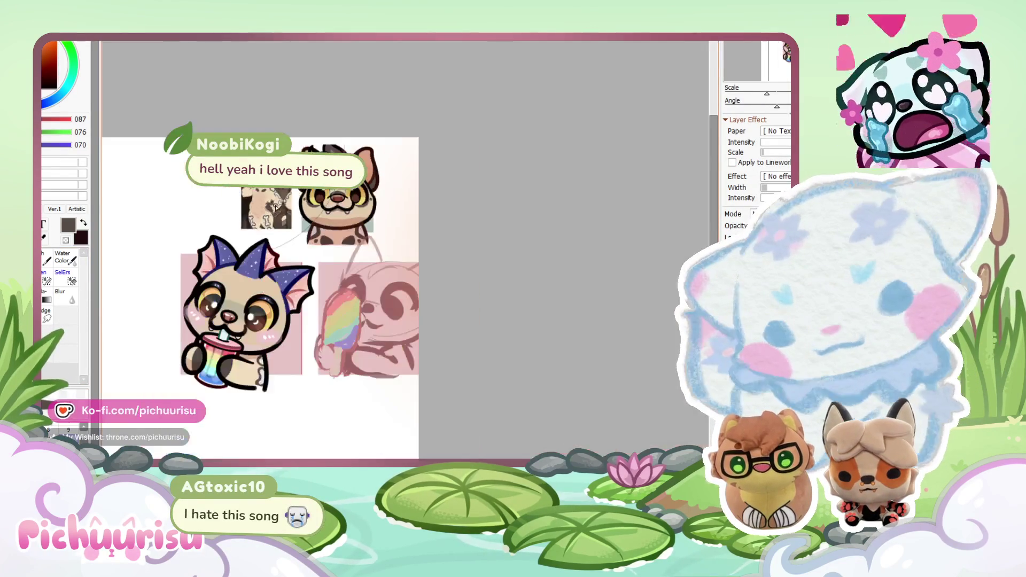
scroll(240, 374, up, 10)
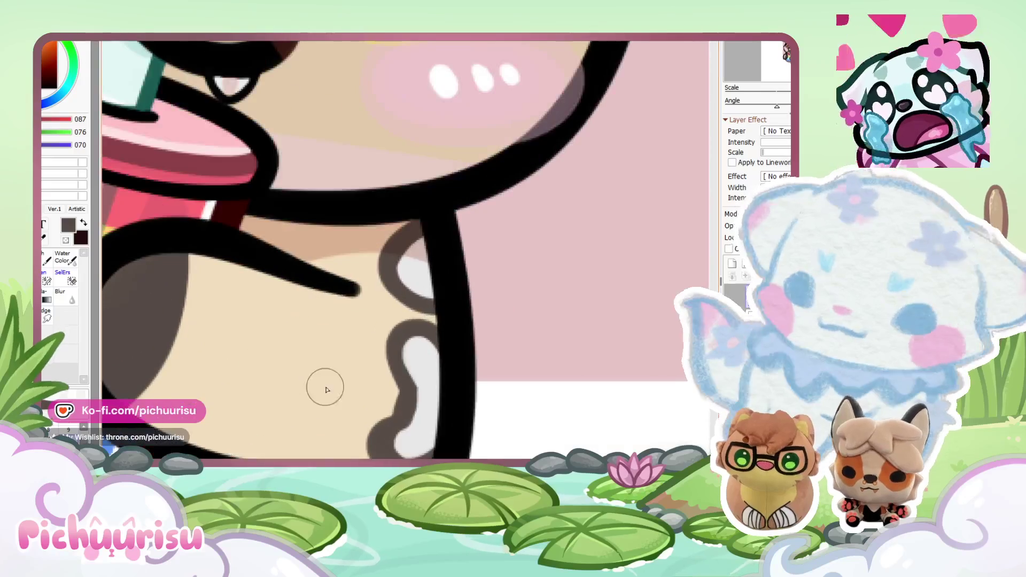
mouse_move(326, 389)
mouse_down()
mouse_move(231, 350)
mouse_move(202, 412)
mouse_move(255, 433)
mouse_up()
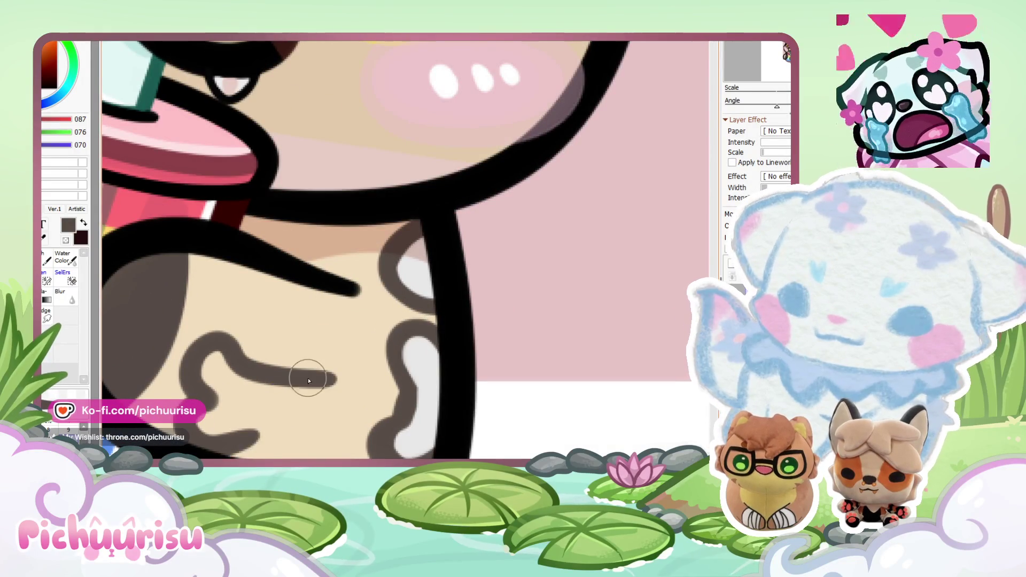
mouse_move(338, 370)
mouse_down()
mouse_move(334, 419)
mouse_move(279, 443)
mouse_up()
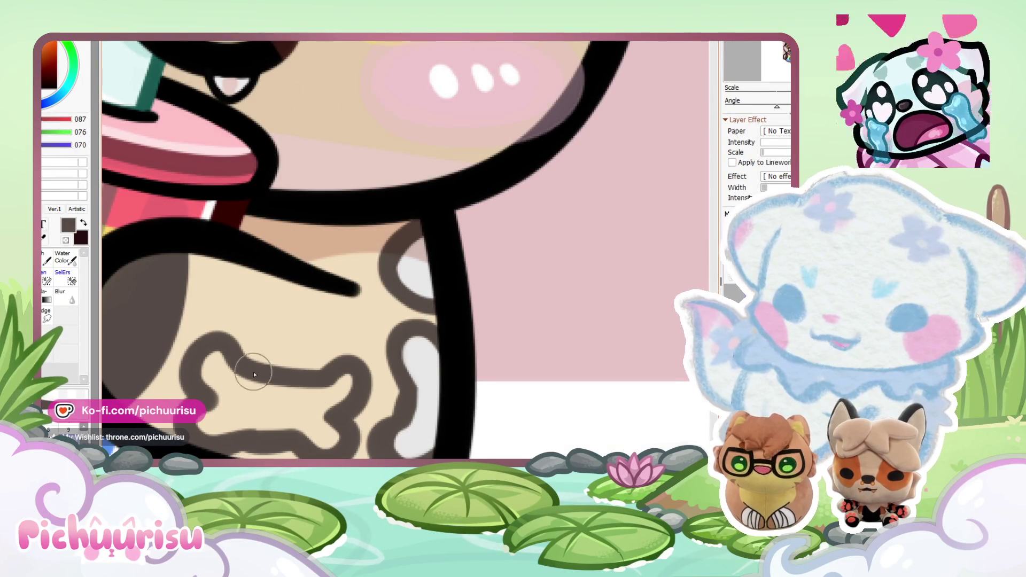
Step: Eyedrop light grey and paint it inside the bone outline
scroll(222, 400, up, 2)
alt+click(307, 417)
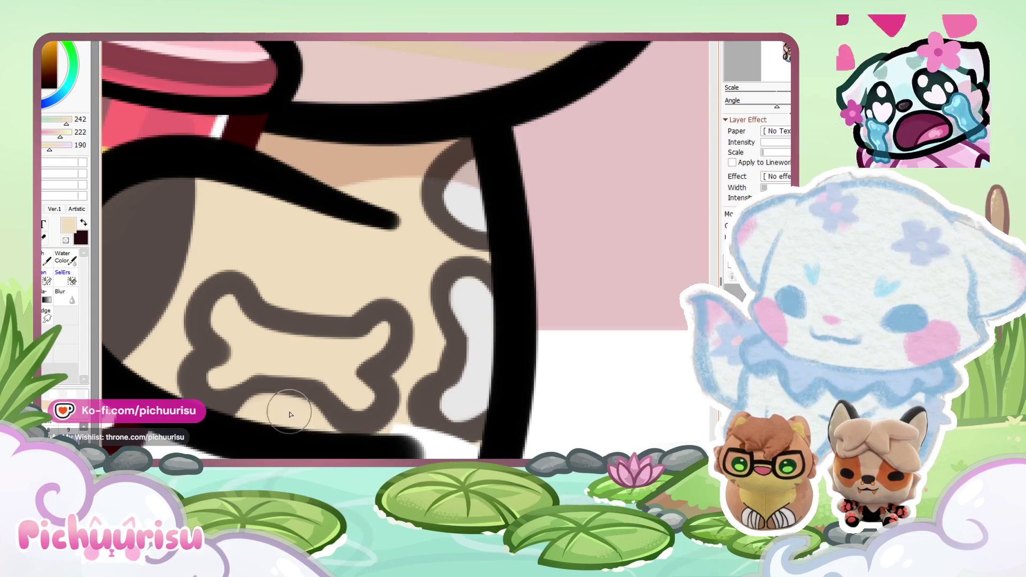
alt+click(245, 387)
scroll(224, 385, down, 5)
alt+click(267, 373)
scroll(267, 374, up, 6)
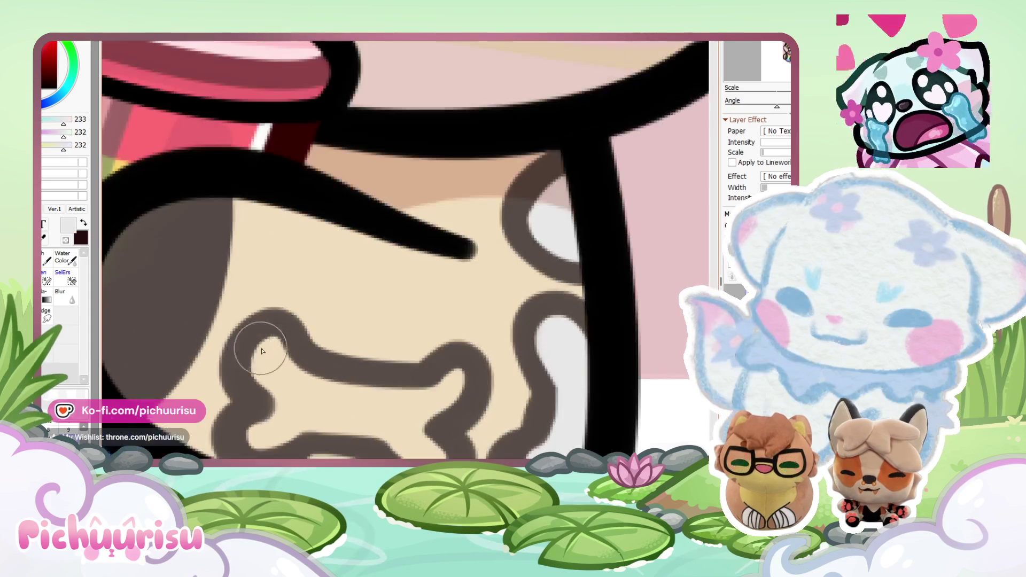
drag(300, 410, 290, 424)
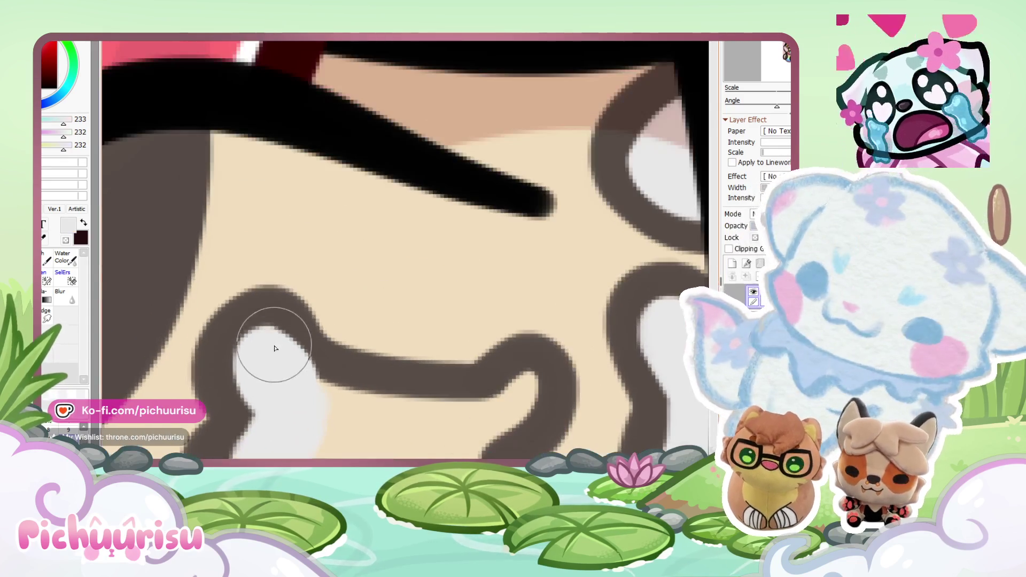
mouse_move(271, 343)
mouse_down()
mouse_move(419, 412)
mouse_move(522, 394)
mouse_move(471, 447)
mouse_move(336, 435)
mouse_up()
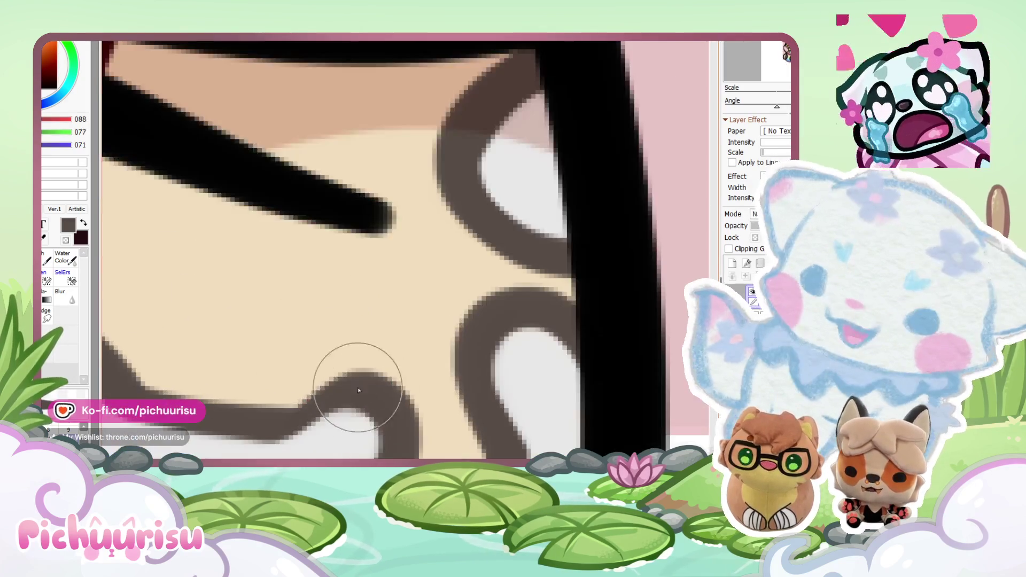
Step: Finish the bone's light grey fill, then re-sample beige and dark brown for more body markings
mouse_move(355, 367)
mouse_down()
mouse_move(285, 401)
mouse_move(334, 362)
mouse_up()
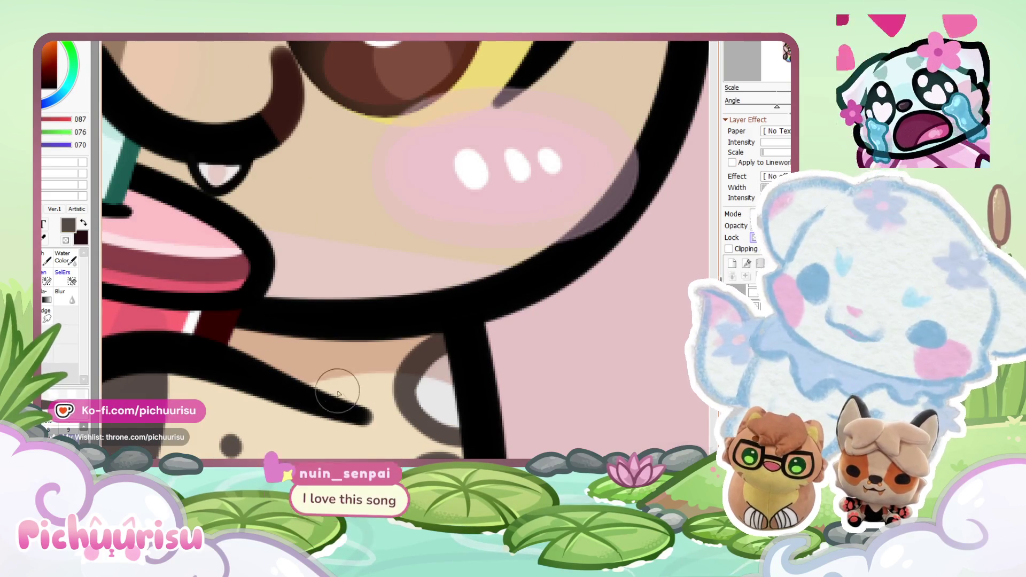
alt+click(386, 404)
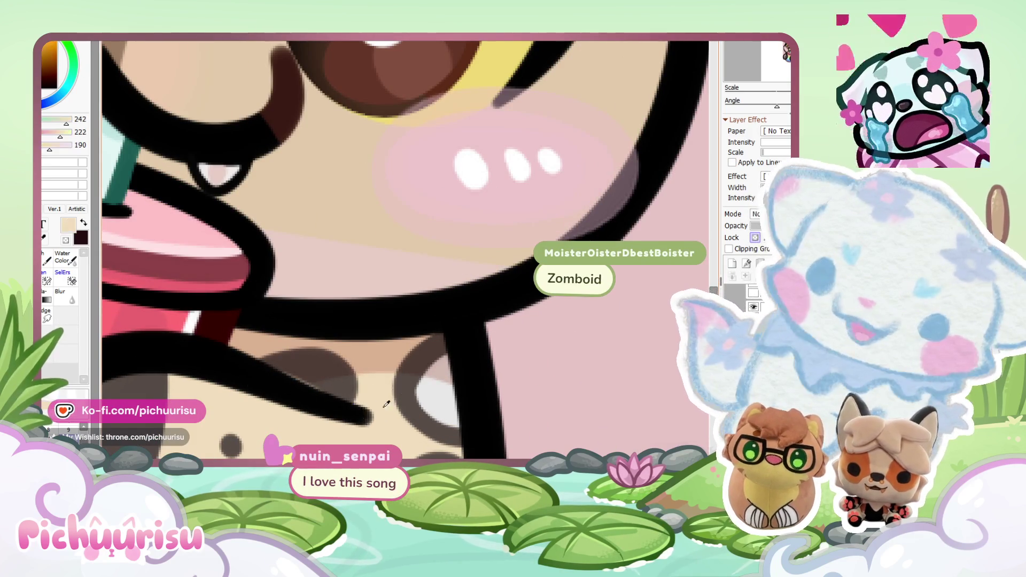
alt+click(278, 386)
scroll(279, 385, down, 5)
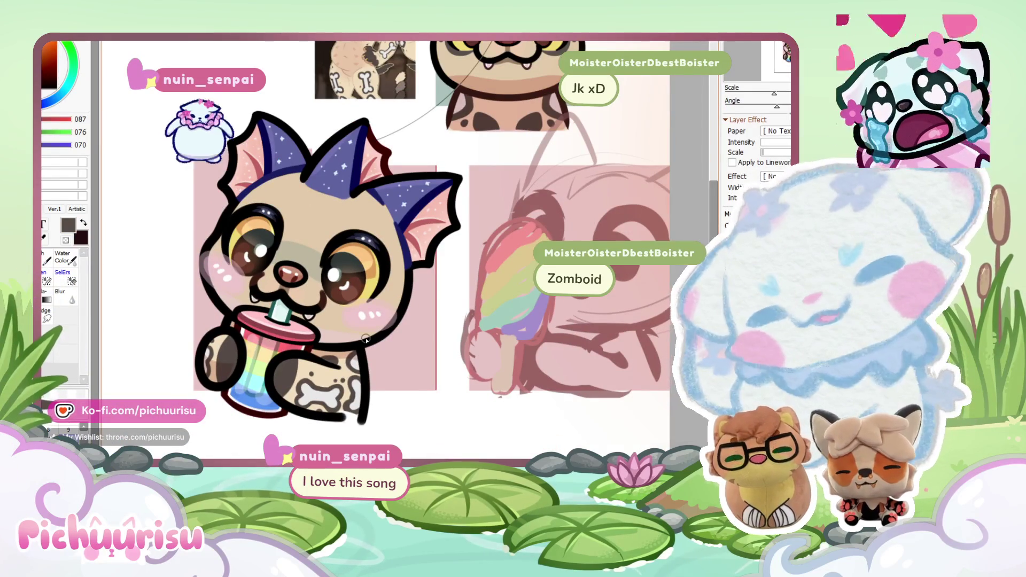
scroll(537, 165, up, 6)
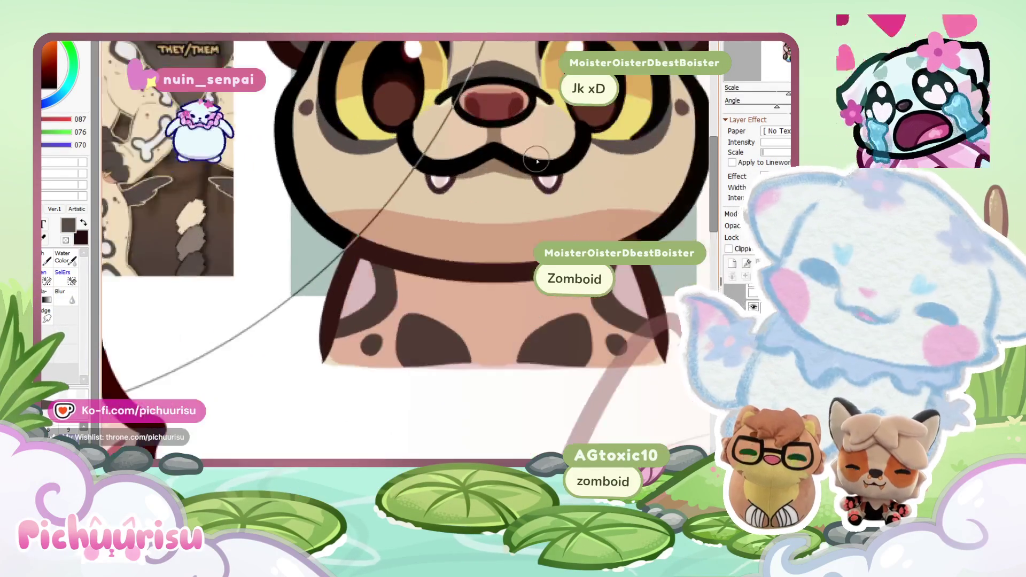
scroll(549, 201, down, 6)
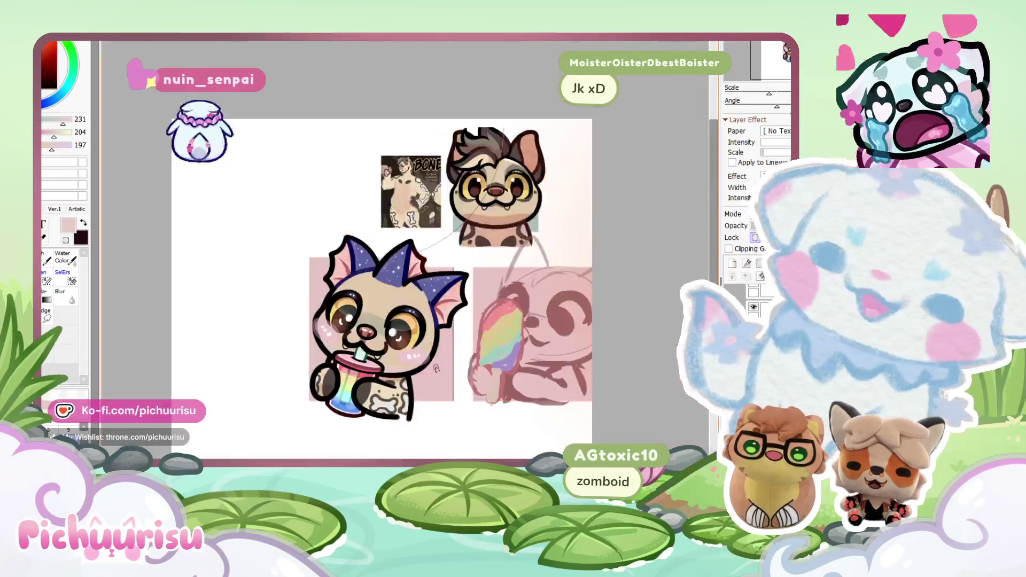
scroll(340, 349, up, 3)
scroll(339, 349, up, 2)
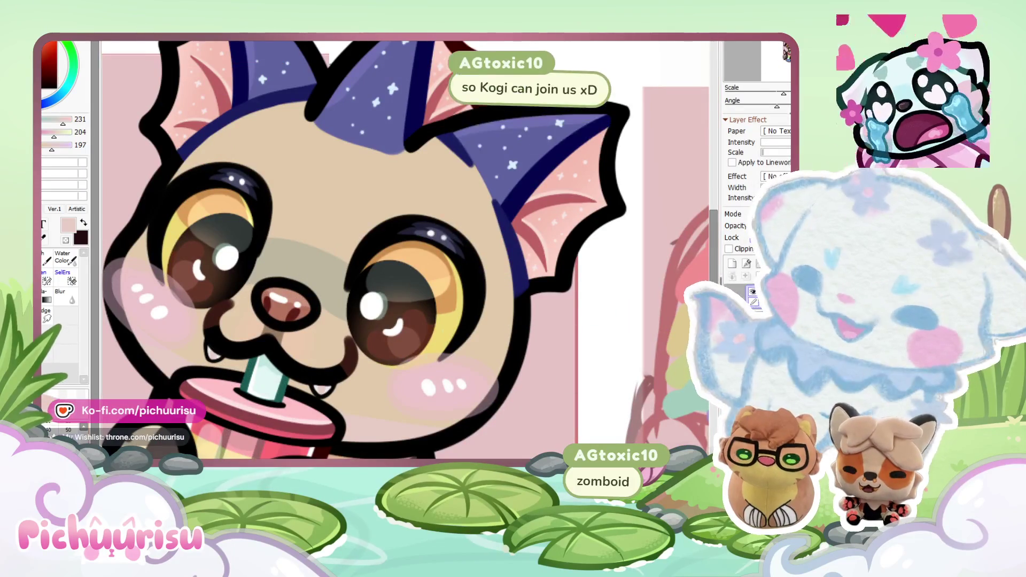
scroll(437, 311, down, 4)
scroll(378, 317, up, 3)
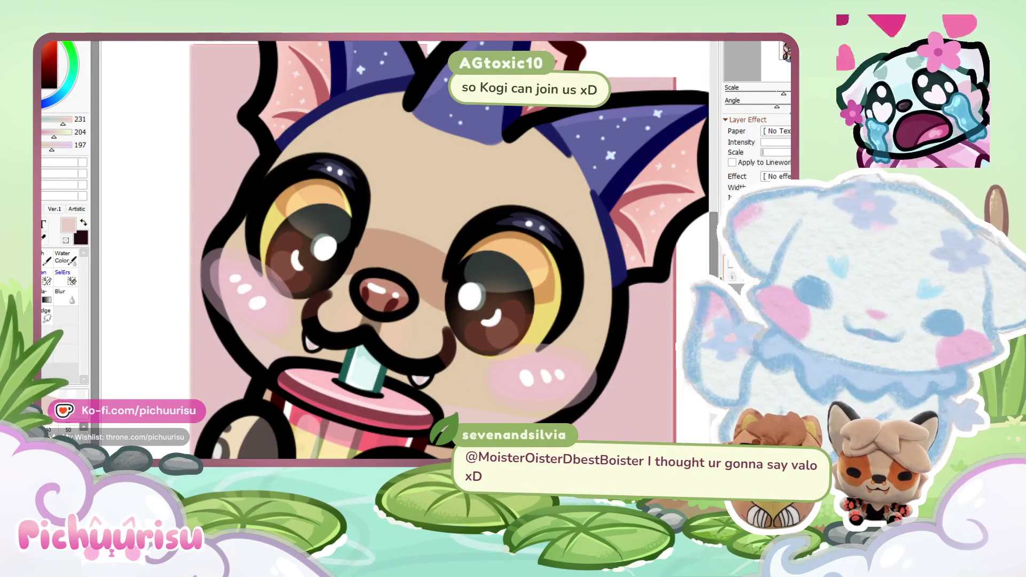
scroll(369, 328, up, 2)
Step: Transform the nose with Ctrl+T, pulling its corners outward to widen it, and apply
key(ctrl+t)
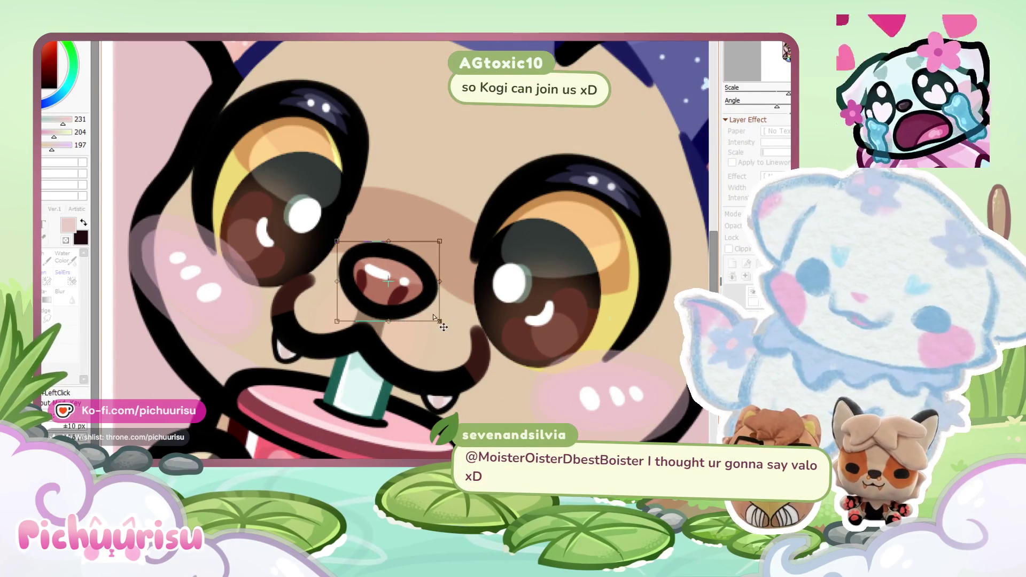
drag(434, 317, 439, 320)
drag(346, 252, 336, 247)
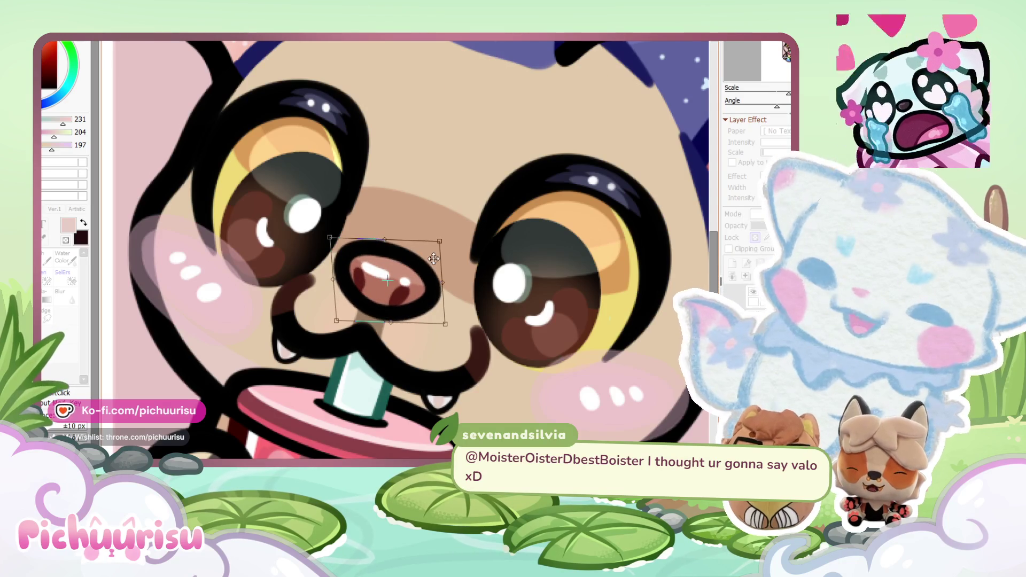
drag(439, 242, 443, 242)
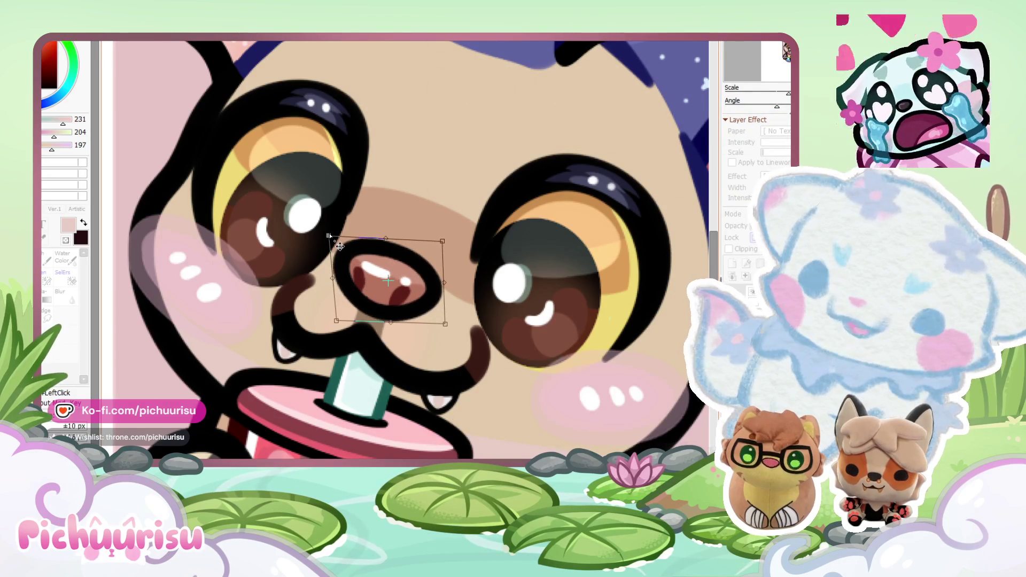
drag(340, 322, 336, 321)
drag(336, 241, 331, 229)
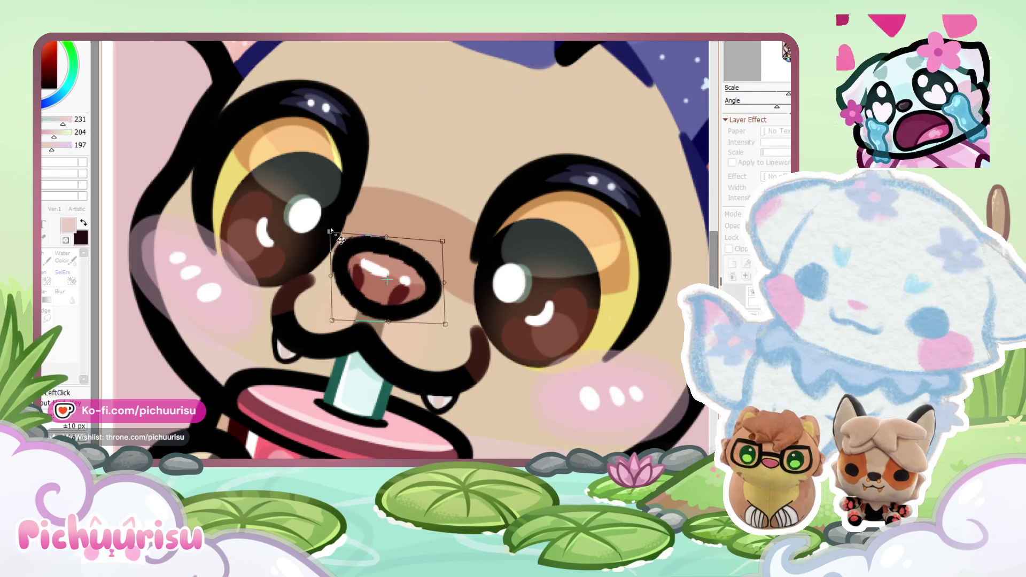
key(Return)
Step: Zoom the view out and in to compare the resized nose with the reference
scroll(370, 271, down, 5)
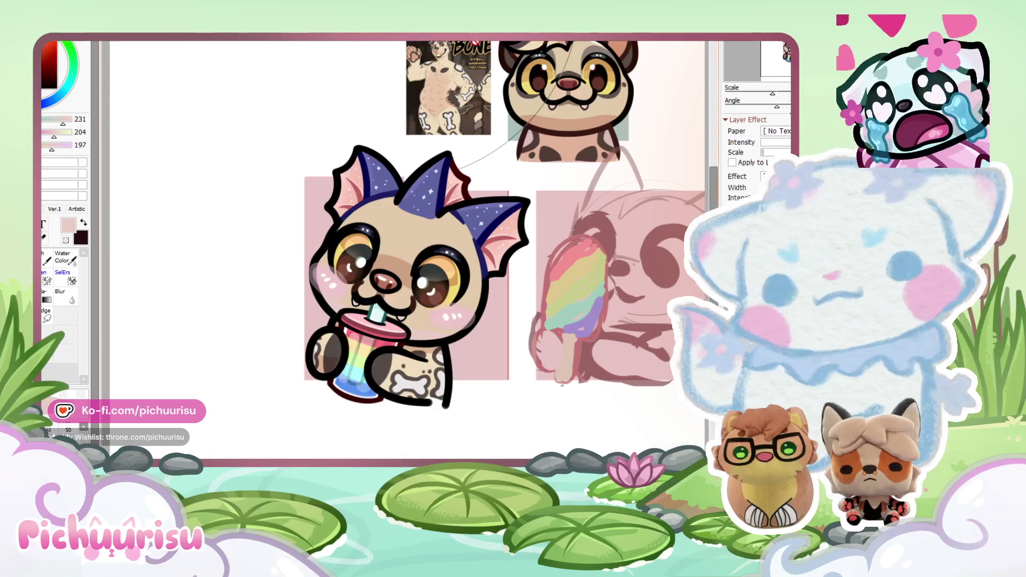
scroll(417, 197, up, 1)
scroll(417, 197, down, 2)
scroll(462, 134, up, 2)
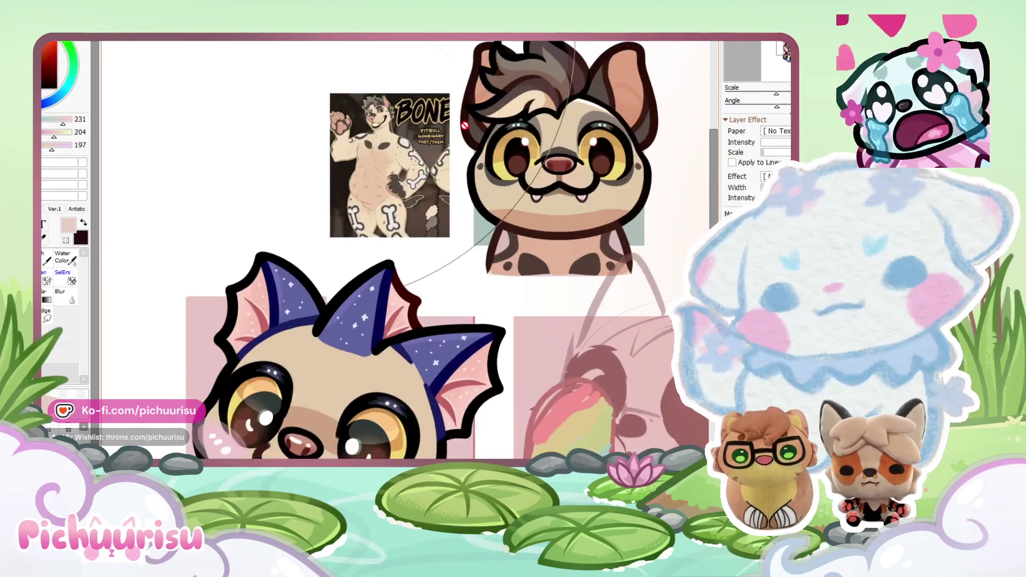
scroll(380, 112, up, 5)
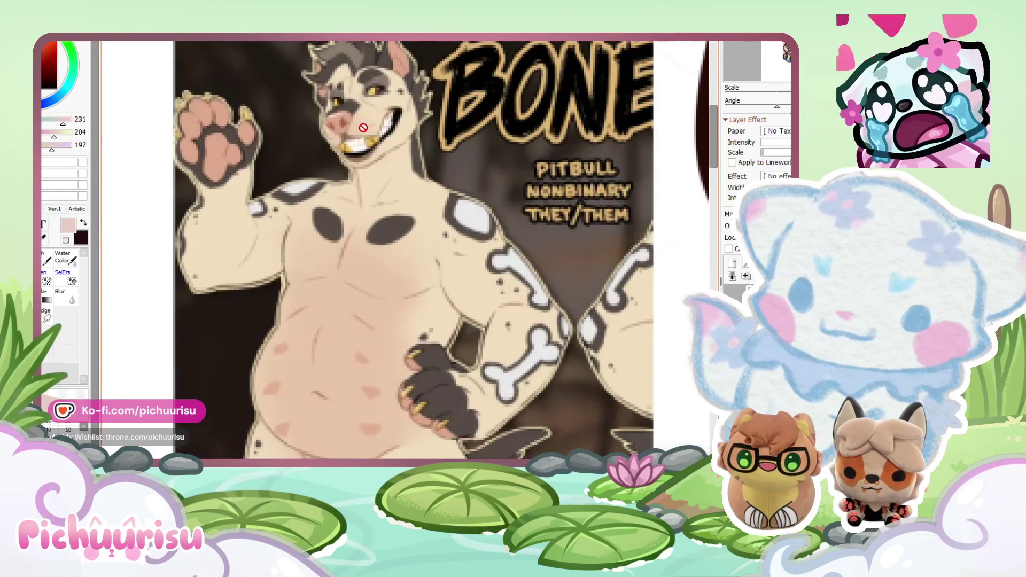
scroll(434, 187, down, 5)
ctrl+shift+click(385, 248)
ctrl+shift+click(373, 289)
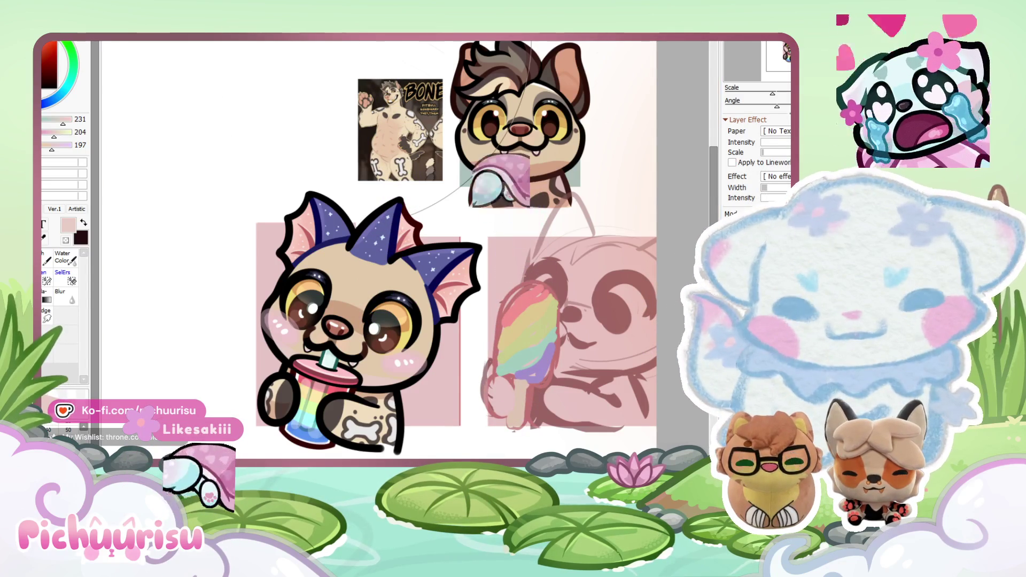
mouse_move(203, 336)
mouse_down()
mouse_move(240, 160)
mouse_move(287, 128)
mouse_move(431, 287)
mouse_move(465, 214)
mouse_up()
scroll(466, 215, up, 2)
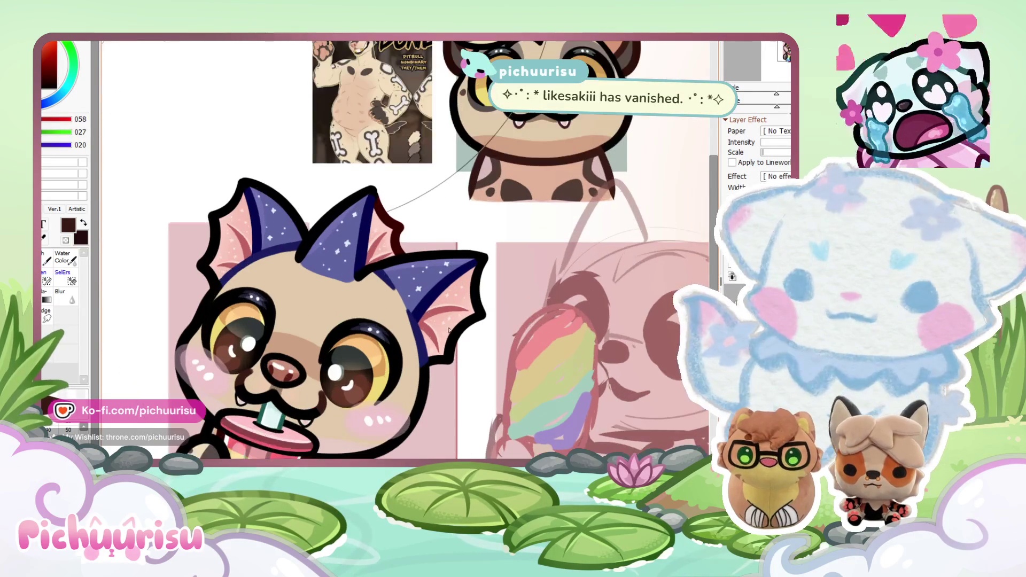
scroll(438, 313, up, 2)
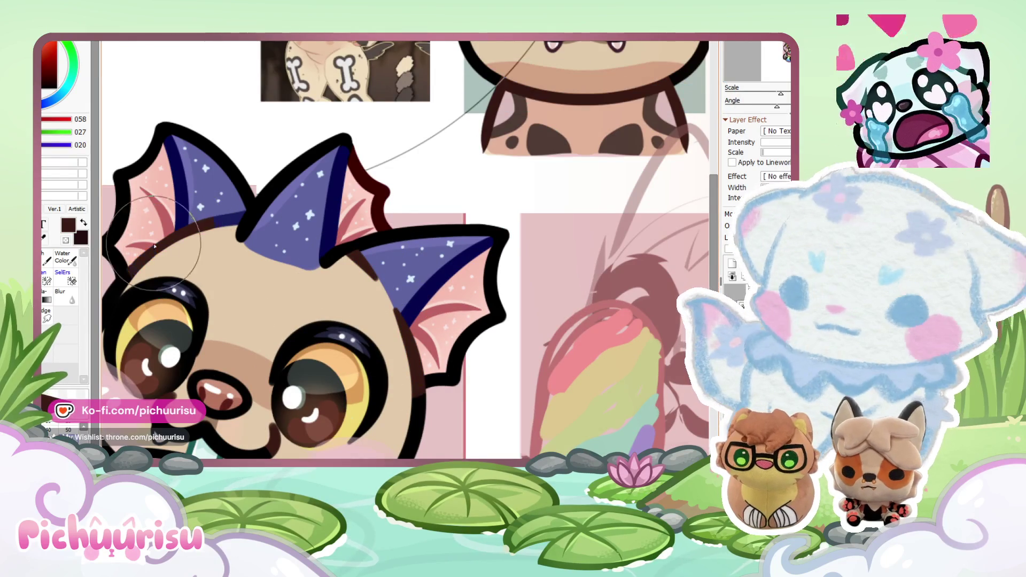
scroll(419, 214, down, 2)
key(ctrl)
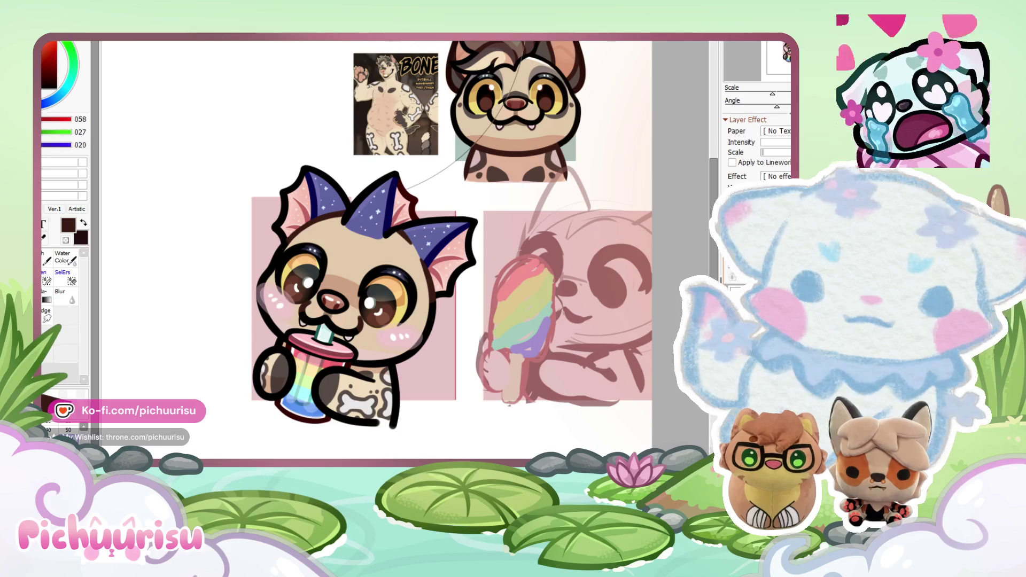
scroll(461, 253, up, 1)
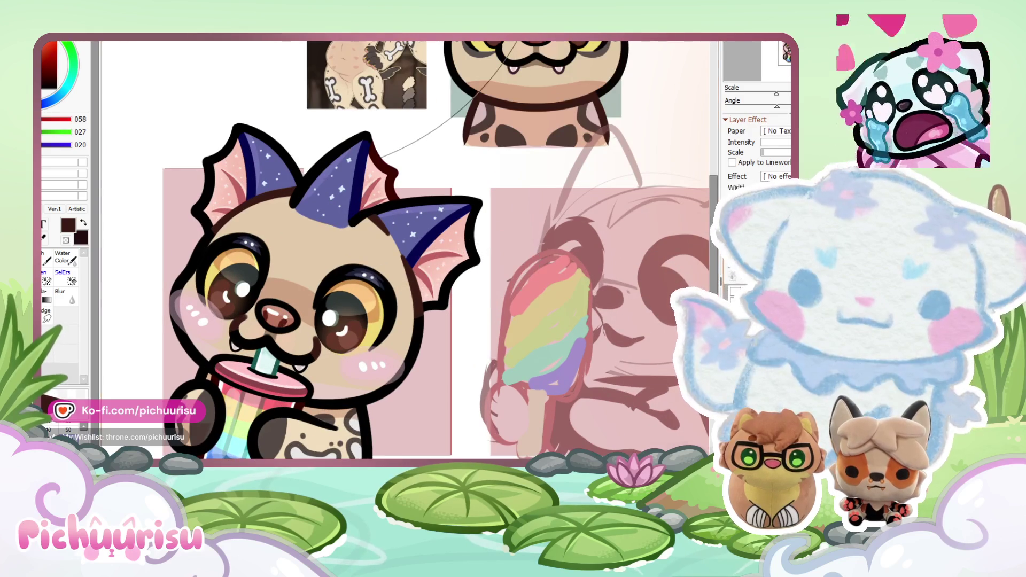
key(Delete)
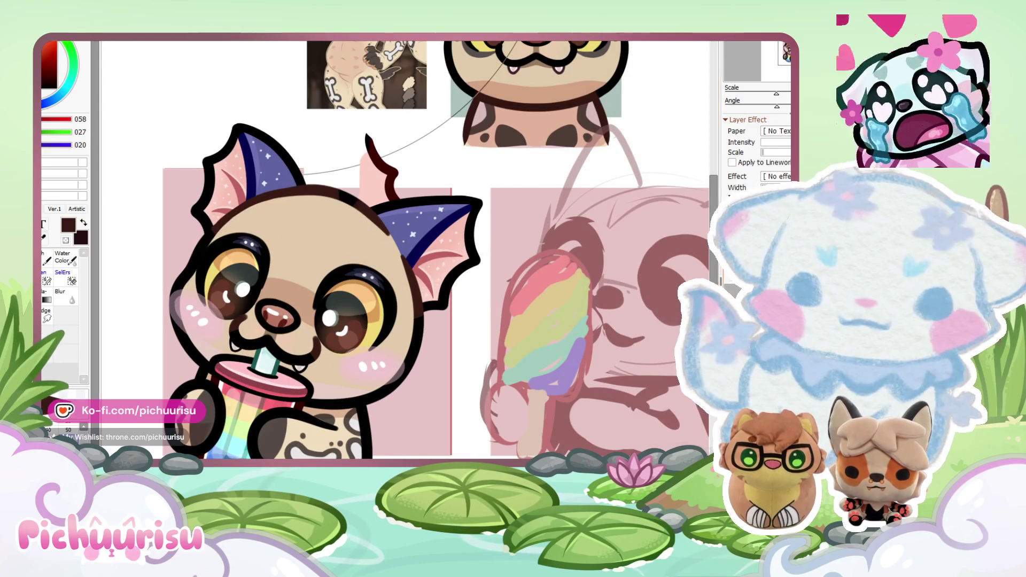
Step: In dark brown, outline a dog ear over the top and down its right side
scroll(443, 384, down, 3)
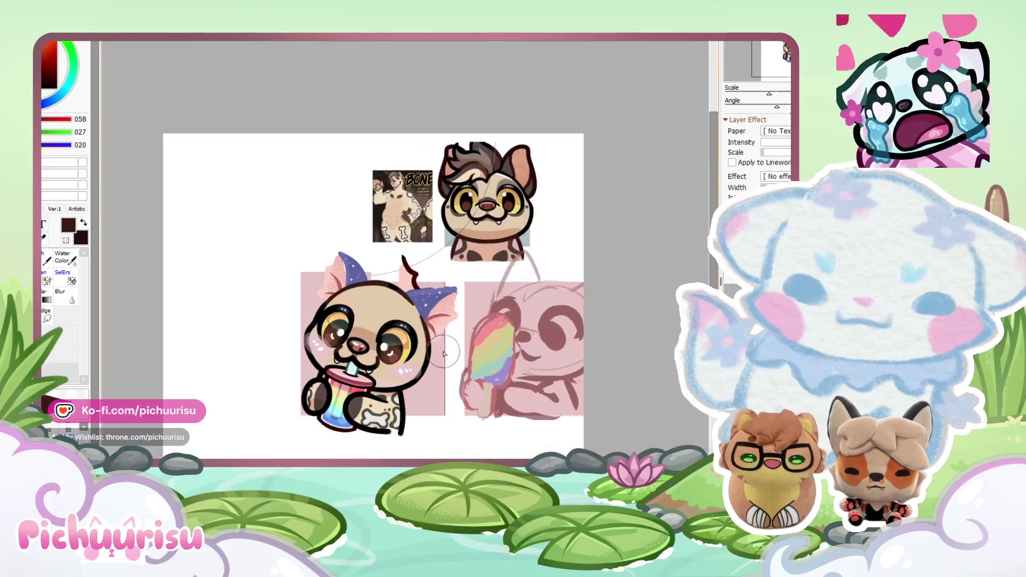
scroll(479, 214, up, 1)
scroll(478, 161, up, 2)
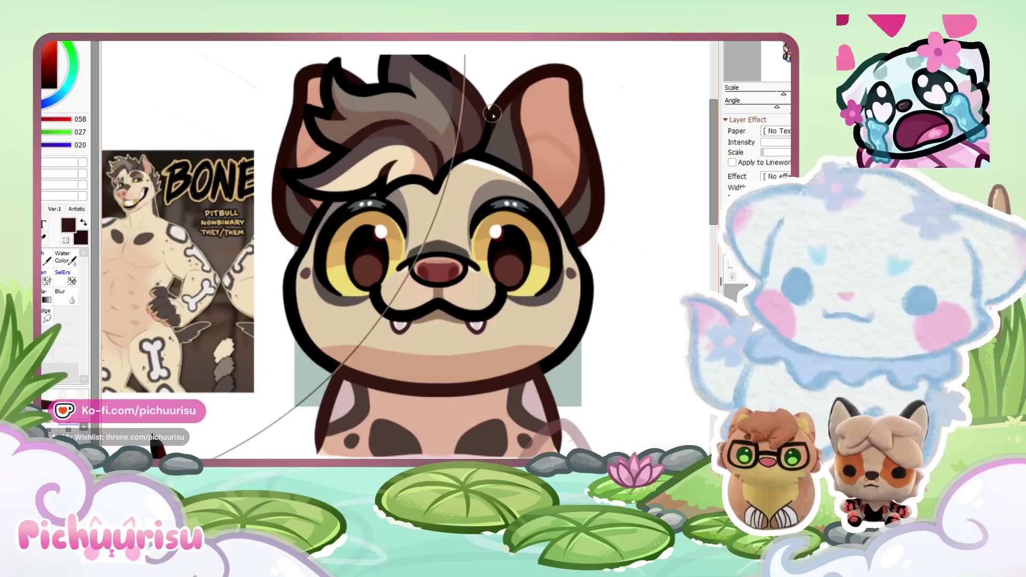
alt+click(491, 114)
scroll(490, 114, down, 2)
scroll(386, 333, up, 2)
mouse_move(297, 298)
mouse_down()
mouse_move(490, 277)
mouse_move(457, 456)
mouse_up()
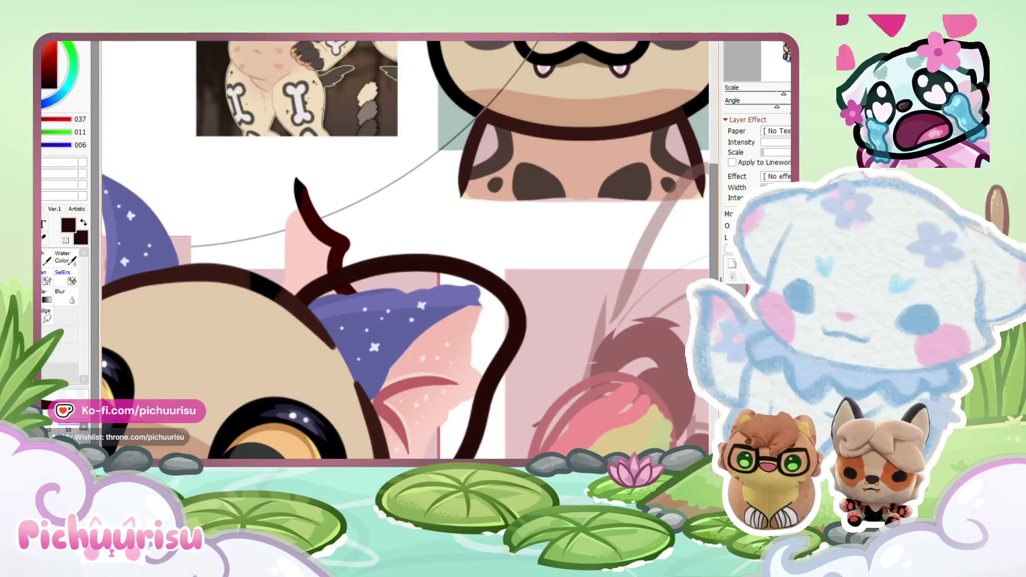
scroll(325, 399, down, 1)
key(ctrl+z)
mouse_move(238, 299)
mouse_down()
mouse_move(410, 291)
mouse_move(393, 457)
mouse_up()
key(ctrl+z)
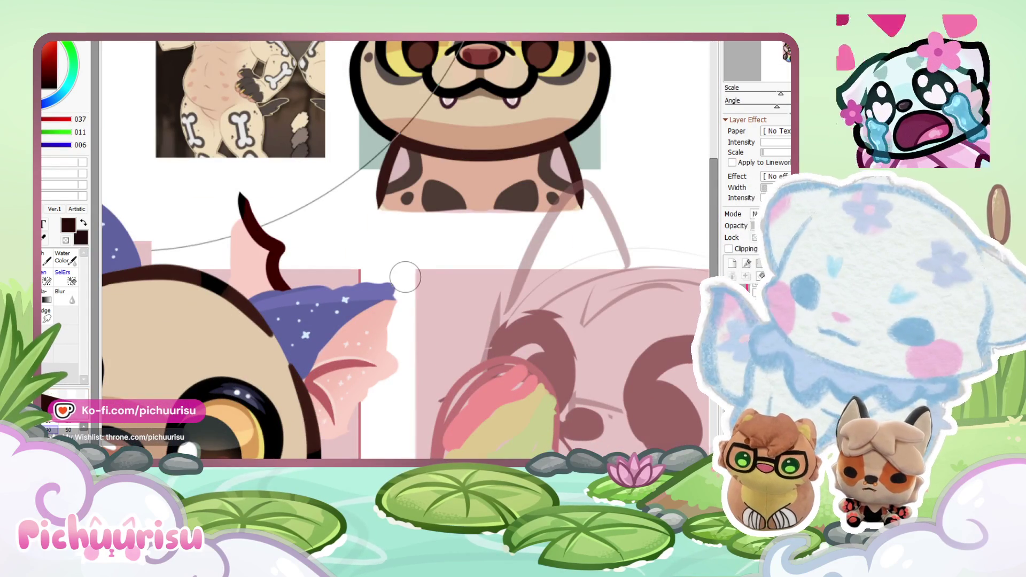
mouse_move(236, 291)
mouse_down()
mouse_move(344, 254)
mouse_move(293, 455)
mouse_up()
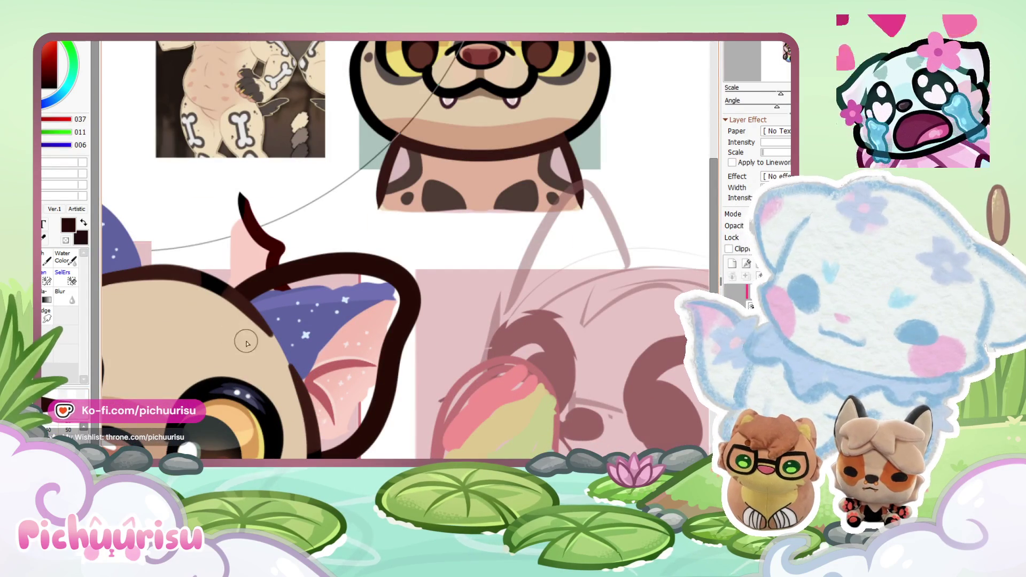
Step: Outline the left ear's outer edge in dark brown
scroll(405, 377, down, 5)
scroll(257, 214, up, 5)
mouse_move(337, 275)
mouse_down()
mouse_move(260, 163)
mouse_move(166, 395)
mouse_up()
scroll(202, 309, down, 3)
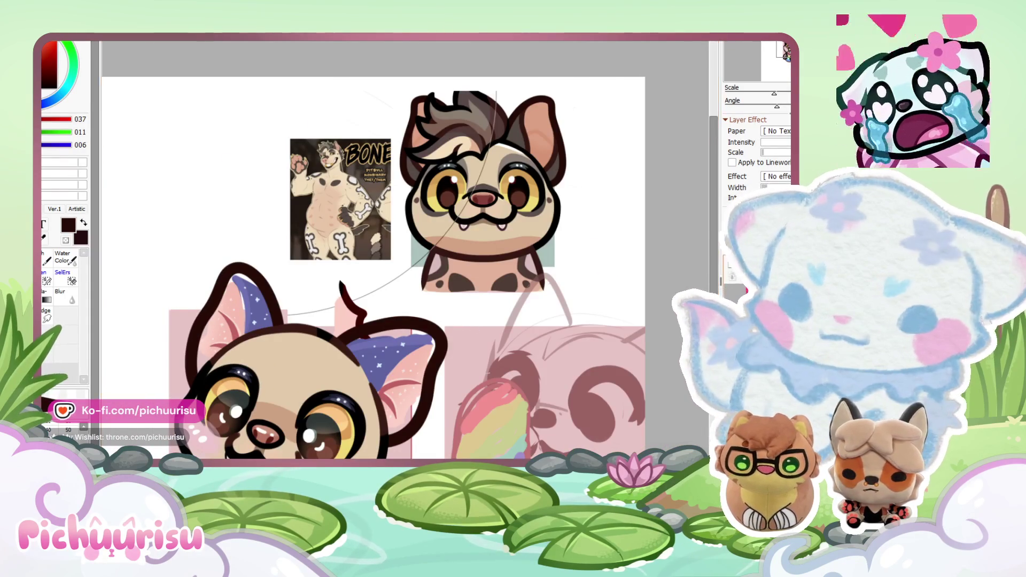
scroll(422, 113, up, 3)
Step: Eyedrop the dark grey-brown neck-spot colour and fill both ears with it
scroll(586, 207, down, 1)
alt+click(573, 163)
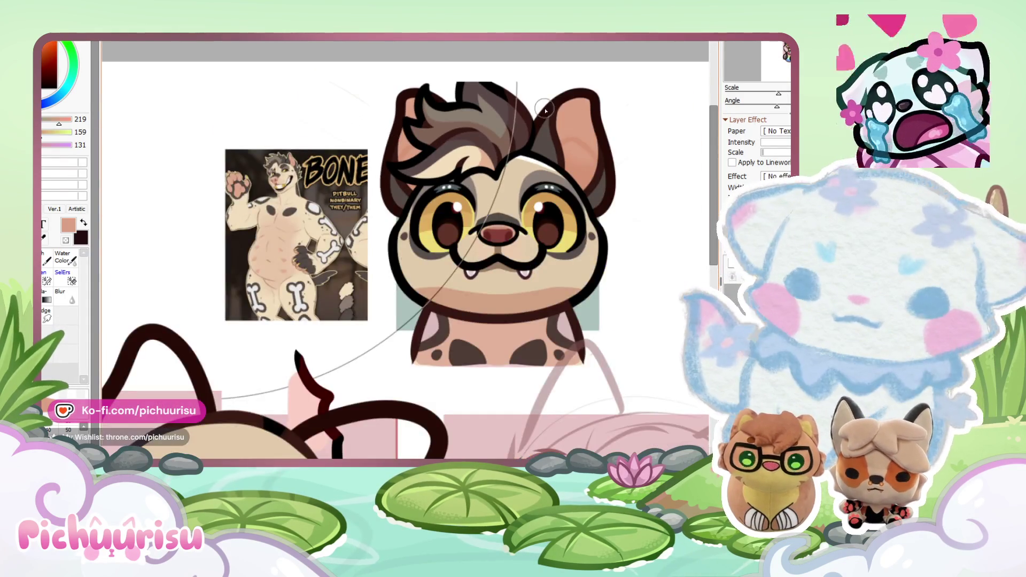
scroll(481, 224, down, 2)
scroll(406, 278, up, 2)
scroll(405, 276, down, 1)
scroll(405, 276, down, 1)
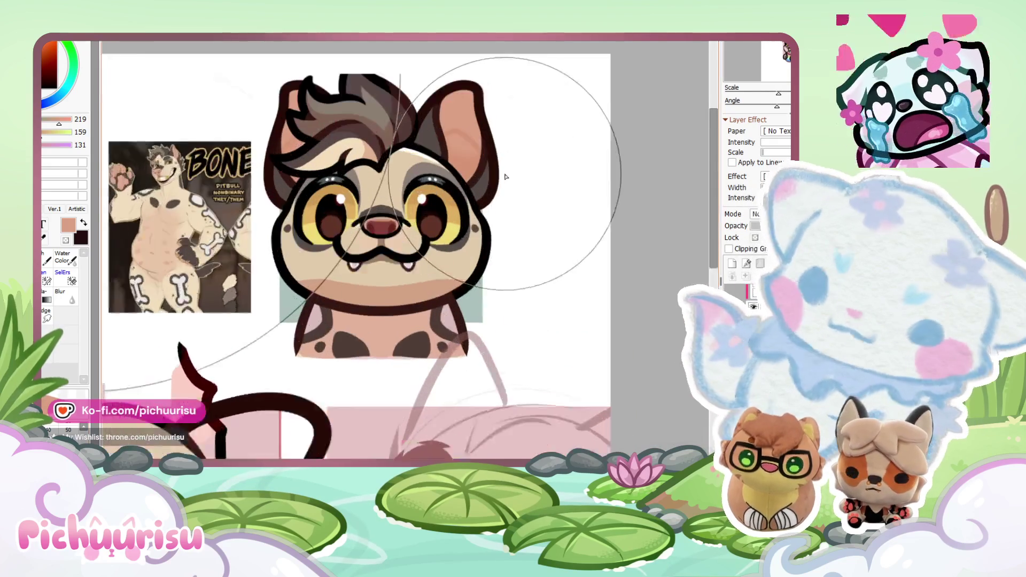
scroll(561, 149, up, 2)
scroll(479, 182, down, 2)
alt+click(406, 278)
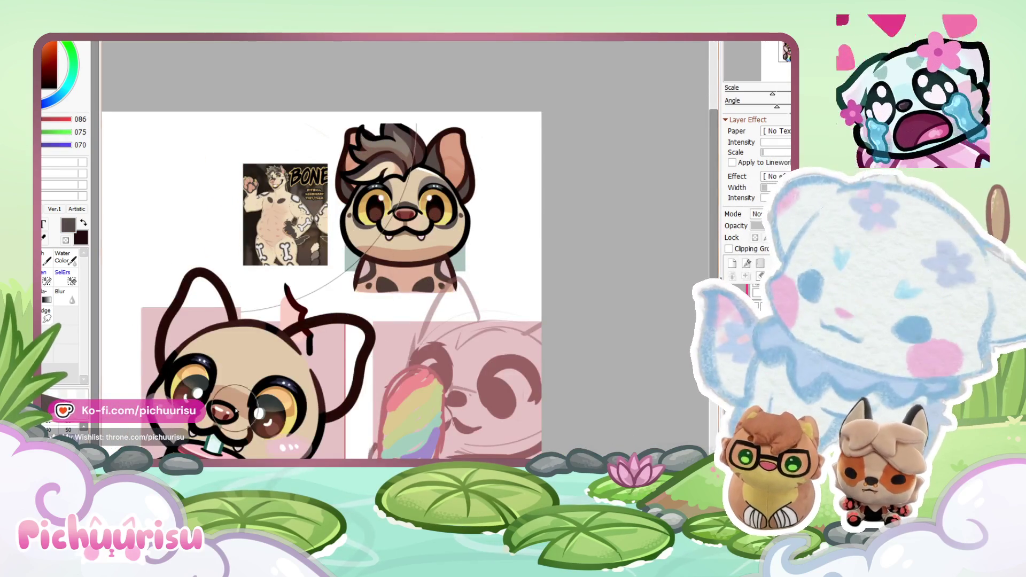
scroll(311, 341, up, 2)
mouse_move(315, 328)
mouse_down()
mouse_move(377, 345)
mouse_move(300, 374)
mouse_up()
scroll(299, 368, down, 2)
scroll(228, 320, up, 2)
mouse_move(228, 320)
mouse_down()
mouse_move(235, 310)
mouse_move(240, 331)
mouse_move(282, 278)
mouse_up()
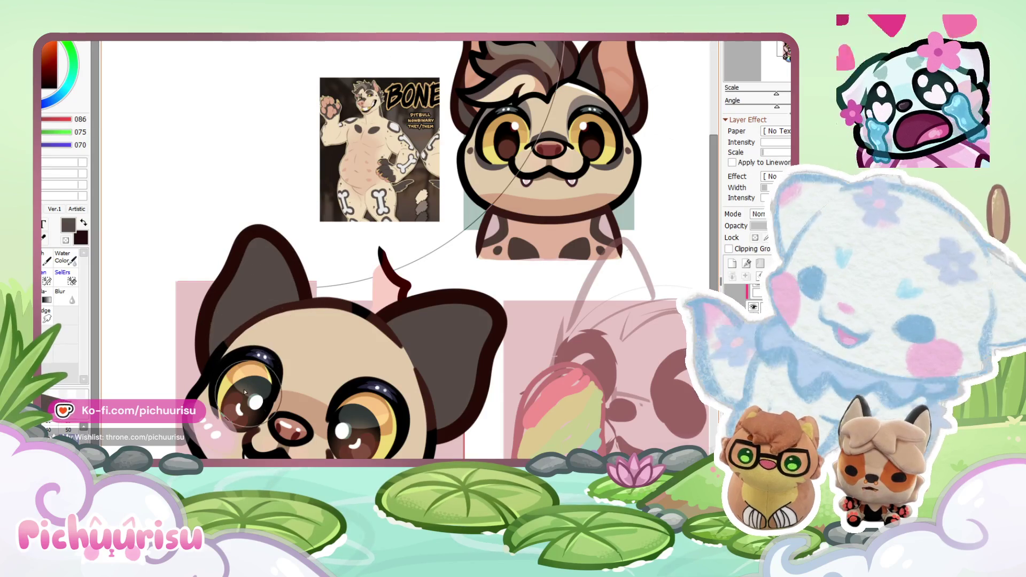
scroll(216, 352, up, 2)
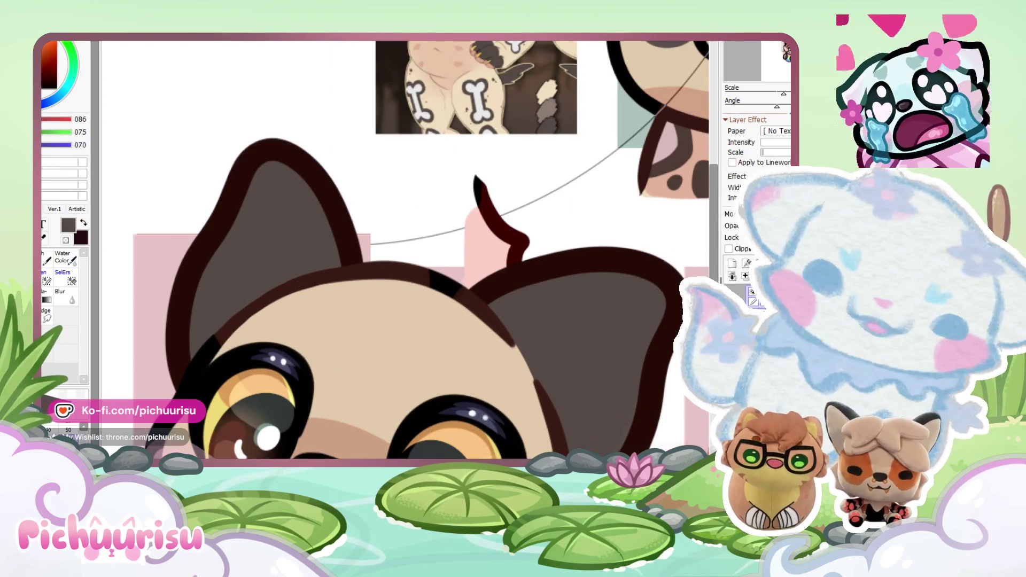
Step: Rotate the canvas and thicken the chin outline in dark brown
key(End)
key(End)
key(End)
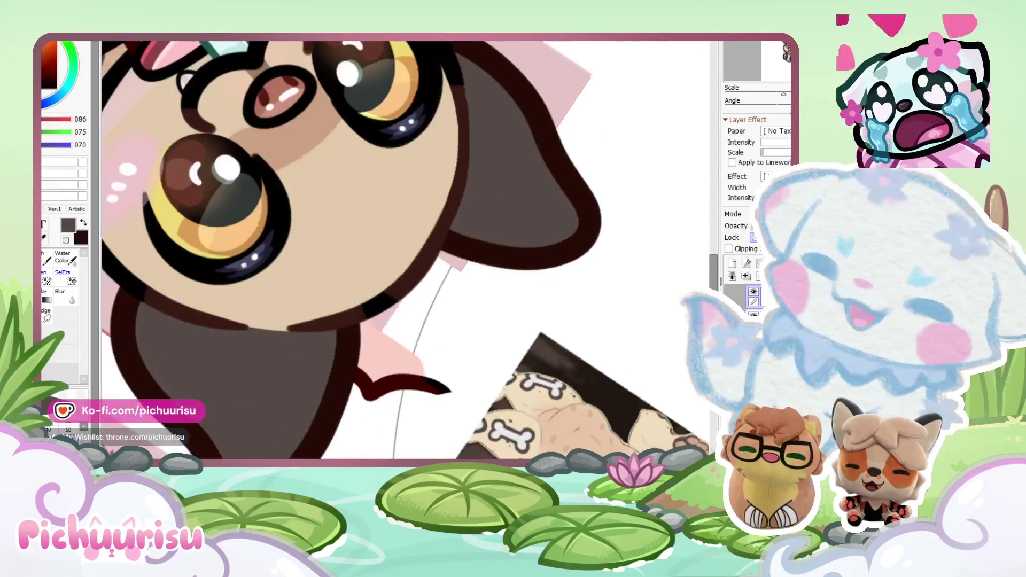
key(End)
key(End)
key(End)
scroll(405, 277, down, 3)
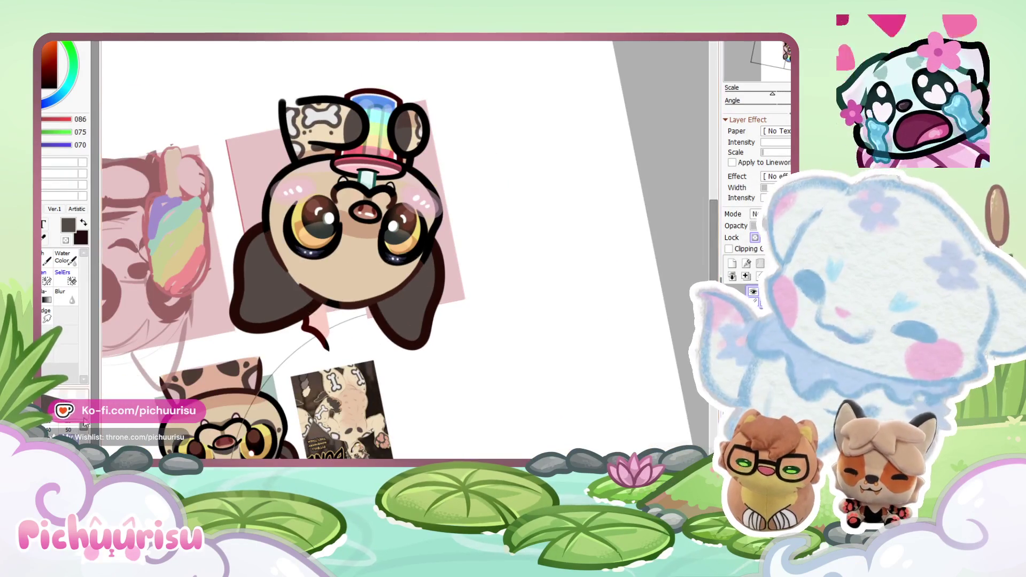
scroll(405, 276, up, 4)
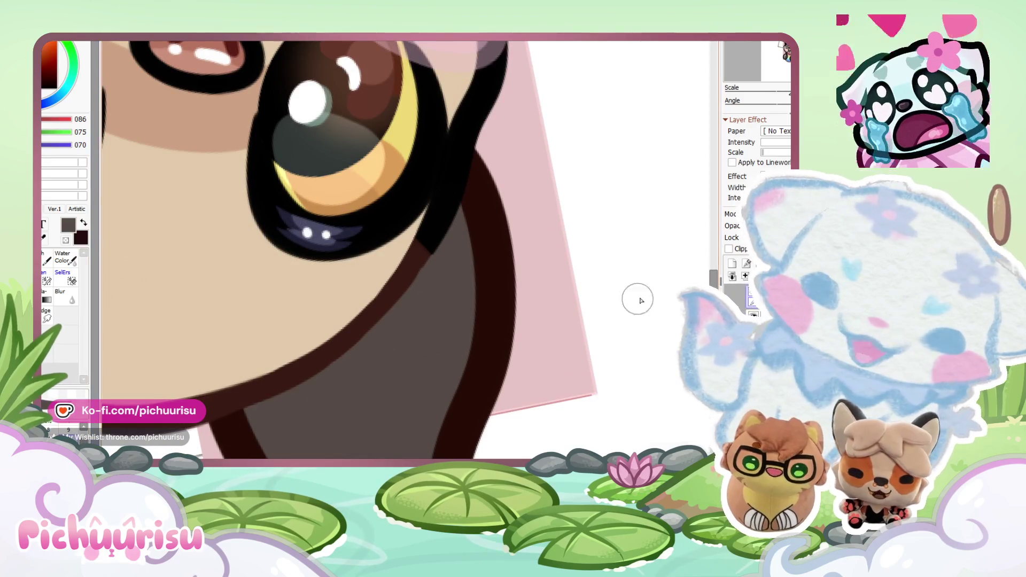
alt+click(429, 245)
mouse_move(367, 324)
mouse_down()
mouse_move(335, 354)
mouse_move(237, 399)
mouse_up()
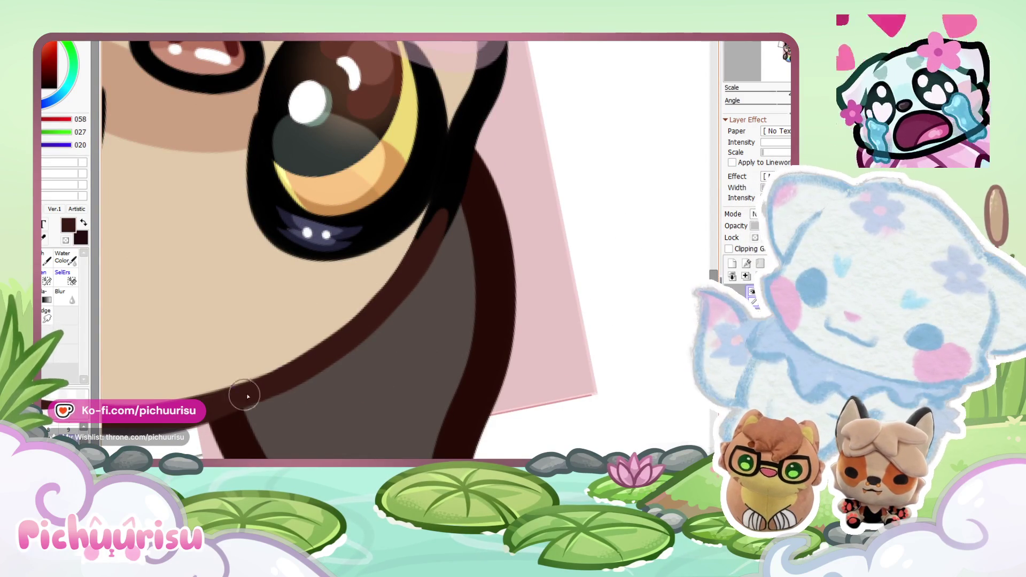
drag(393, 284, 287, 366)
Step: Switch to a small eraser and turn the canvas view upright again
key(e)
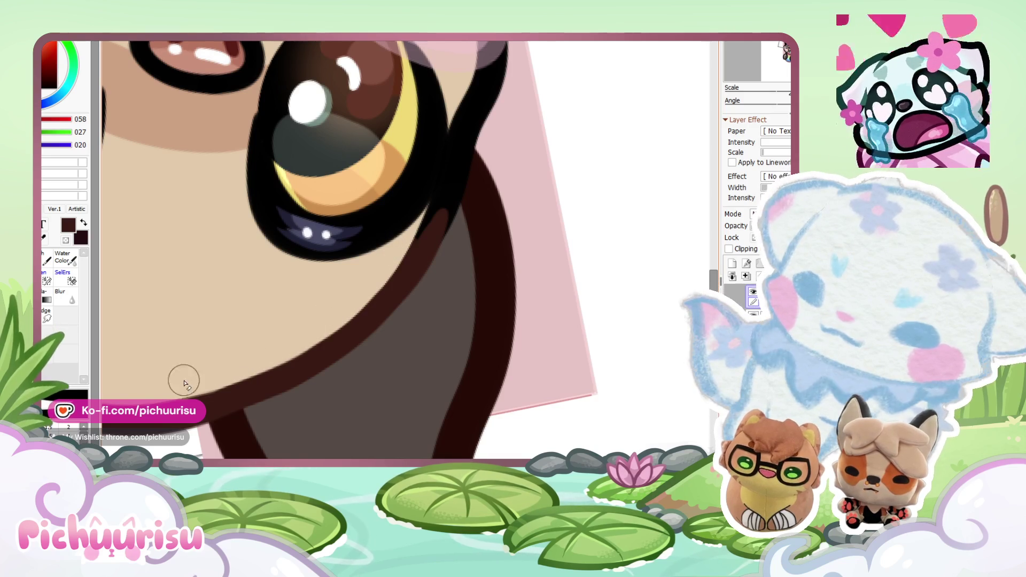
scroll(289, 377, down, 2)
scroll(143, 220, down, 2)
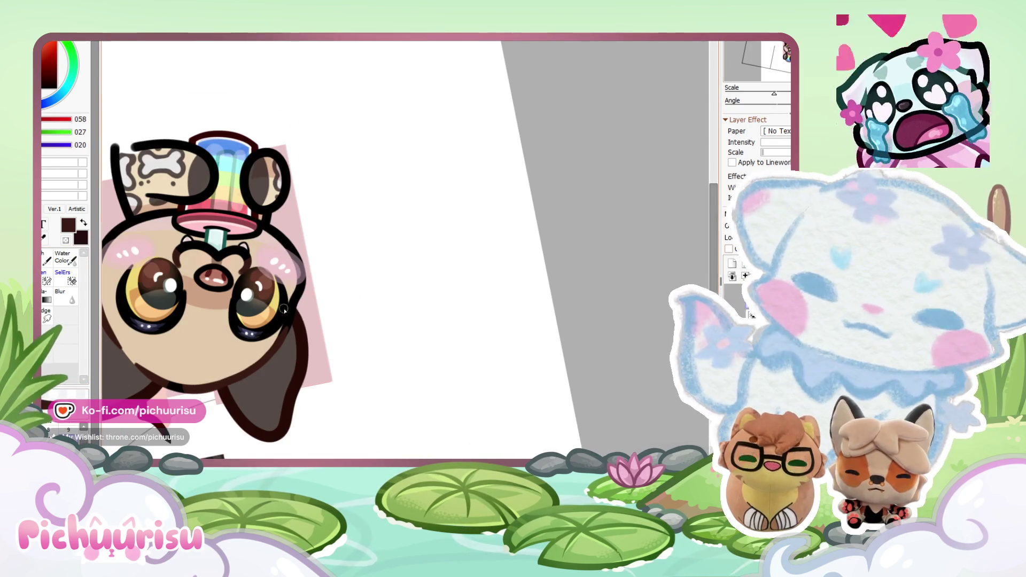
scroll(253, 289, up, 3)
scroll(296, 324, up, 1)
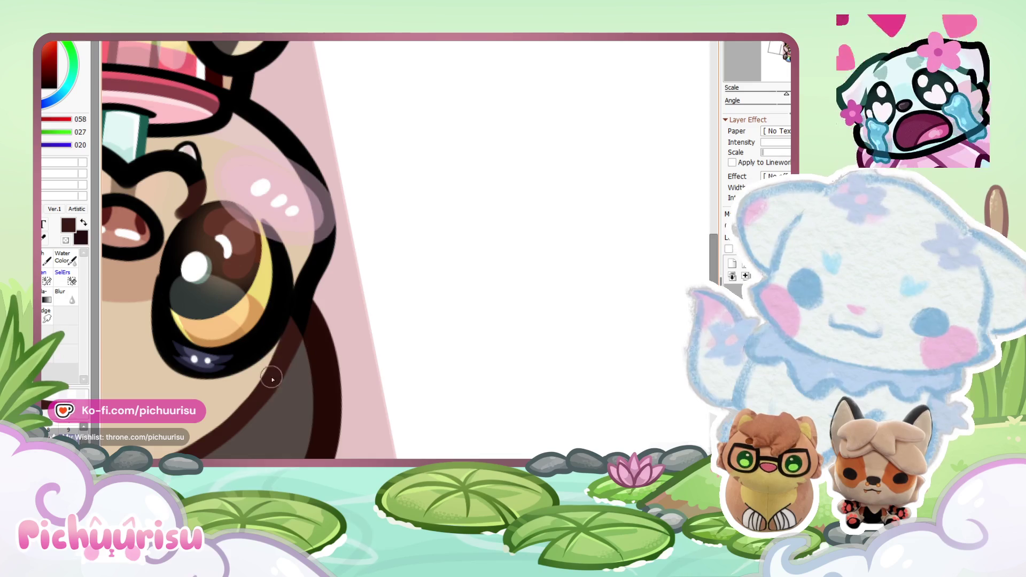
scroll(286, 353, down, 3)
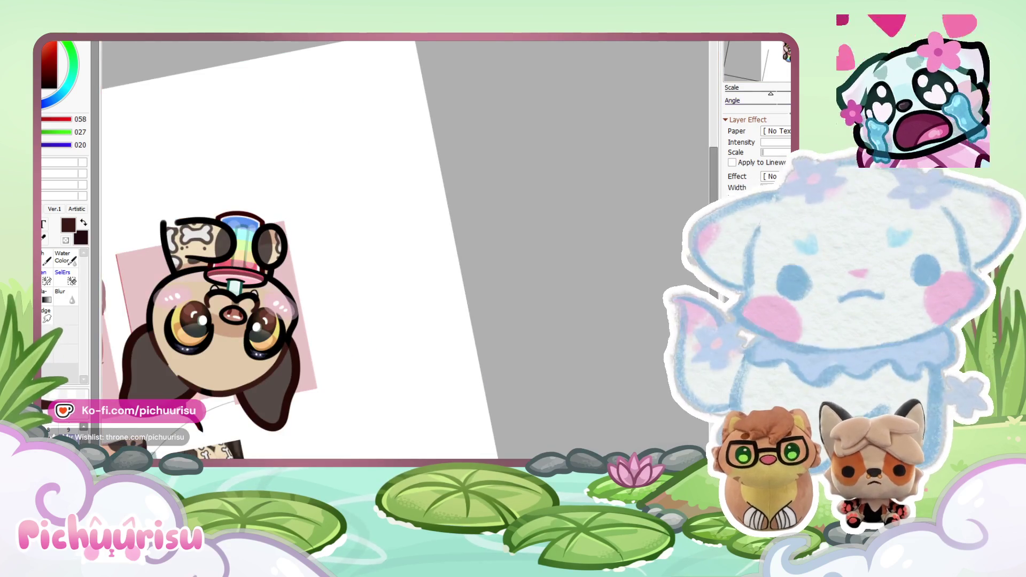
key(Home)
scroll(556, 187, up, 2)
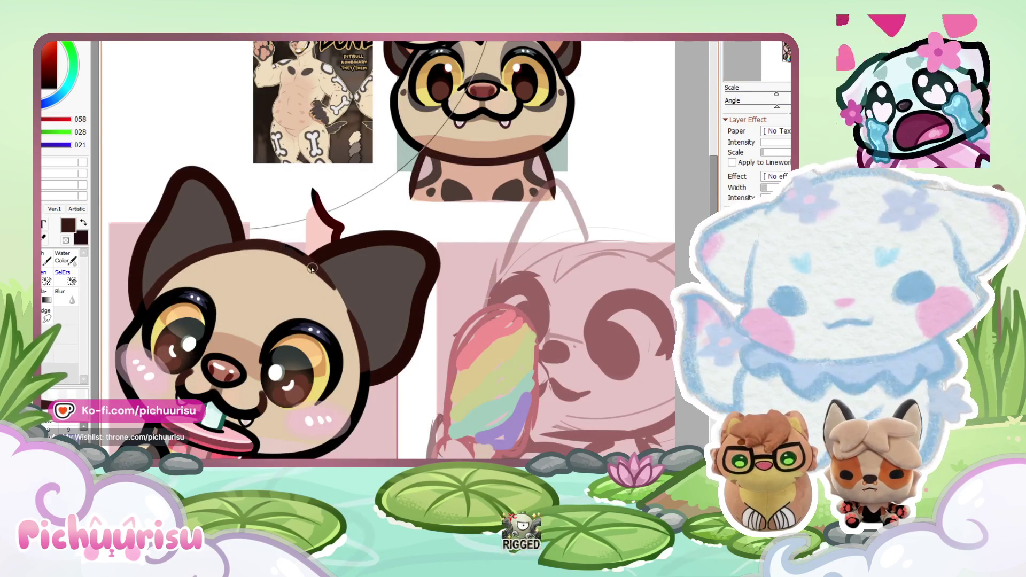
Step: Sample peach from the reference dog's ear and paint it inside the pug's ears, replacing the lilac fill
scroll(374, 187, up, 1)
scroll(523, 73, up, 2)
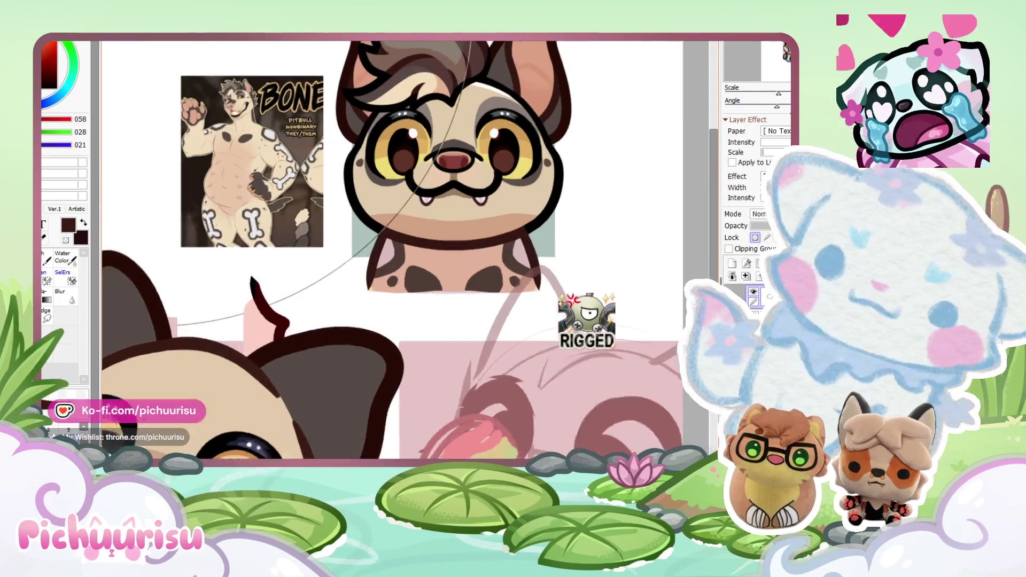
alt+click(523, 74)
scroll(522, 74, down, 2)
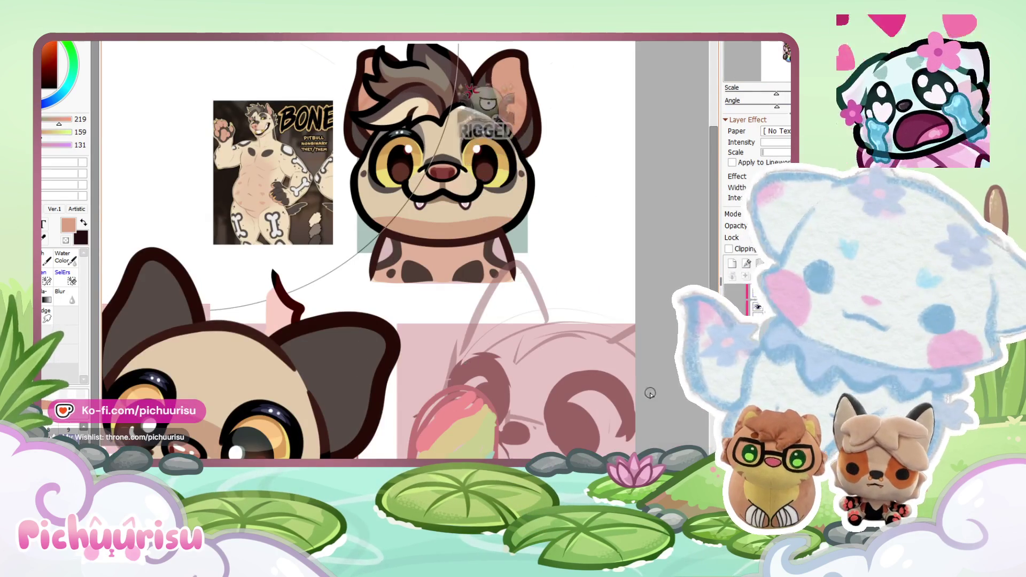
scroll(488, 415, up, 1)
click(735, 321)
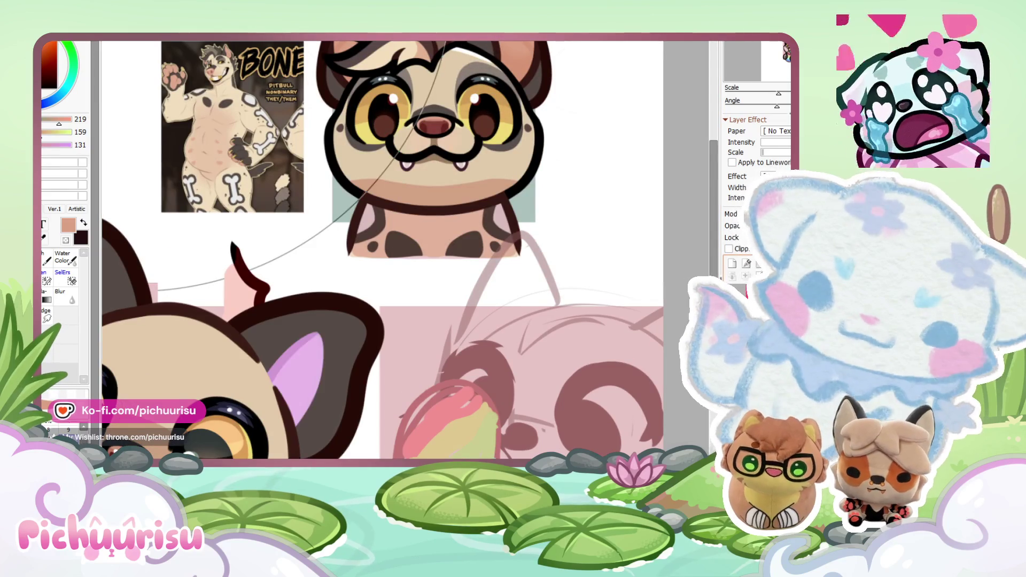
key(ctrl+z)
scroll(343, 348, down, 1)
scroll(344, 348, up, 2)
drag(347, 315, 293, 335)
mouse_move(262, 395)
mouse_down()
mouse_move(336, 318)
mouse_move(339, 372)
mouse_up()
drag(370, 337, 270, 421)
Step: Compare the ears and resample darker and lighter peach tones from the painted ear
scroll(298, 298, down, 3)
scroll(194, 294, up, 2)
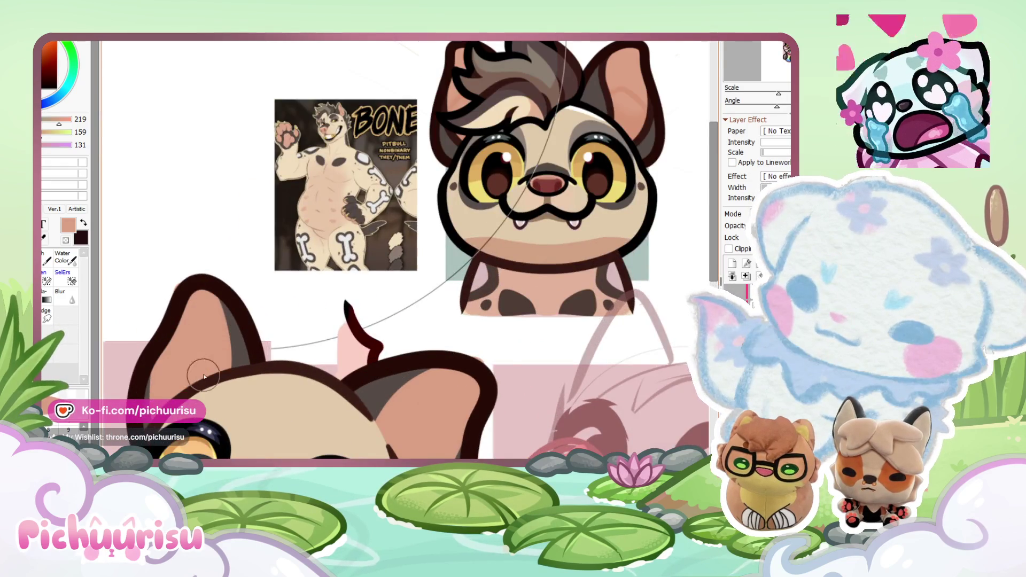
scroll(171, 326, down, 3)
scroll(115, 338, up, 2)
scroll(190, 327, up, 2)
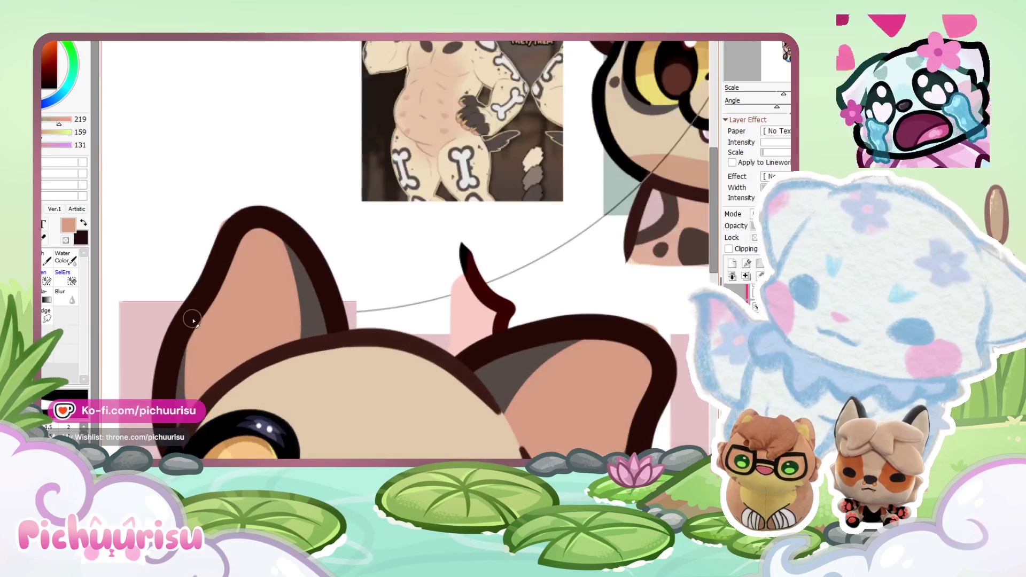
scroll(159, 350, down, 3)
scroll(223, 391, up, 3)
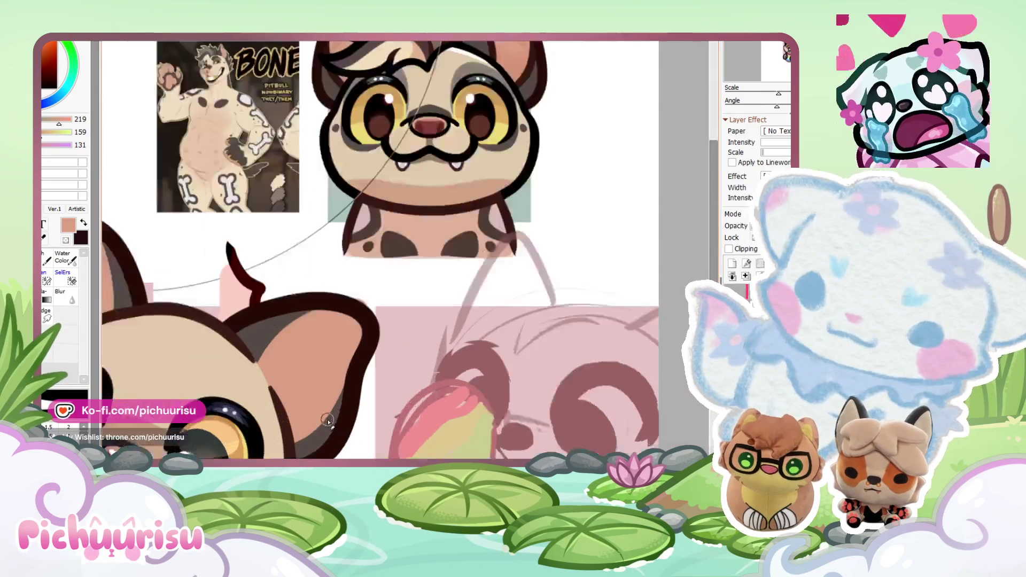
scroll(273, 407, down, 1)
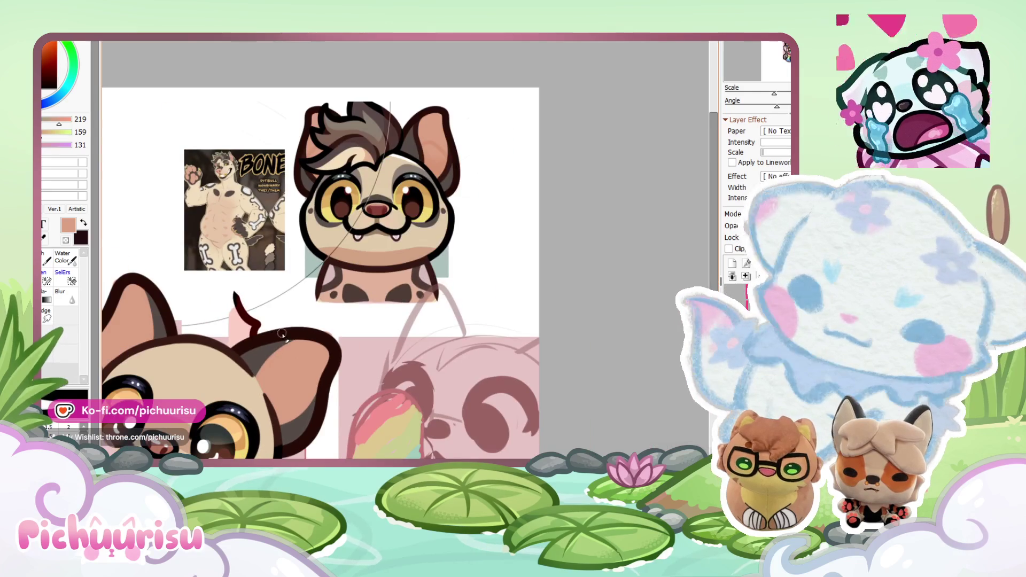
scroll(251, 374, down, 2)
scroll(219, 322, up, 3)
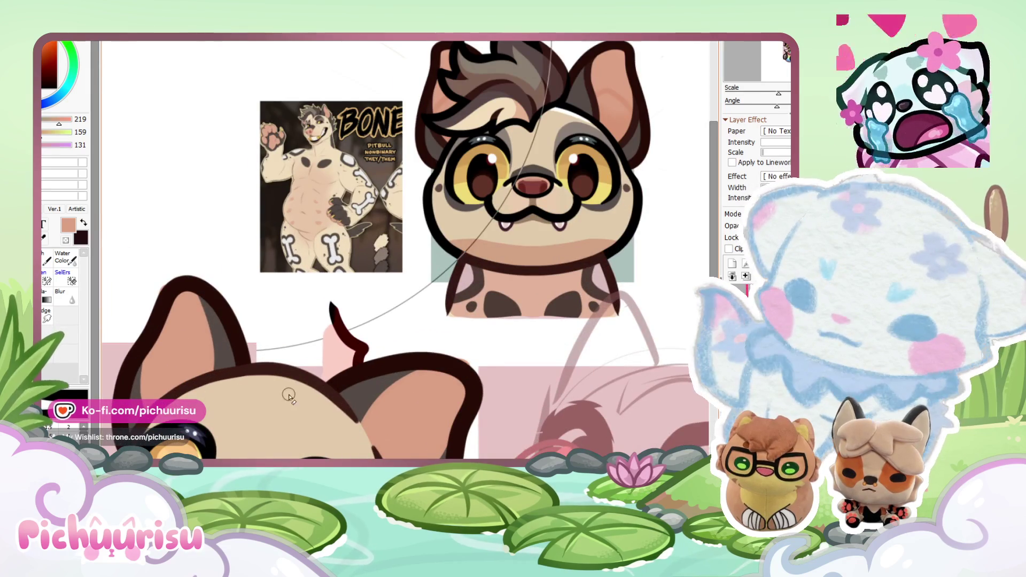
scroll(297, 351, down, 2)
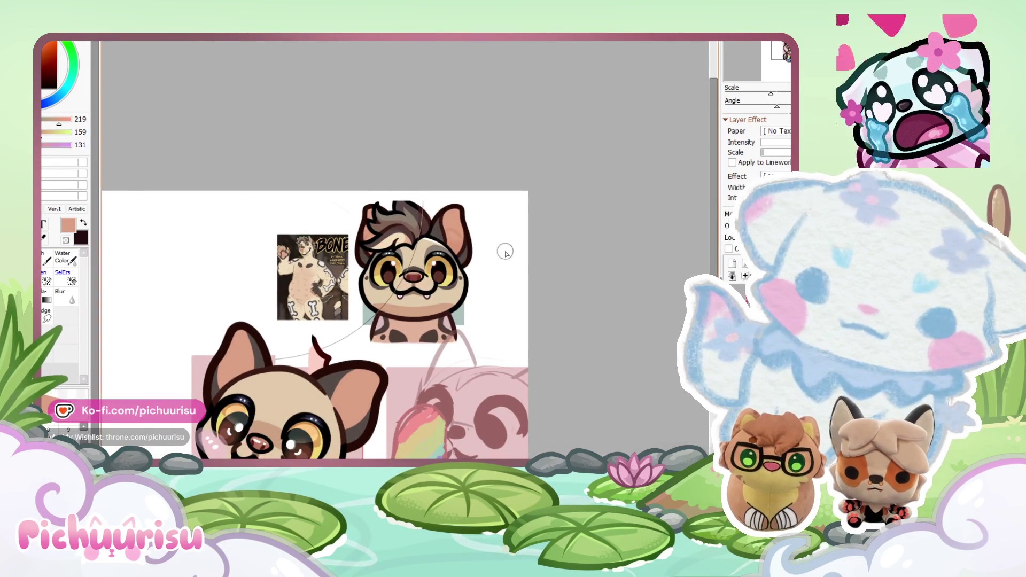
scroll(426, 254, up, 2)
scroll(345, 223, down, 2)
scroll(292, 426, up, 1)
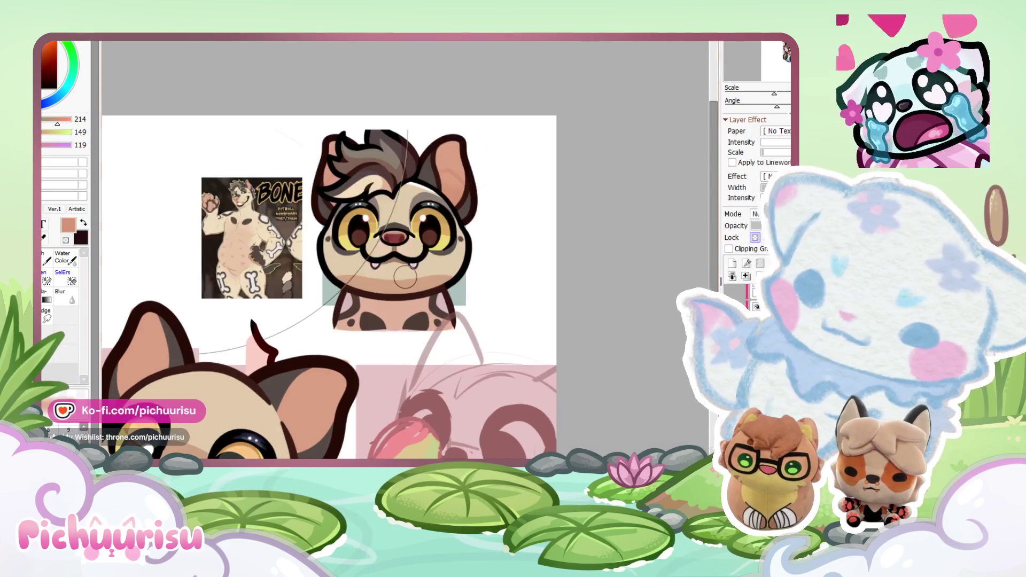
scroll(235, 412, down, 1)
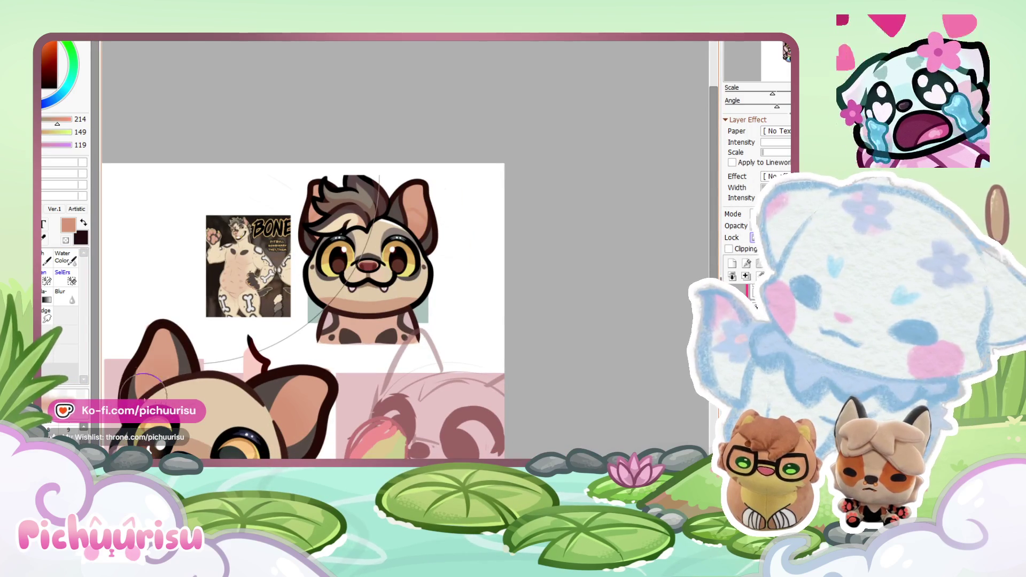
scroll(384, 239, up, 5)
scroll(375, 185, down, 5)
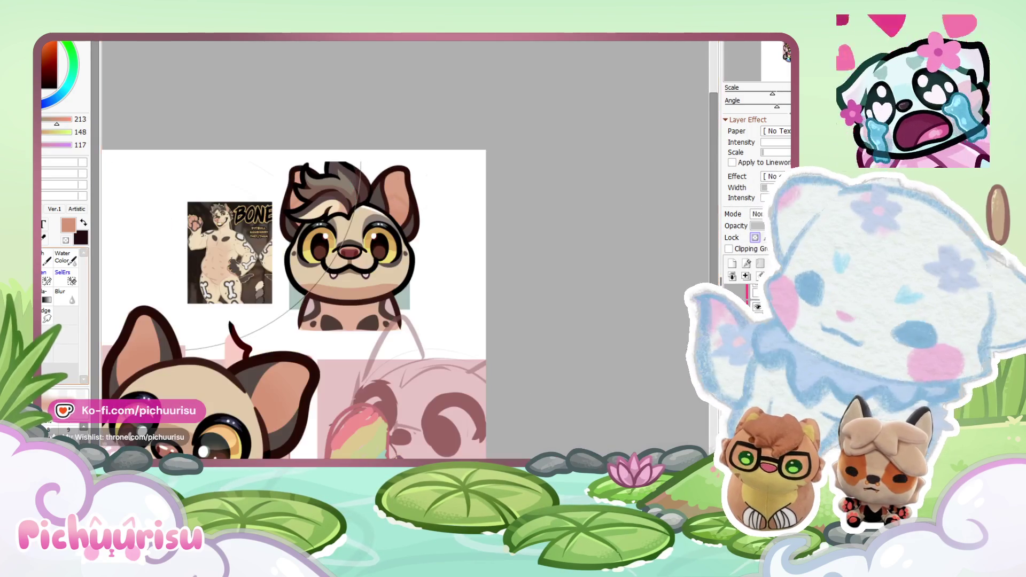
scroll(272, 390, up, 4)
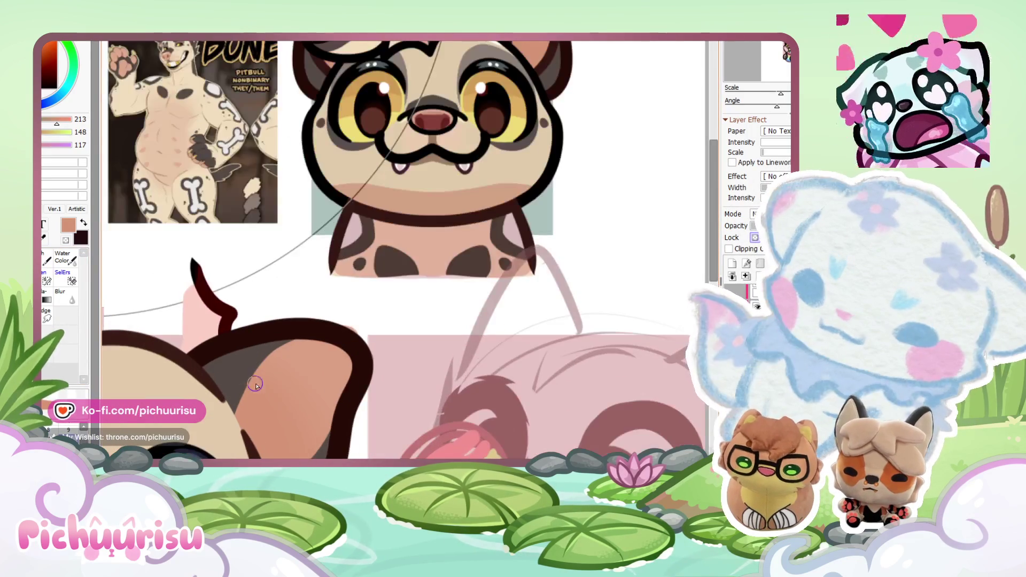
scroll(337, 424, down, 4)
scroll(297, 335, up, 2)
alt+click(262, 383)
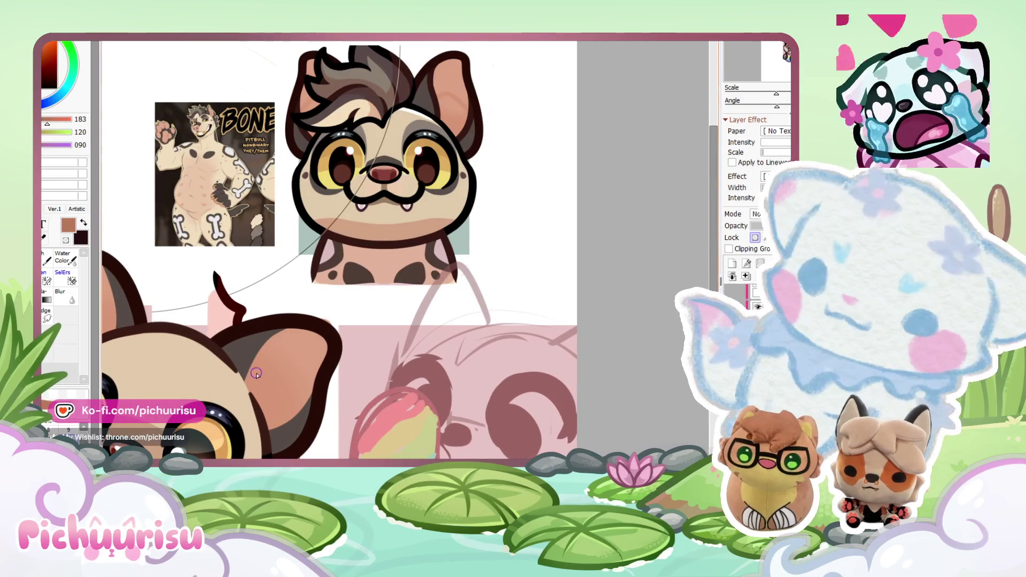
alt+click(266, 392)
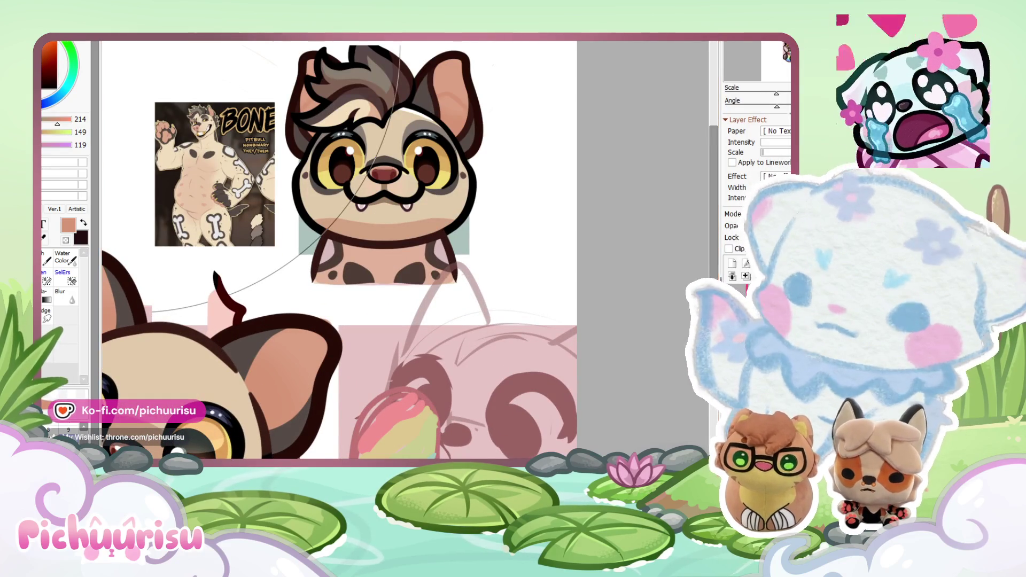
Step: Pick the dark brown outline colour and stroke it along the left ear's inner and outer edges
scroll(234, 347, down, 4)
scroll(234, 347, up, 3)
scroll(234, 348, up, 1)
scroll(179, 380, down, 1)
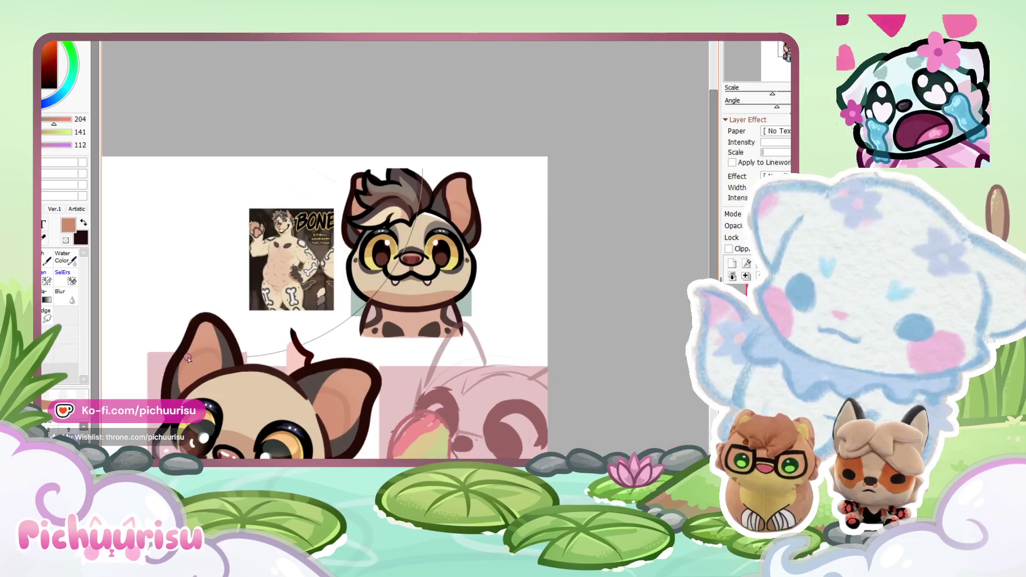
scroll(366, 179, up, 1)
scroll(342, 224, up, 1)
alt+click(339, 242)
scroll(339, 242, down, 2)
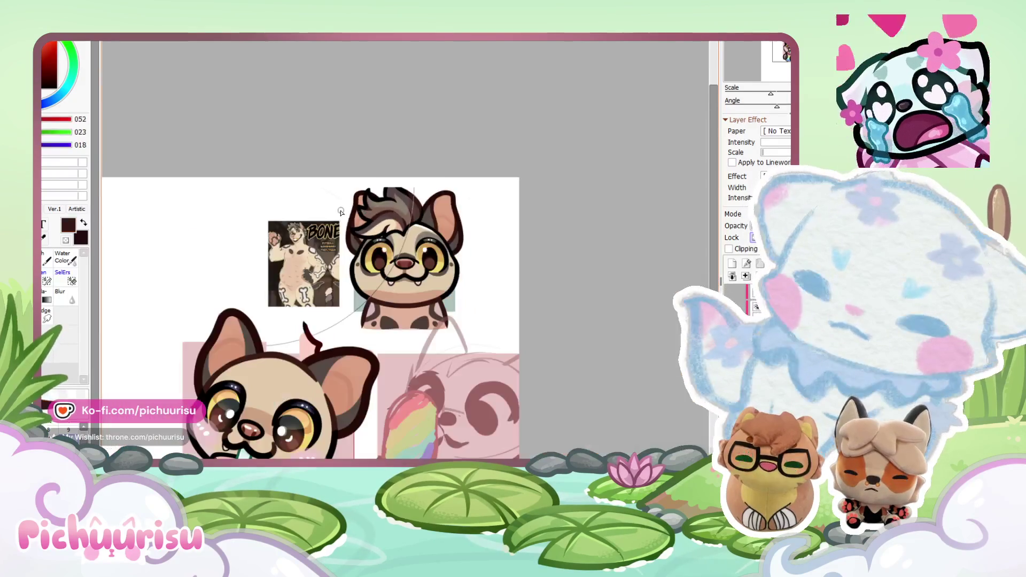
scroll(232, 333, up, 2)
mouse_move(215, 309)
mouse_down()
mouse_move(241, 380)
mouse_move(217, 324)
mouse_up()
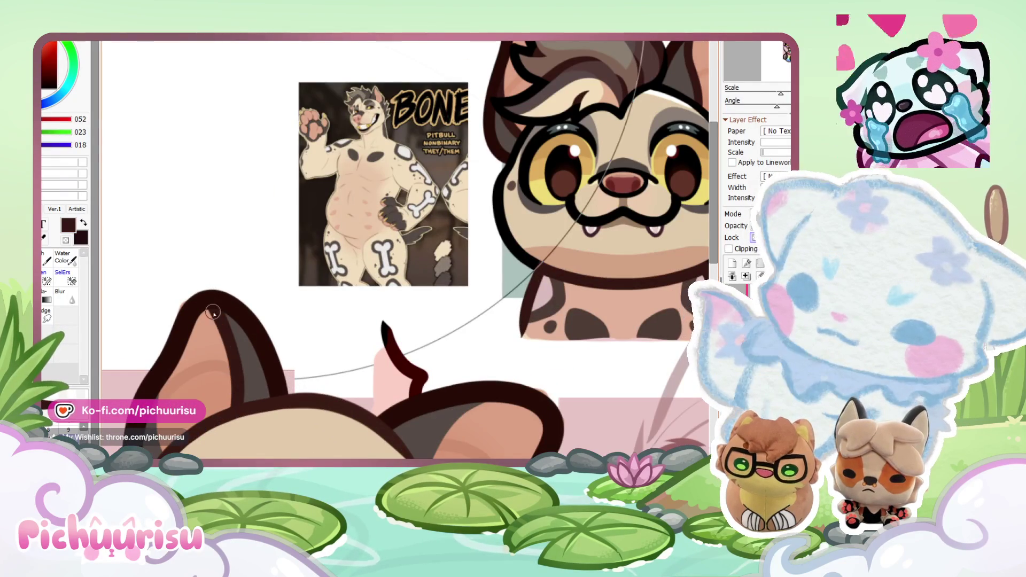
drag(162, 383, 173, 452)
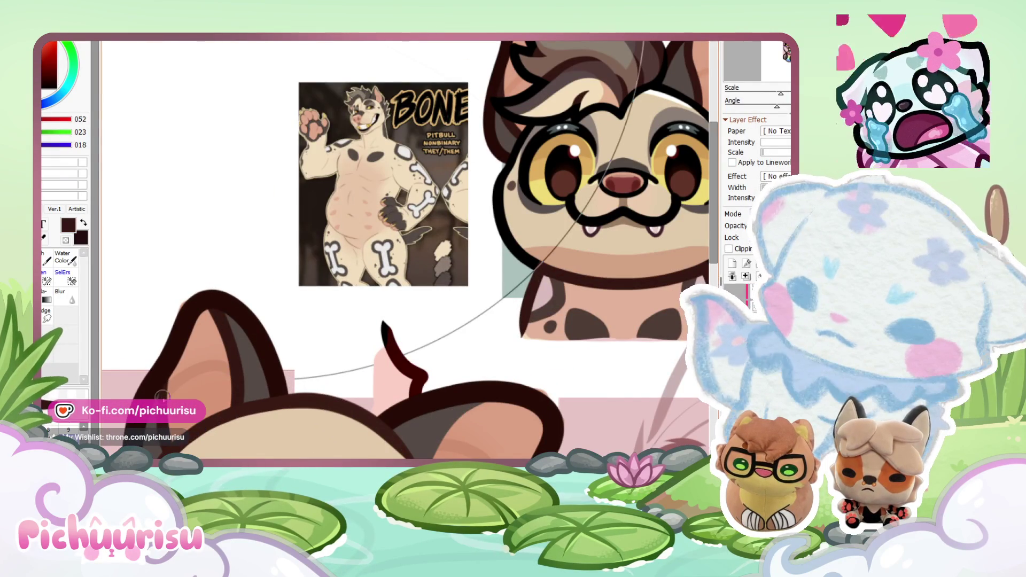
scroll(392, 398, down, 2)
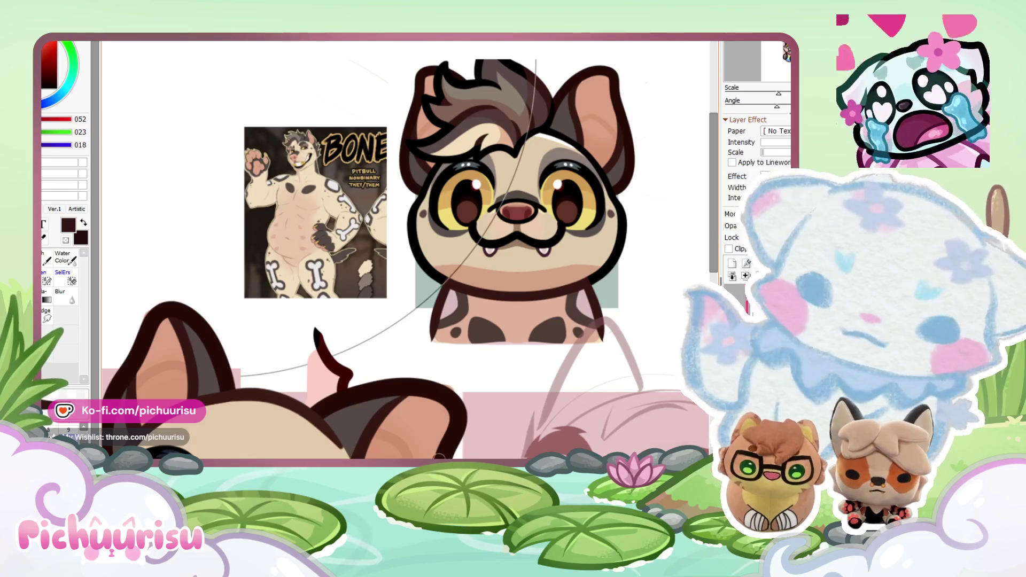
scroll(449, 434, up, 2)
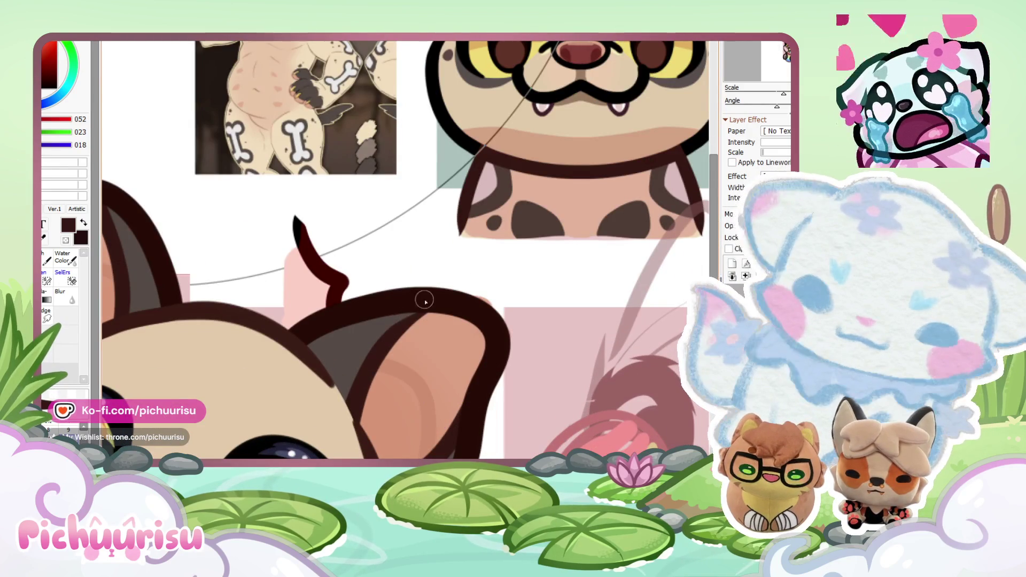
scroll(386, 333, down, 1)
scroll(353, 404, down, 3)
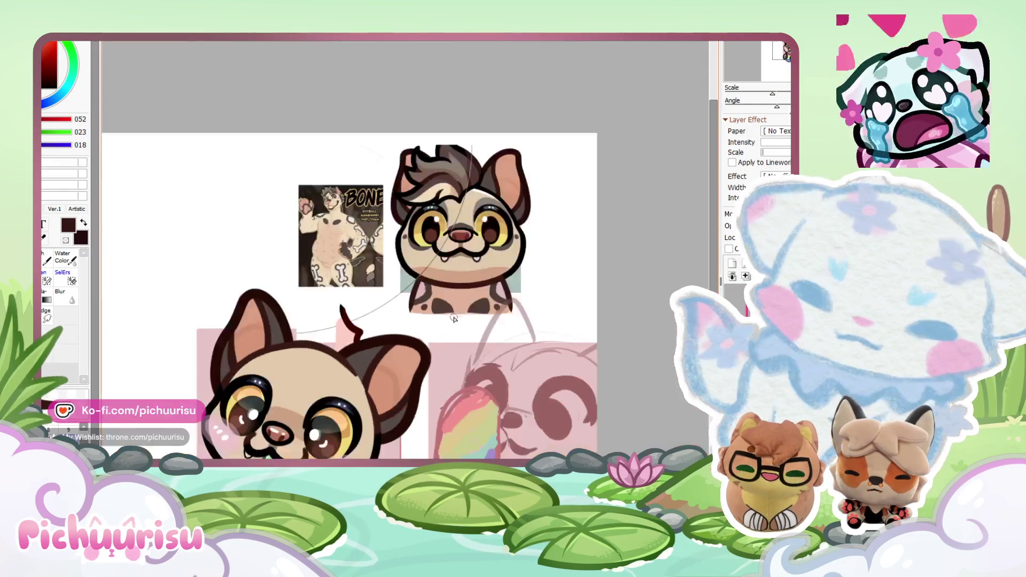
scroll(452, 316, up, 2)
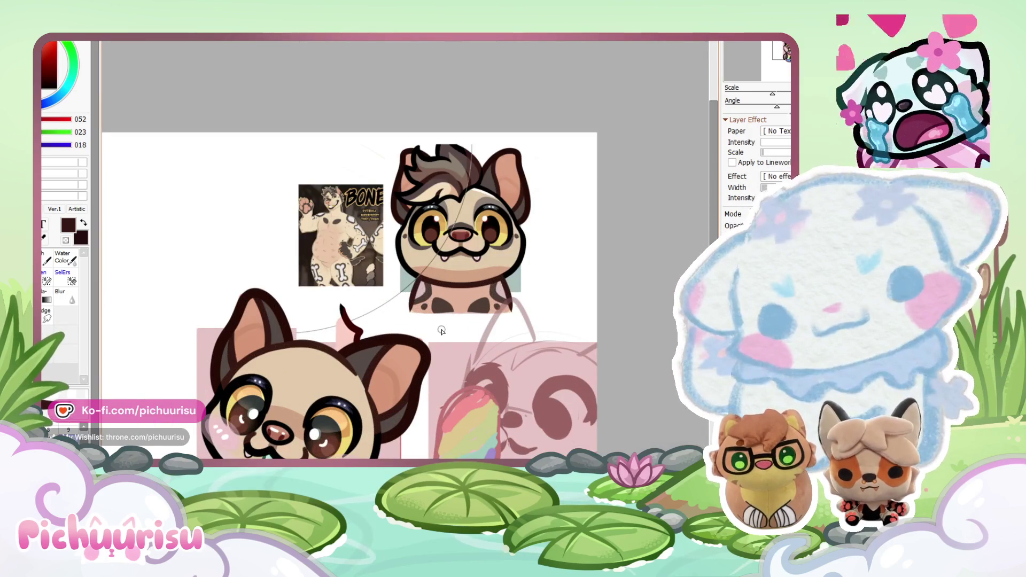
scroll(441, 331, down, 2)
scroll(456, 269, up, 4)
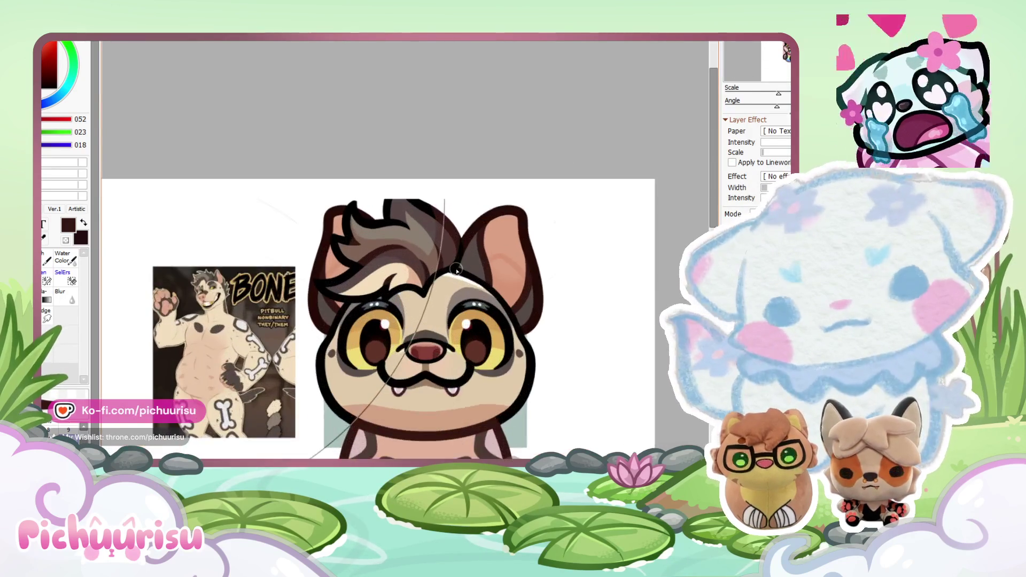
scroll(455, 269, down, 1)
scroll(457, 289, up, 2)
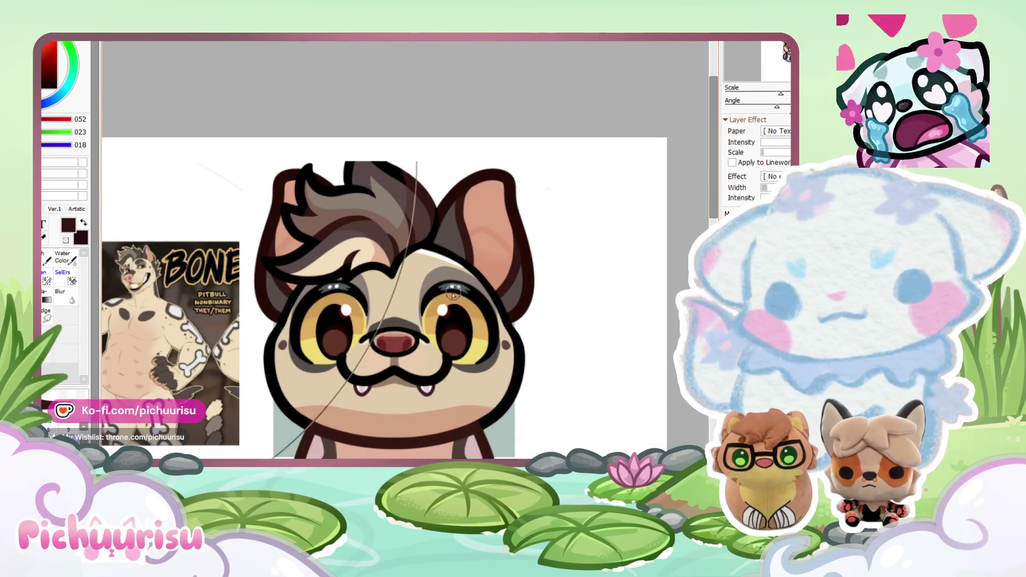
scroll(457, 289, up, 1)
scroll(325, 428, down, 3)
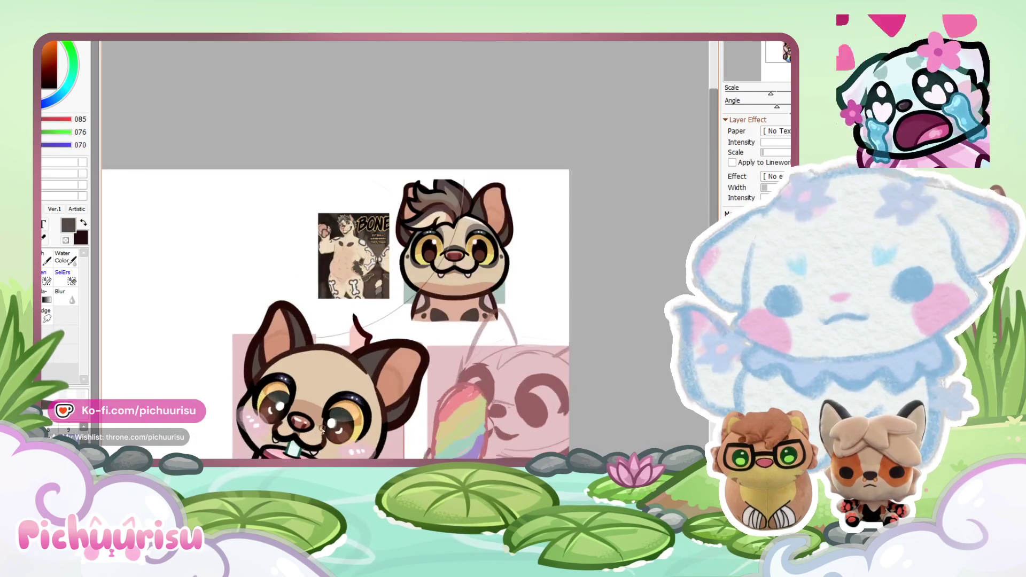
scroll(320, 433, up, 2)
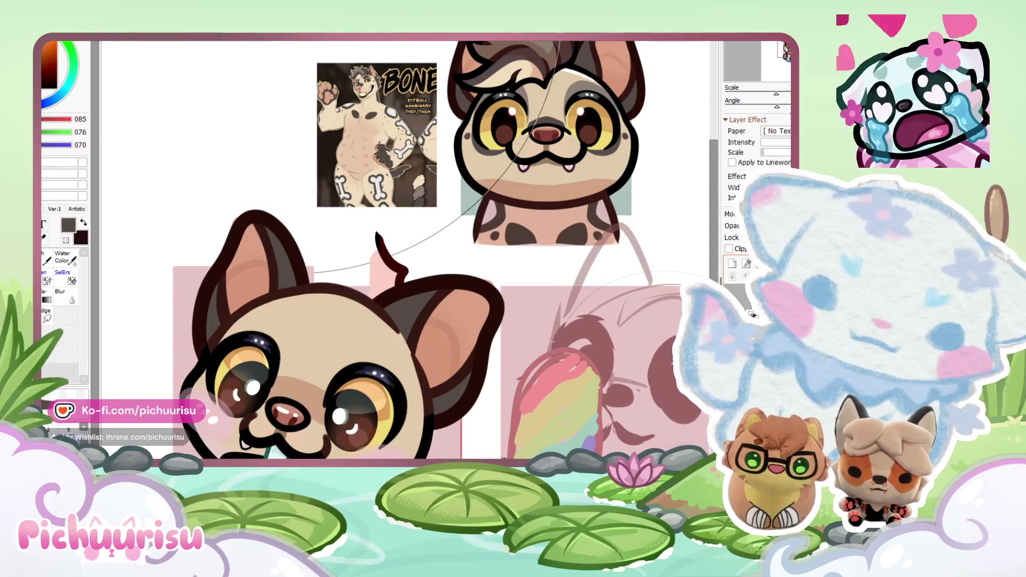
scroll(369, 393, up, 4)
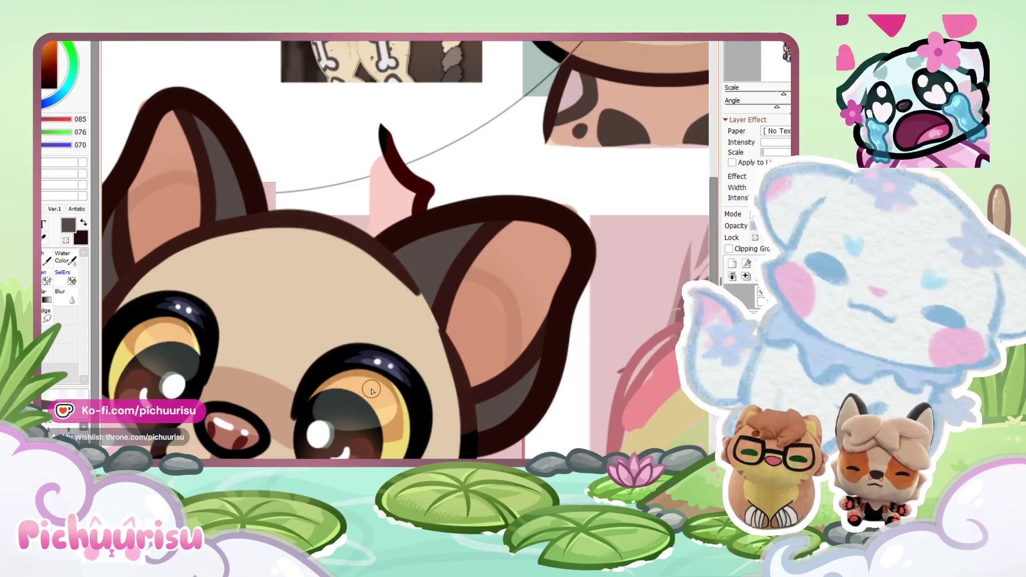
Step: Paint a dark brown marking between the eyes and broaden it above the nose
mouse_move(187, 427)
mouse_down()
mouse_move(229, 371)
mouse_move(343, 406)
mouse_up()
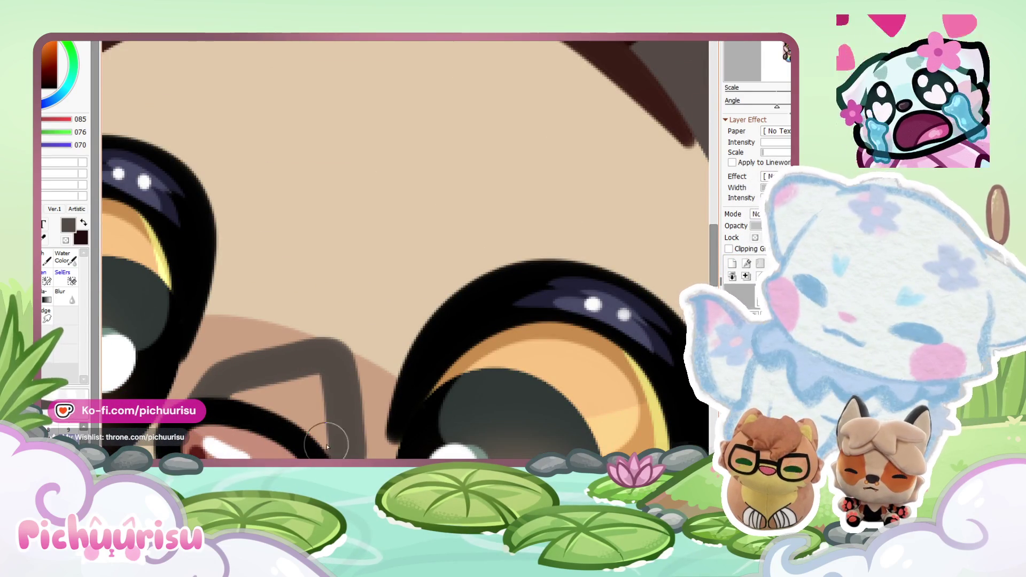
scroll(108, 275, down, 5)
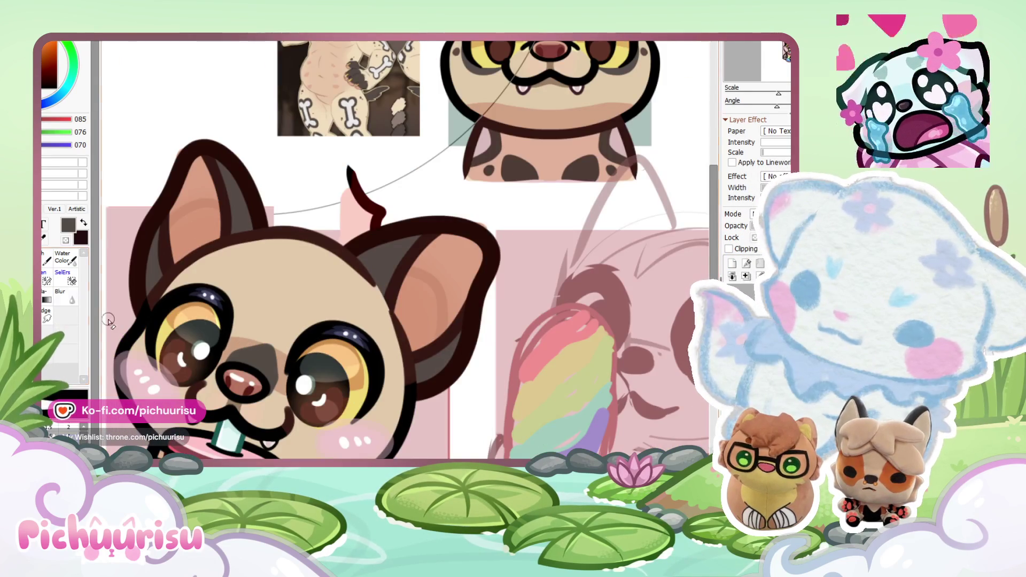
scroll(285, 377, up, 4)
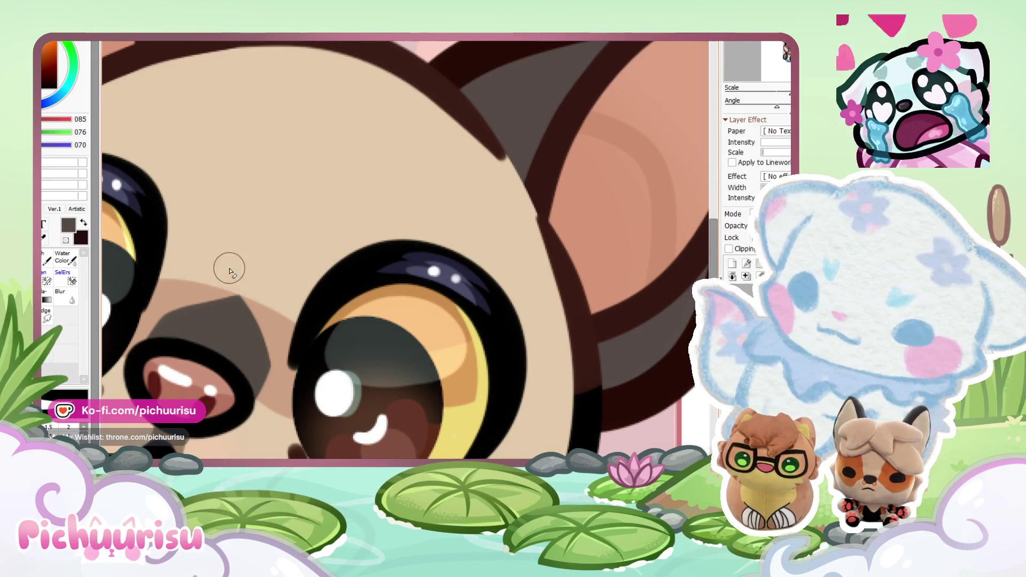
scroll(211, 258, down, 6)
scroll(273, 236, up, 5)
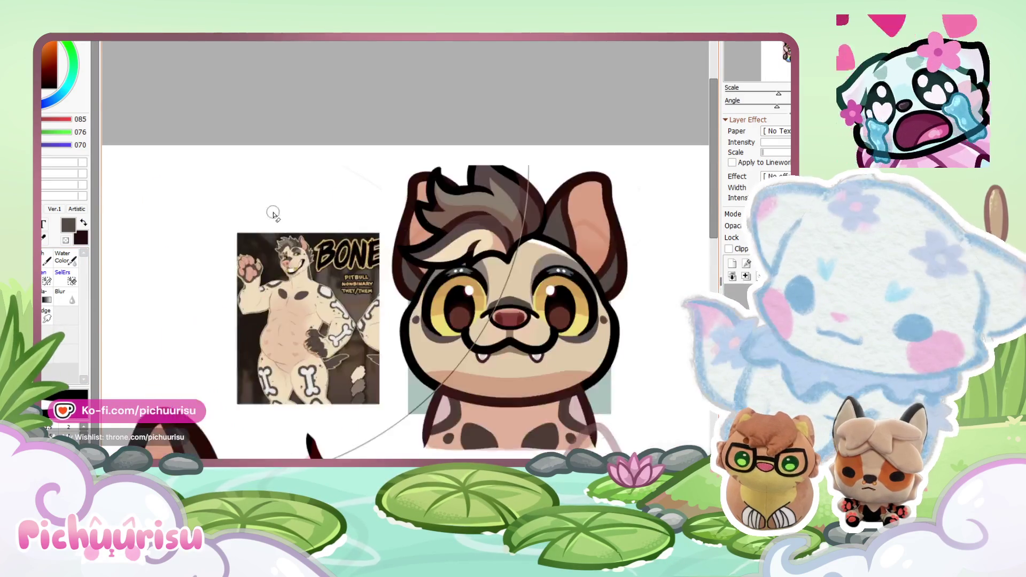
scroll(279, 254, down, 5)
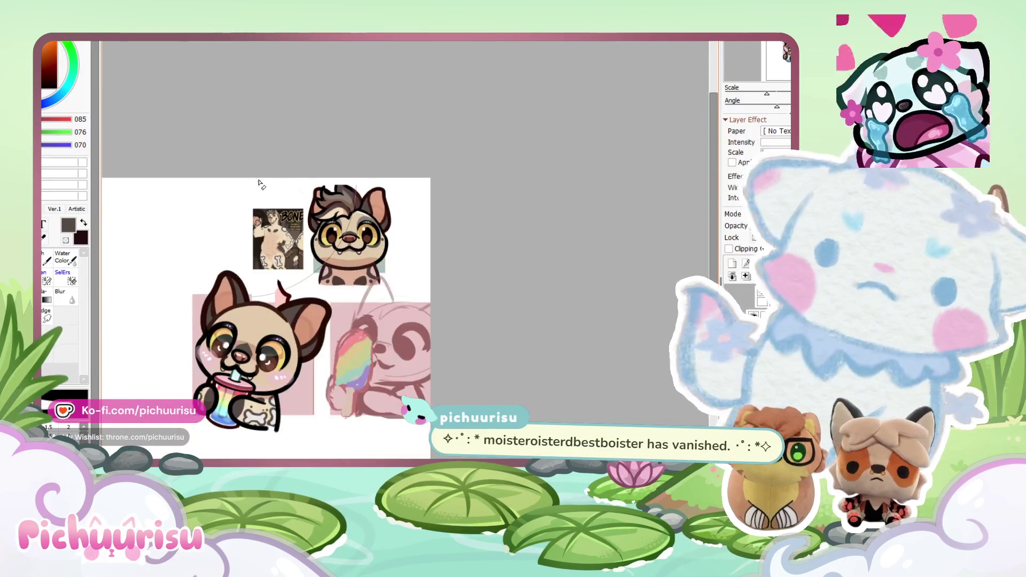
scroll(242, 352, up, 6)
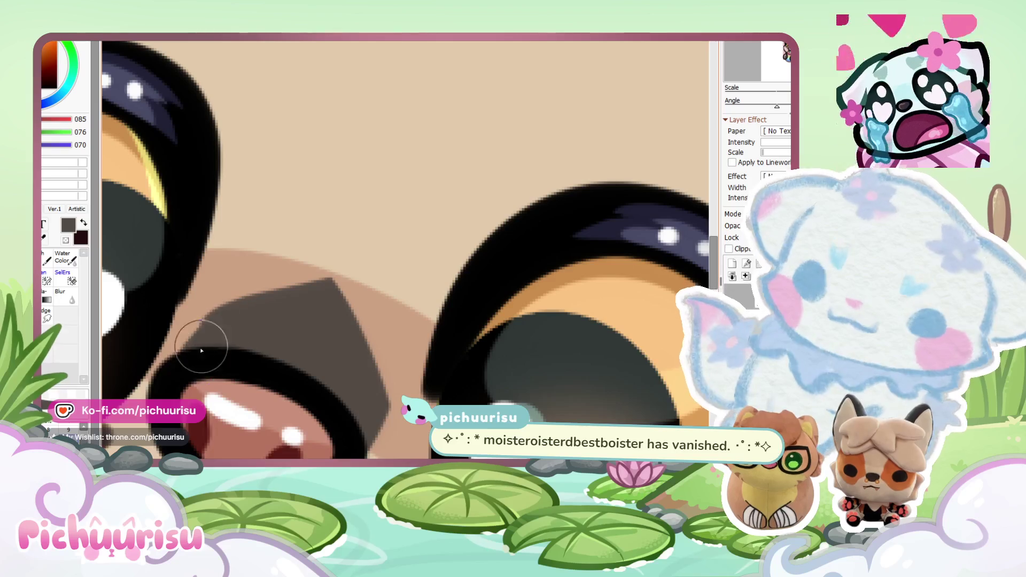
mouse_move(334, 294)
mouse_down()
mouse_move(374, 416)
mouse_move(277, 337)
mouse_up()
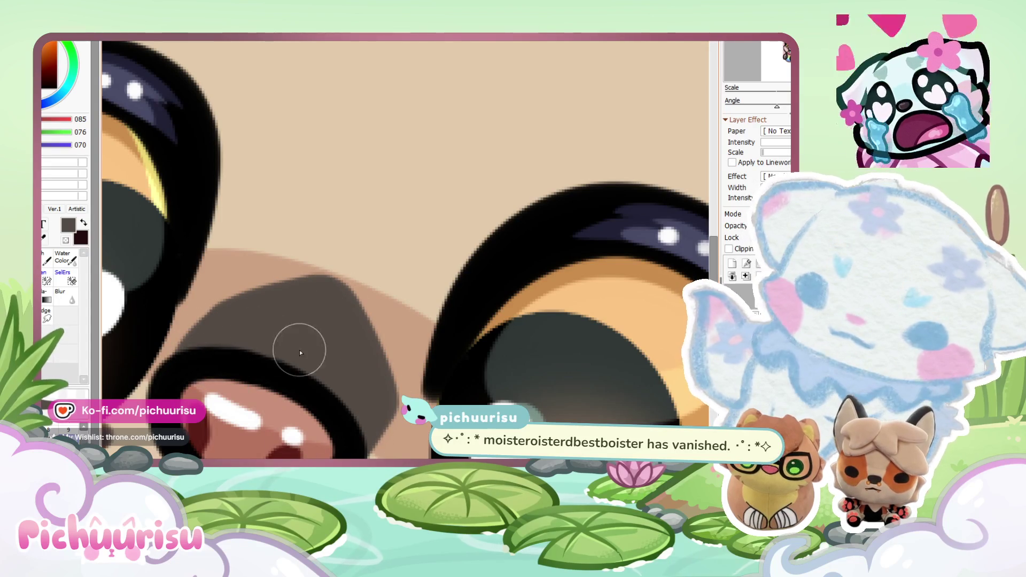
scroll(243, 316, down, 6)
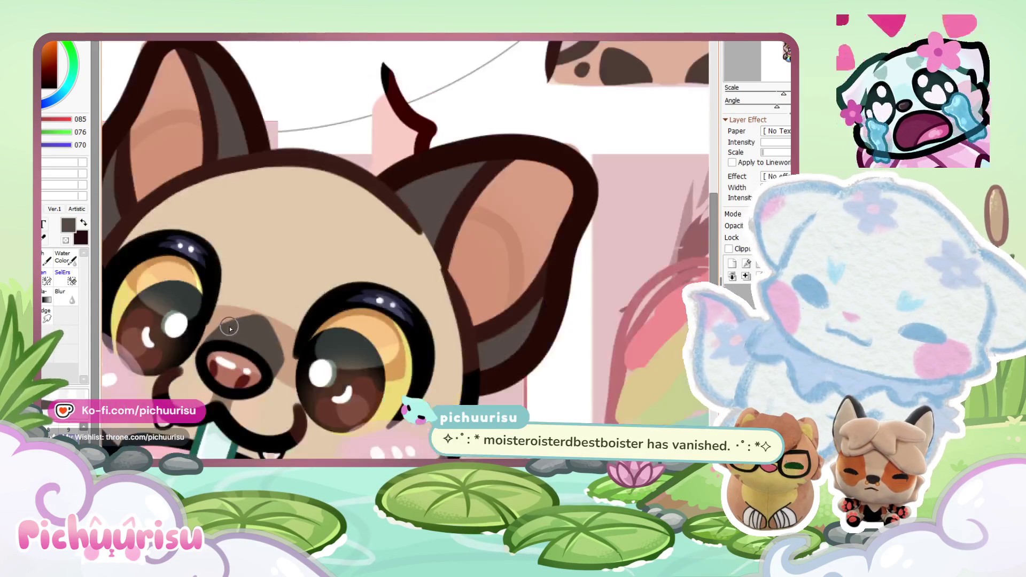
scroll(412, 156, up, 5)
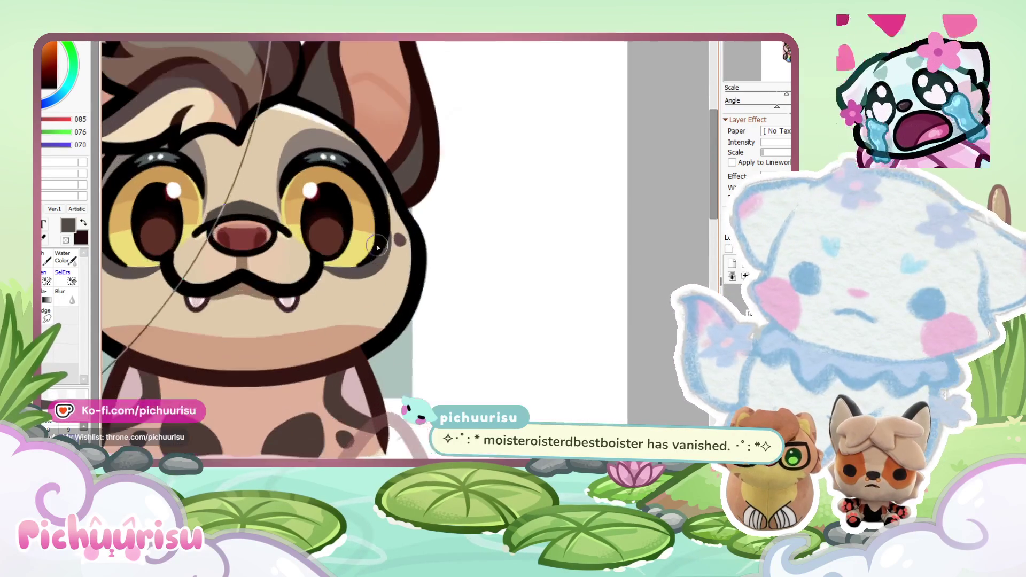
scroll(412, 156, down, 6)
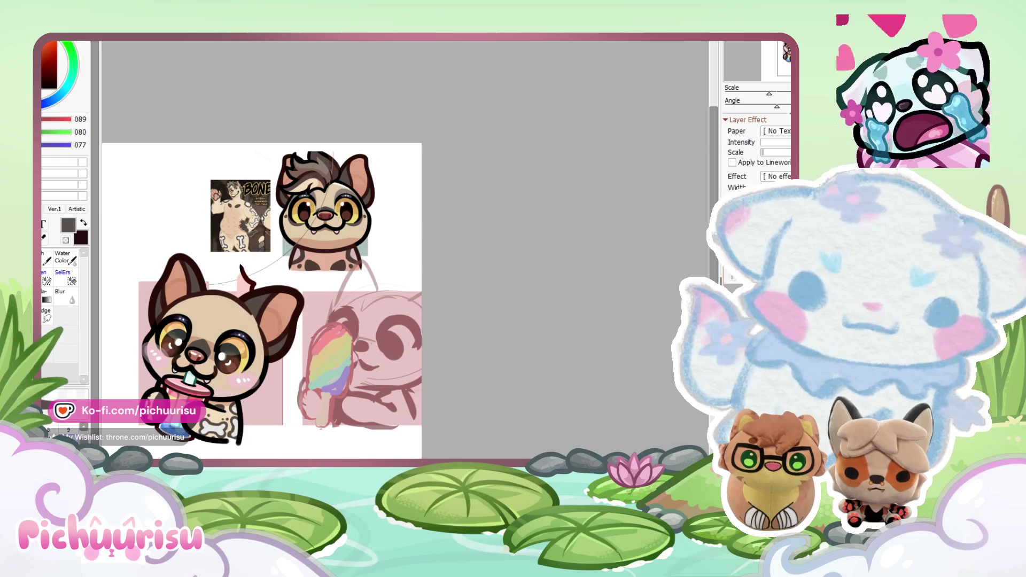
scroll(389, 332, up, 2)
scroll(144, 372, up, 5)
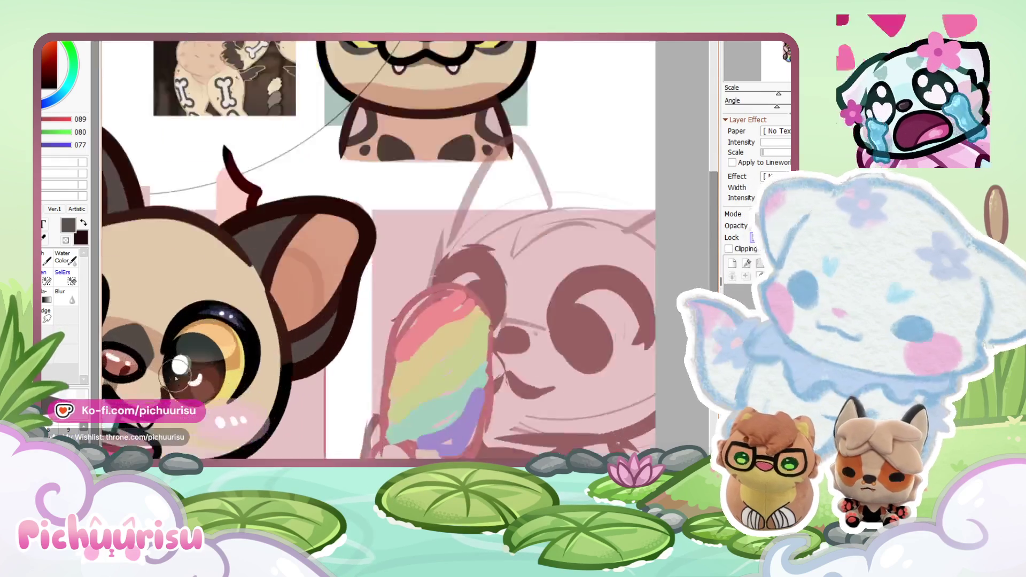
scroll(328, 379, down, 3)
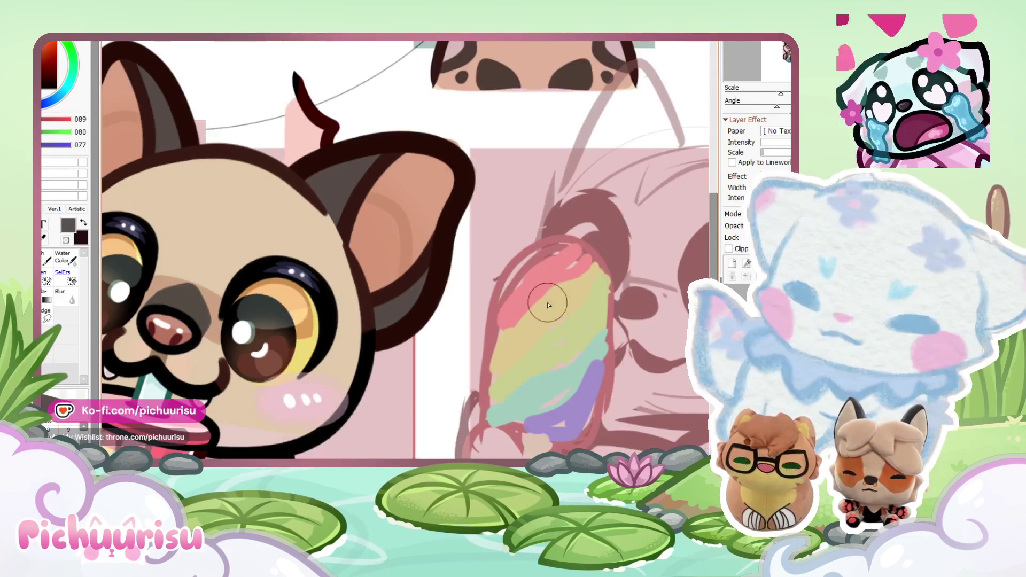
scroll(224, 346, up, 2)
Step: Paint a dark grey patch around the right eye, undo so the eye shows, and lasso the patch
mouse_move(241, 298)
mouse_down()
mouse_move(286, 423)
mouse_move(423, 309)
mouse_move(355, 150)
mouse_move(247, 359)
mouse_move(338, 165)
mouse_move(331, 257)
mouse_up()
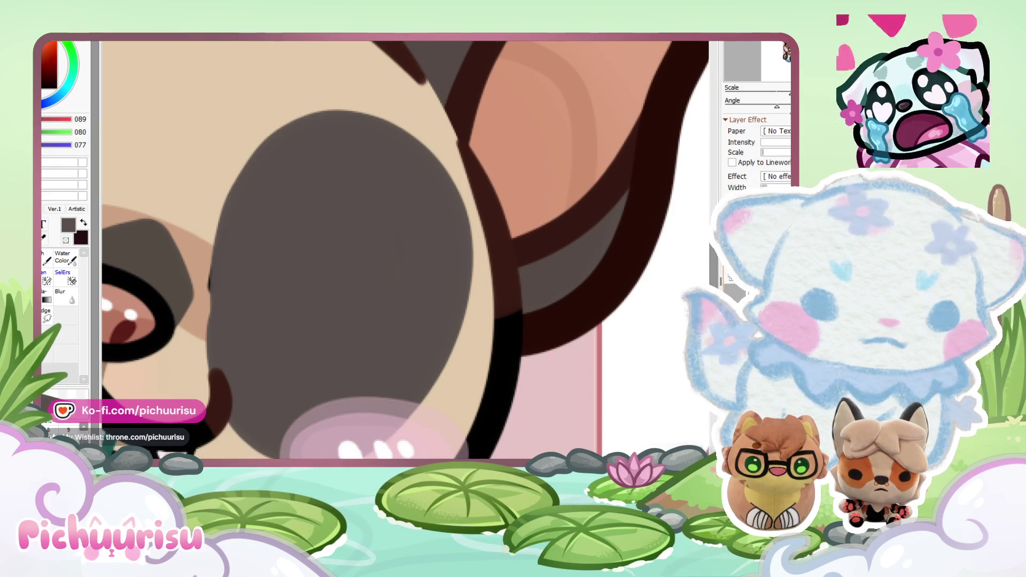
scroll(535, 416, down, 4)
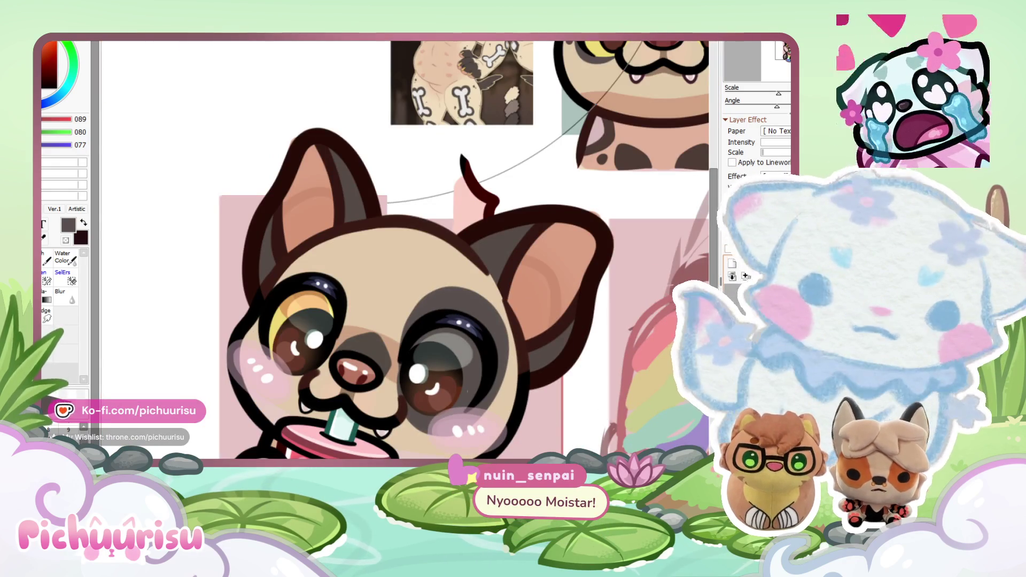
key(ctrl+z)
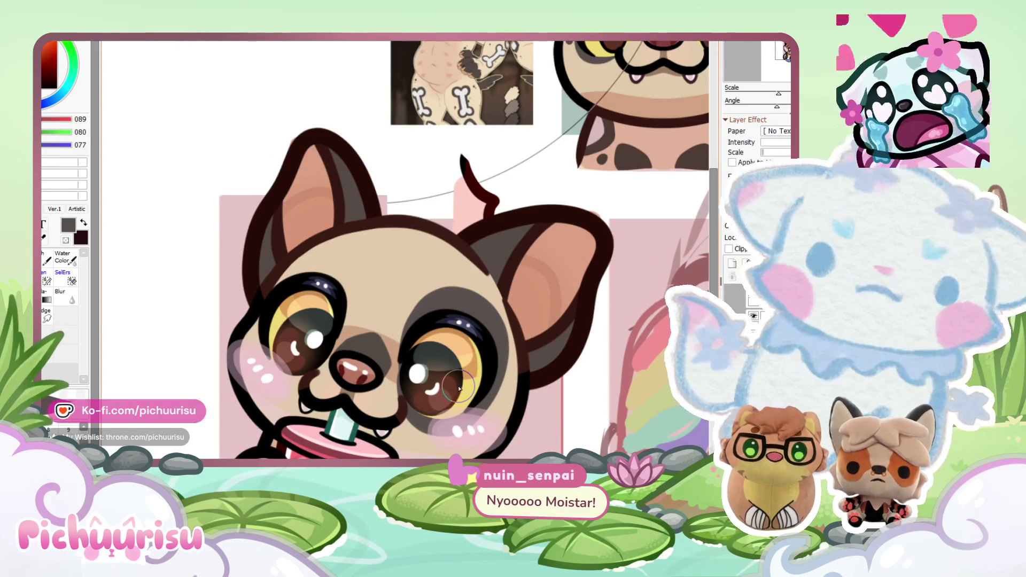
scroll(459, 388, down, 1)
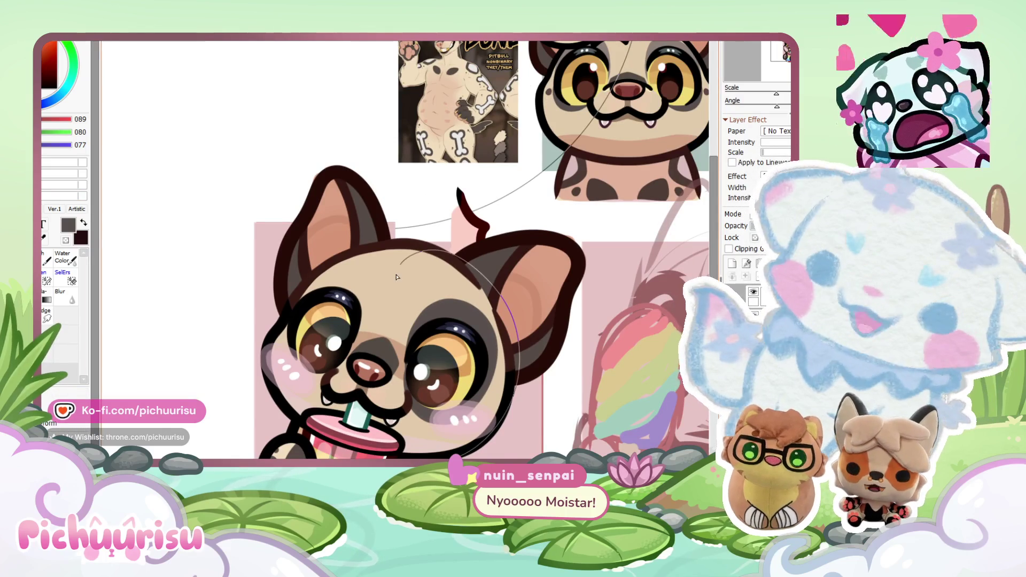
drag(400, 364, 398, 384)
Step: Free-transform the eye patch by pulling all four corners inward so it hugs the right eye, then apply
key(ctrl+t)
drag(402, 300, 403, 308)
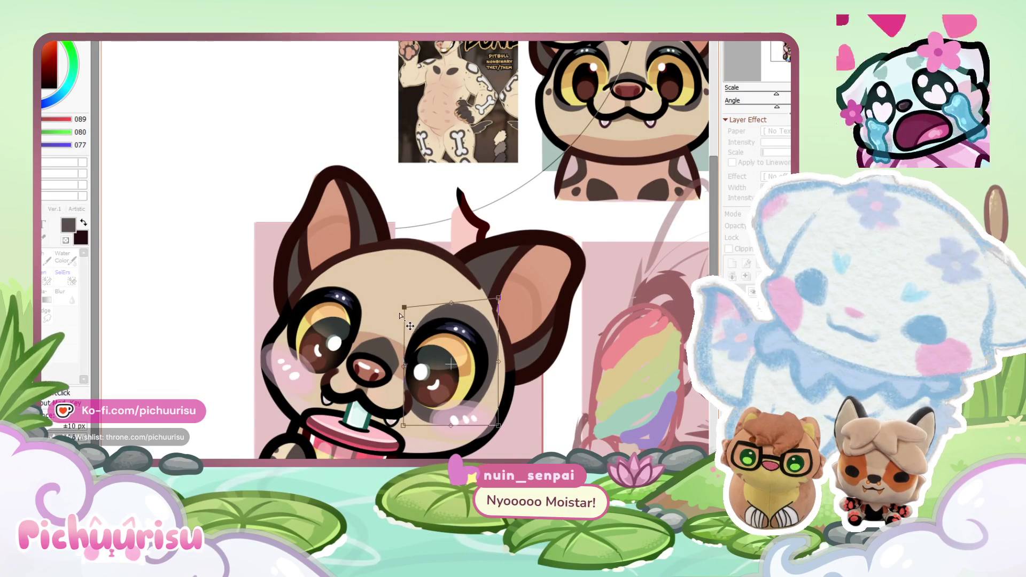
drag(500, 428, 489, 419)
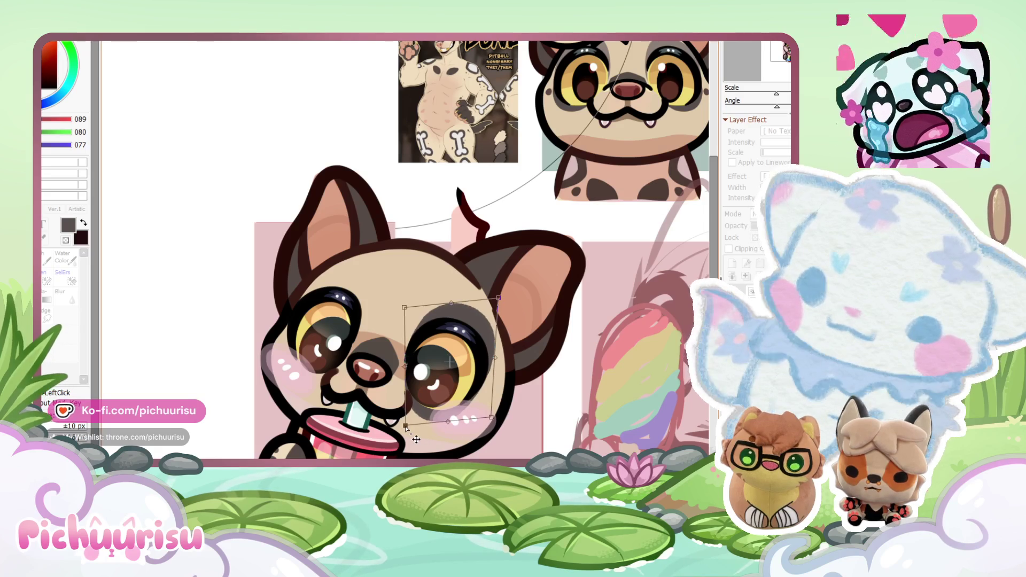
drag(417, 439, 417, 437)
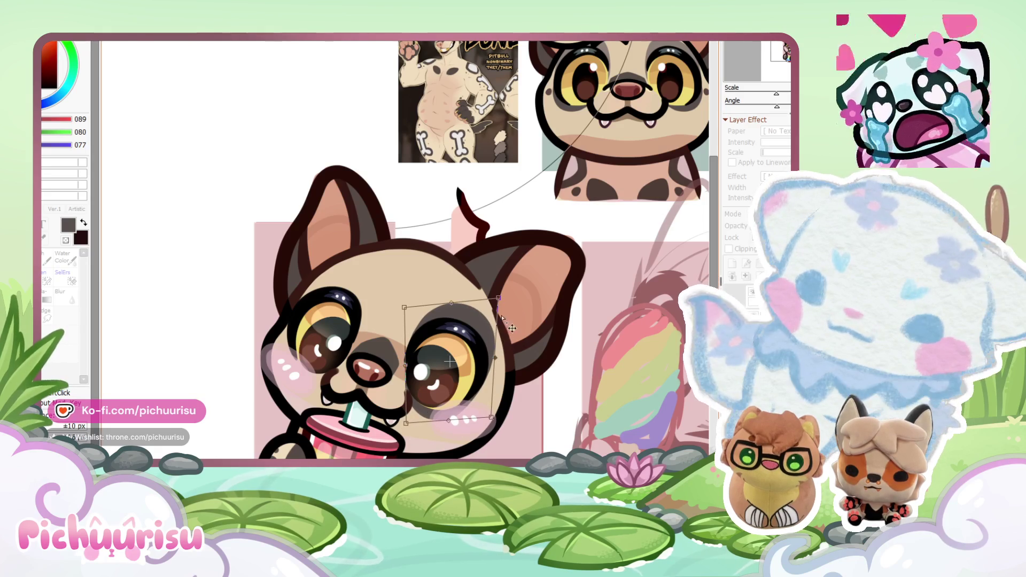
drag(501, 297, 494, 296)
key(Return)
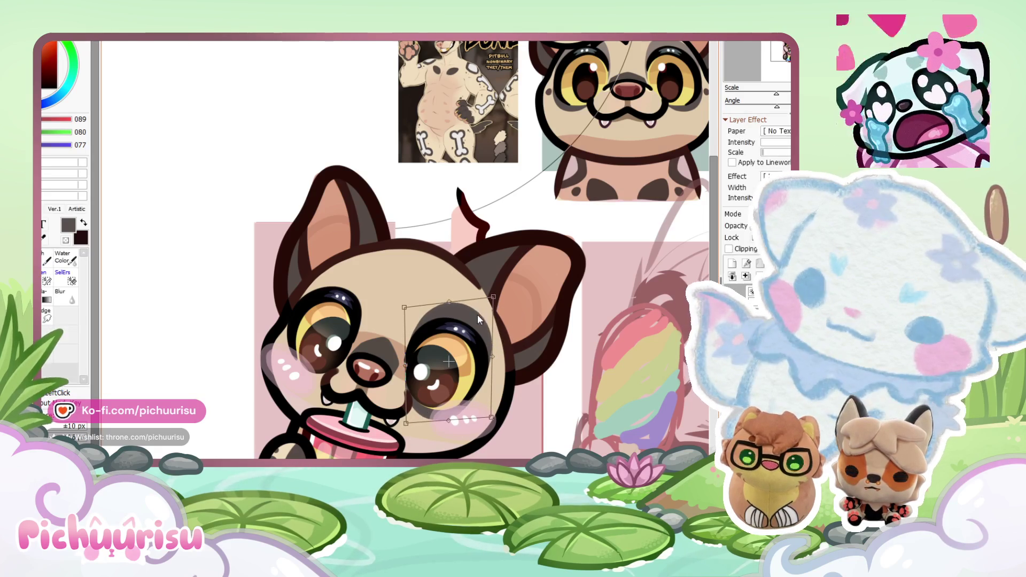
scroll(294, 331, up, 5)
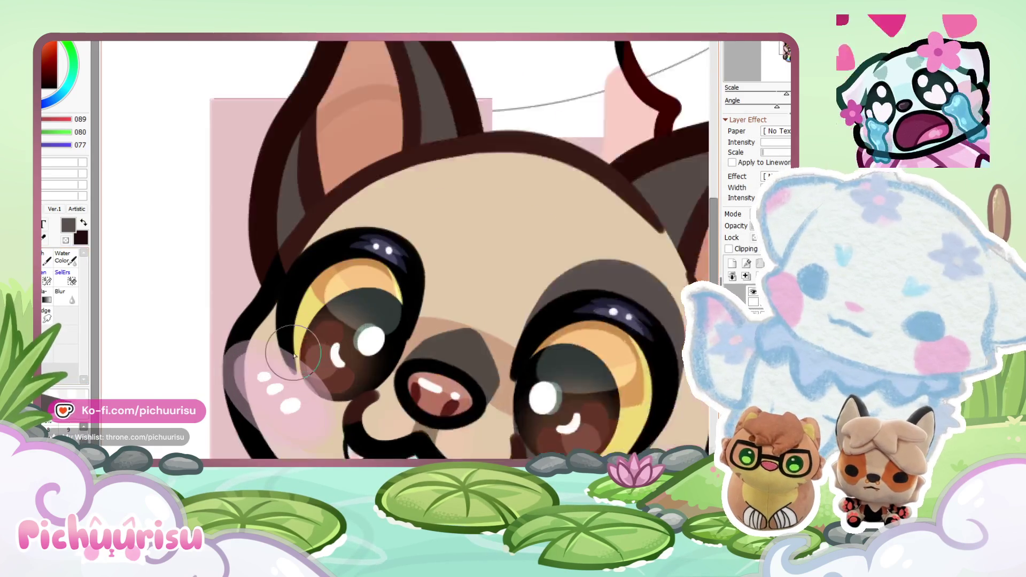
scroll(299, 406, down, 3)
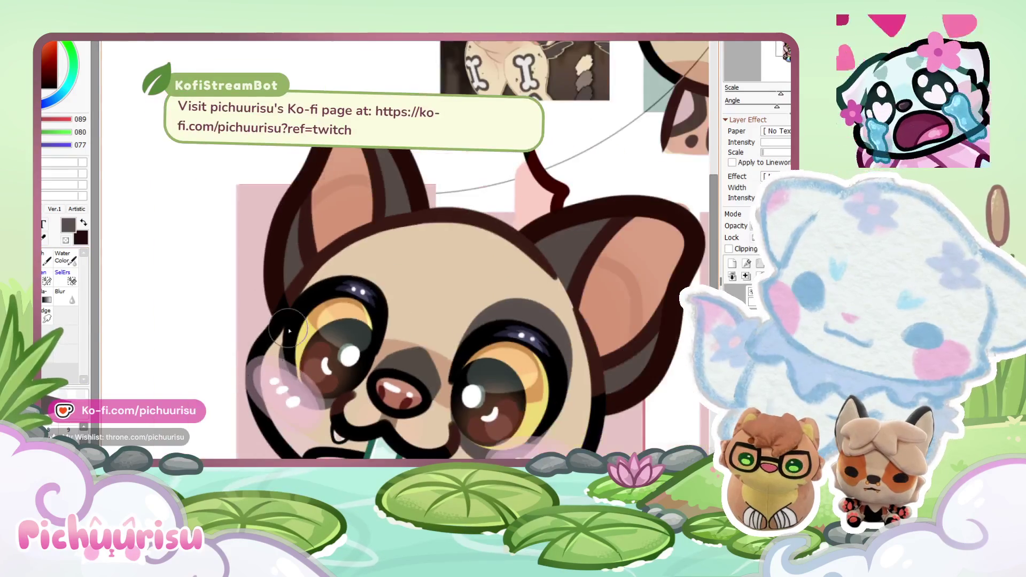
scroll(267, 401, up, 3)
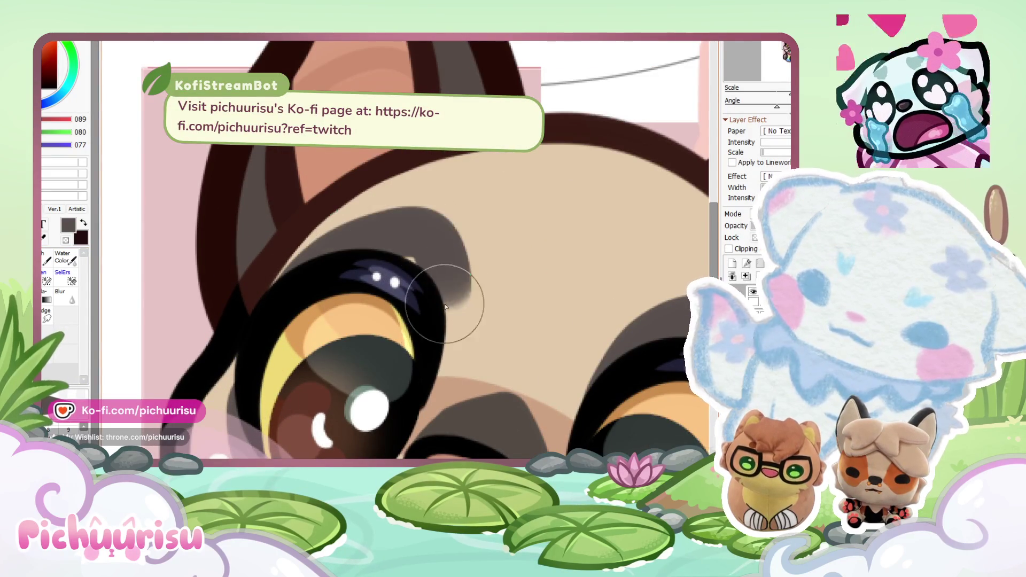
scroll(408, 279, down, 5)
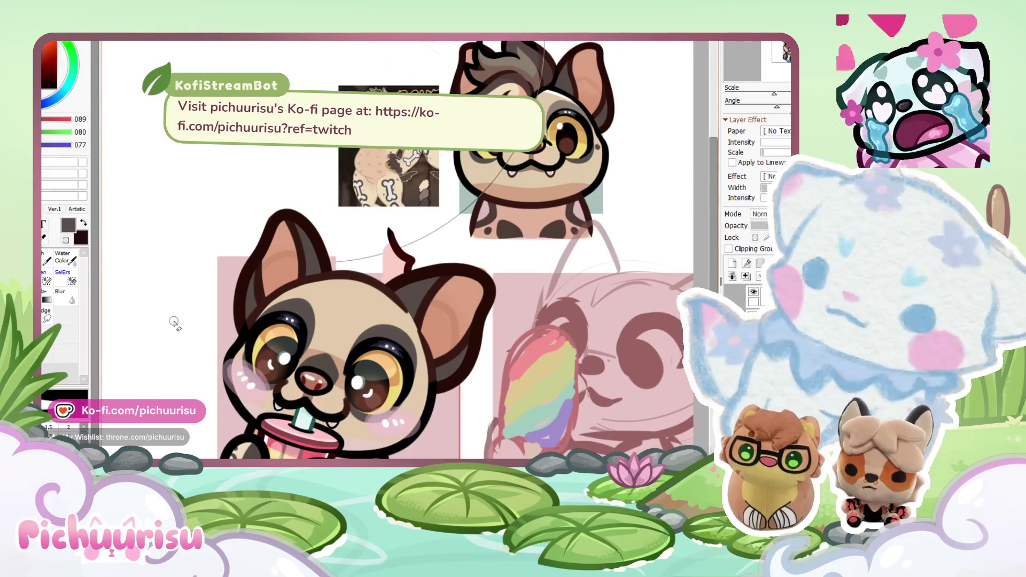
scroll(311, 305, up, 3)
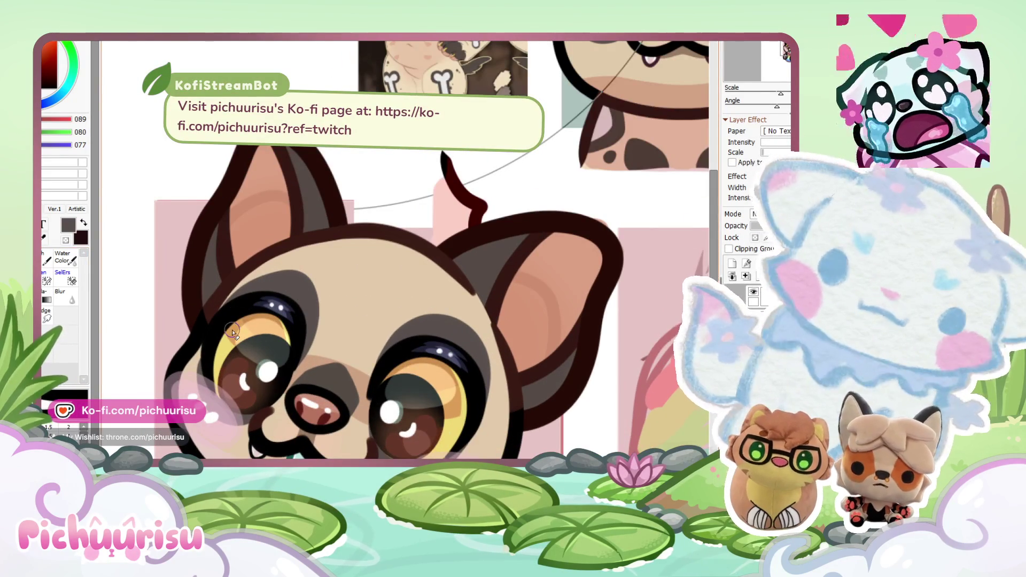
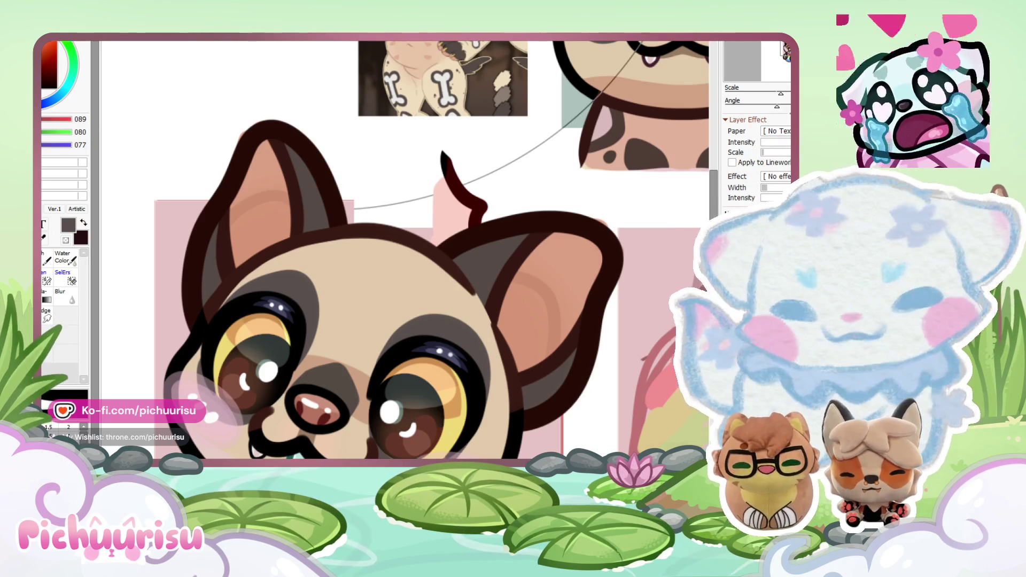
Step: Widen the grey shading band along the boba-sipping dog's right upper eyelid
scroll(443, 287, down, 2)
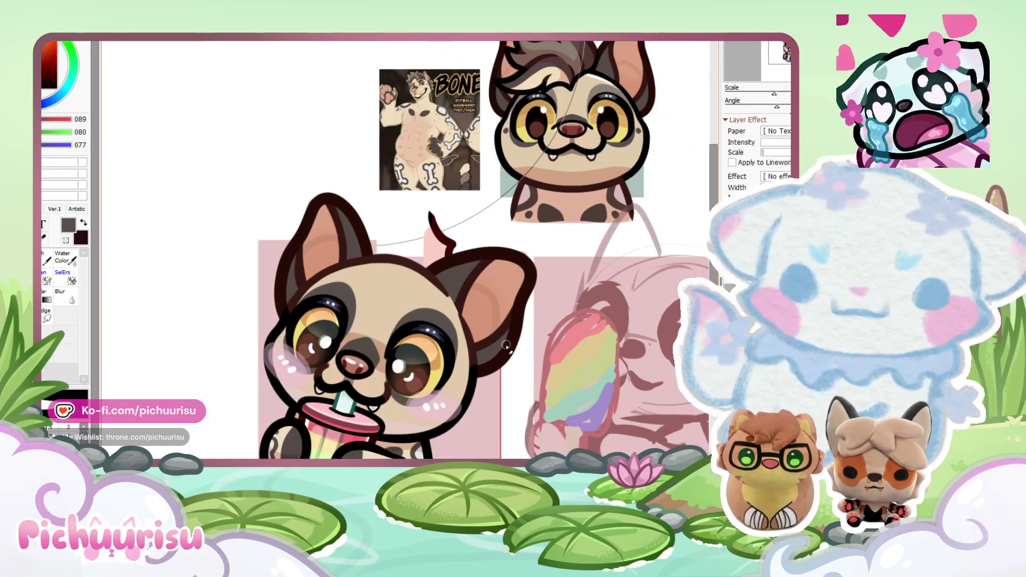
scroll(466, 355, up, 3)
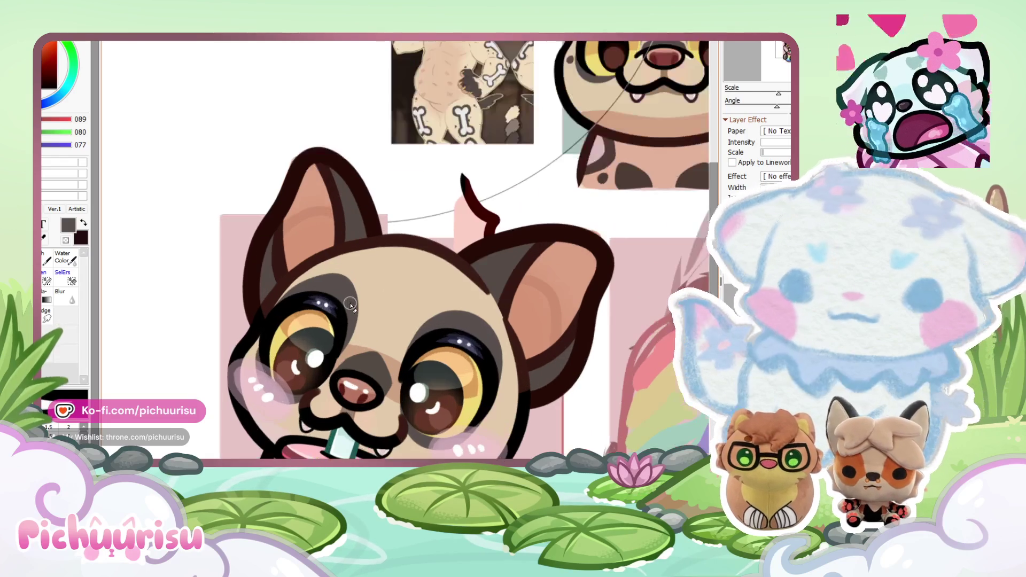
scroll(313, 293, up, 4)
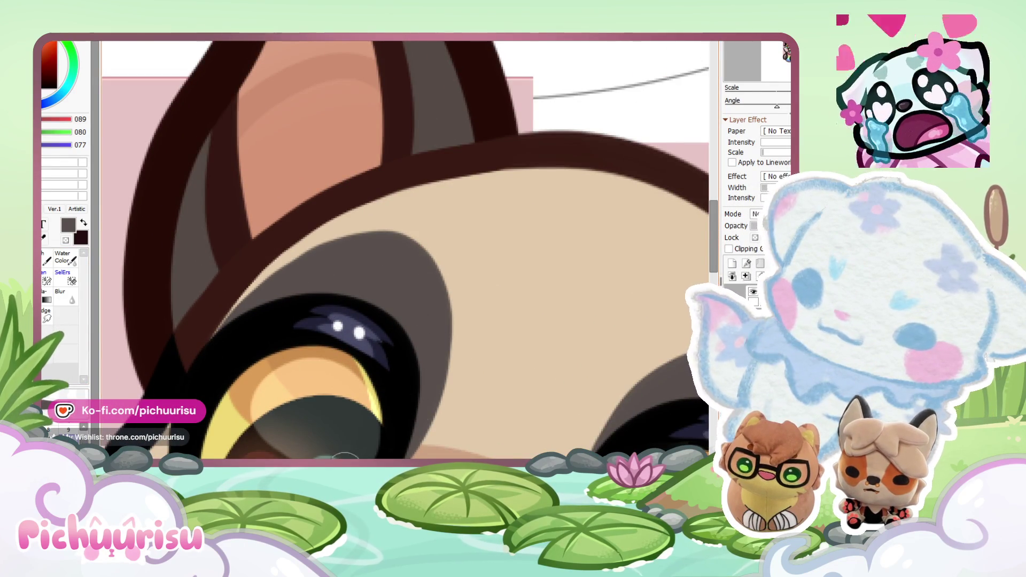
scroll(321, 243, down, 5)
scroll(291, 313, up, 5)
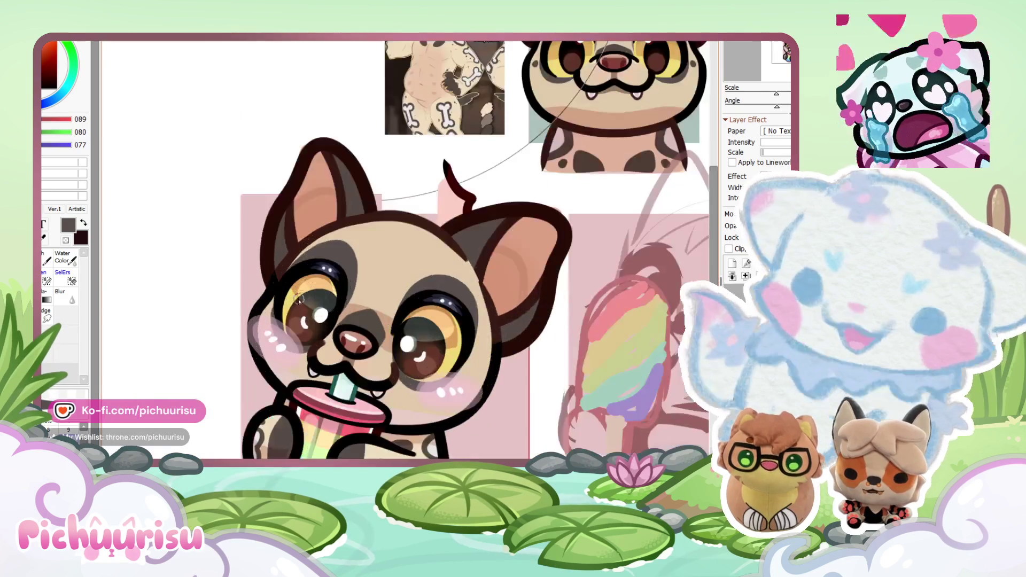
scroll(272, 299, down, 5)
scroll(348, 279, up, 5)
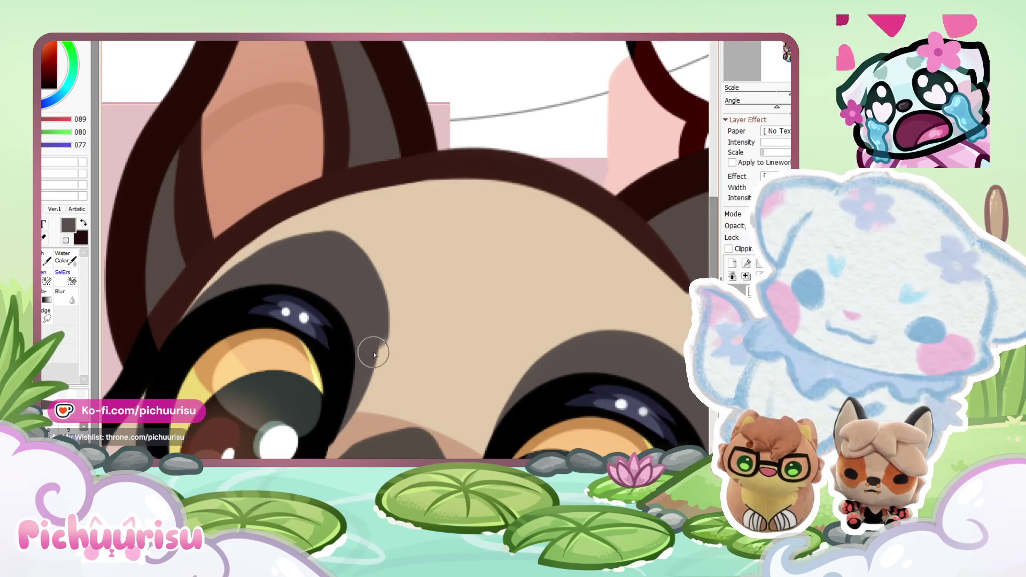
scroll(433, 314, down, 2)
scroll(433, 314, up, 1)
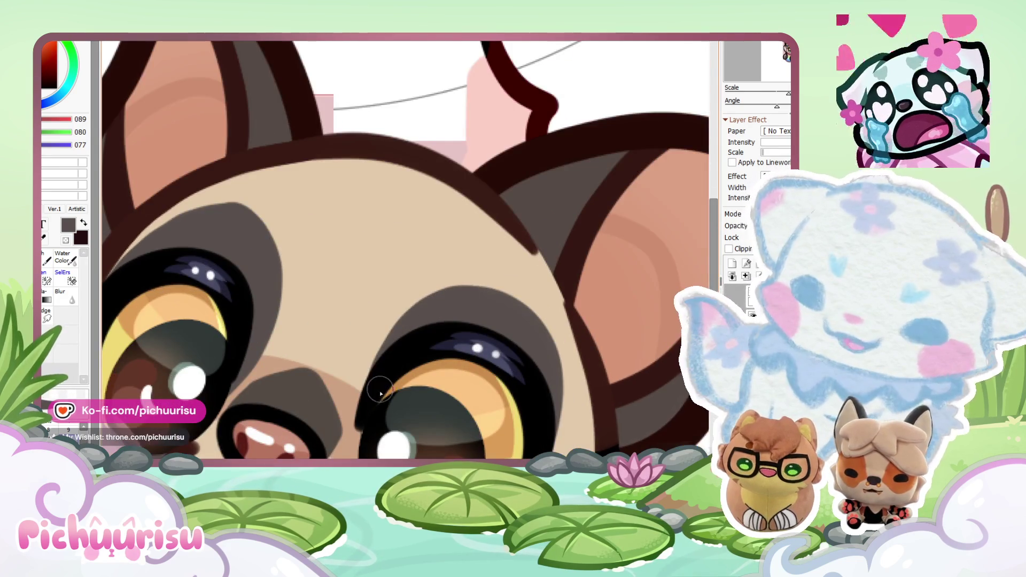
scroll(369, 396, up, 2)
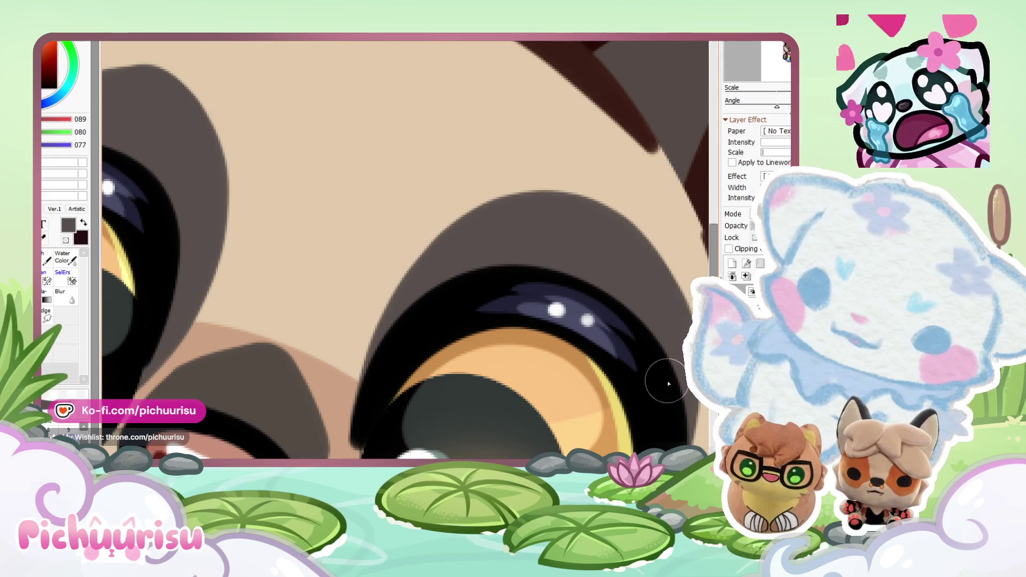
scroll(514, 213, down, 3)
scroll(390, 379, up, 3)
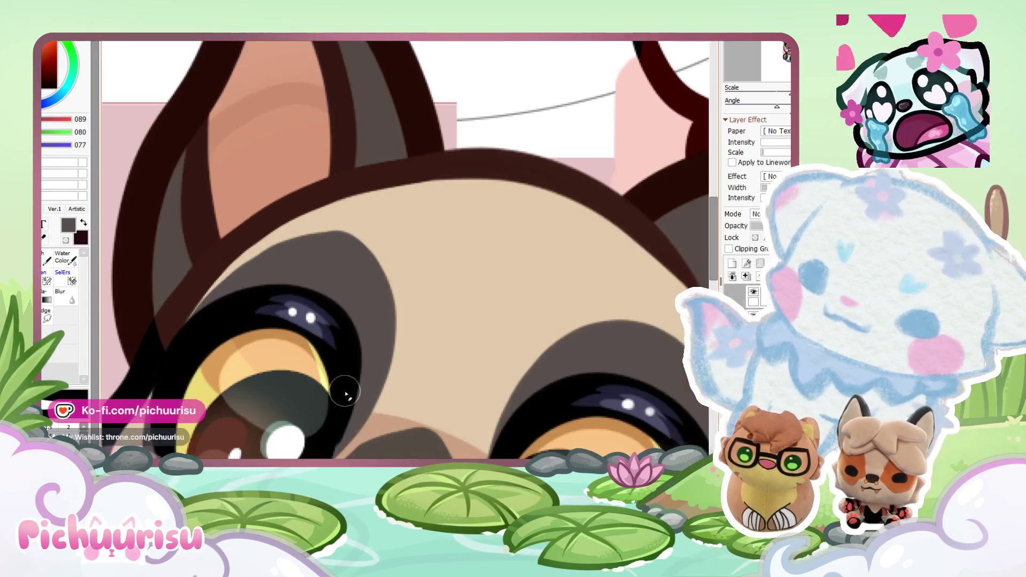
scroll(202, 293, up, 2)
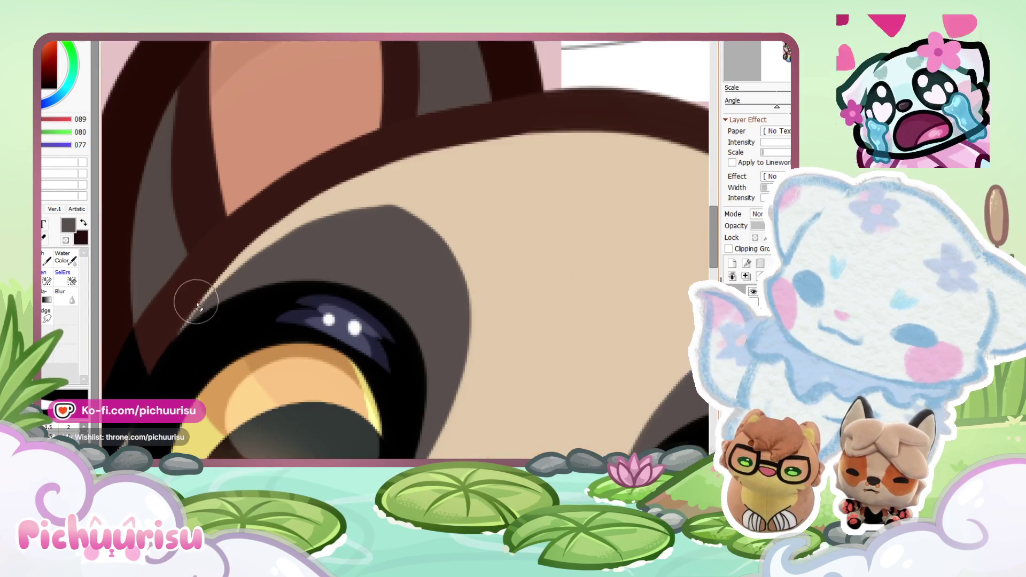
scroll(325, 268, down, 3)
scroll(399, 388, up, 2)
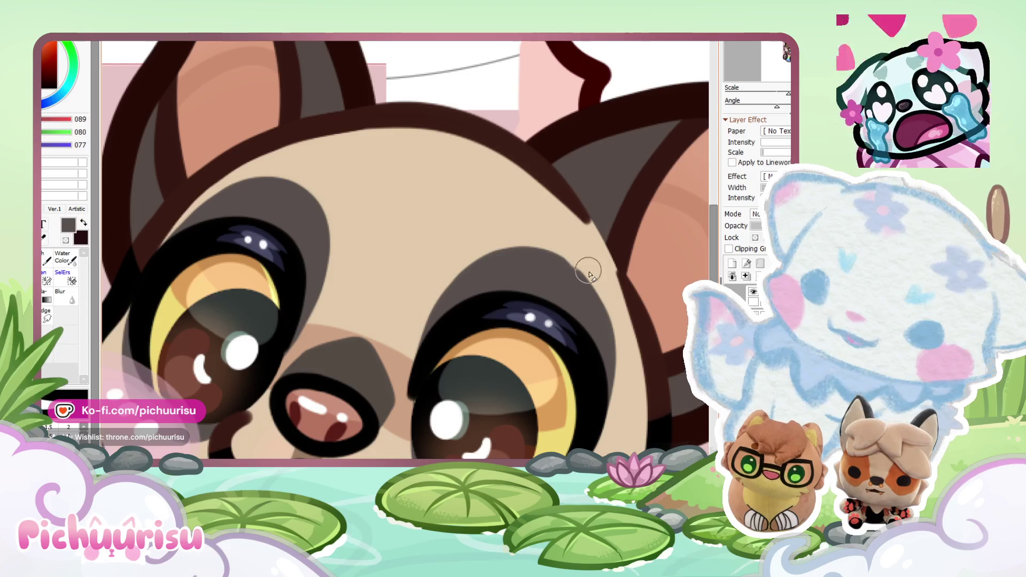
scroll(130, 221, down, 2)
scroll(422, 236, up, 4)
drag(468, 237, 529, 457)
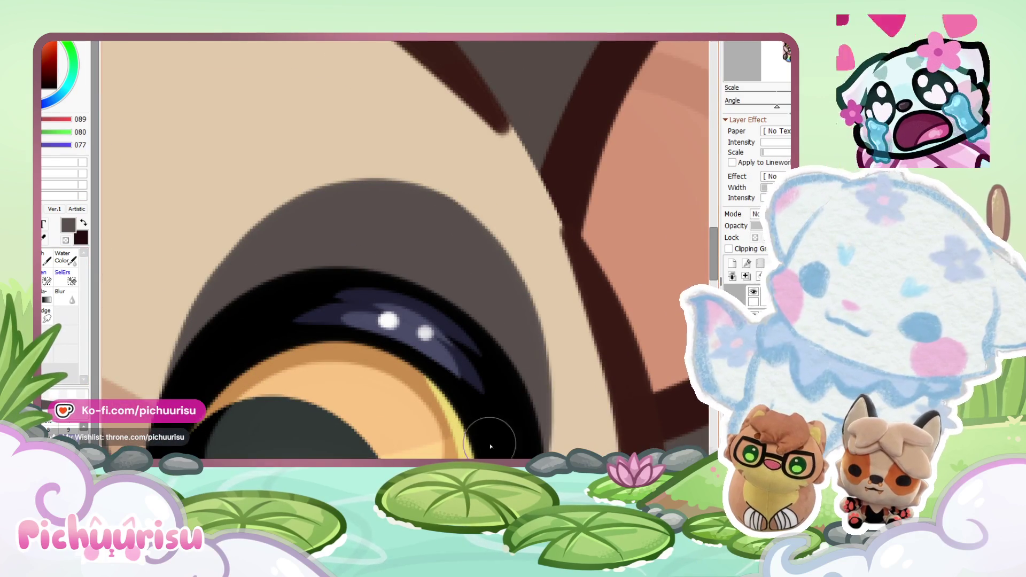
Step: Sample the brown of the spotted dog's cheek spot as the current colour
scroll(406, 246, down, 5)
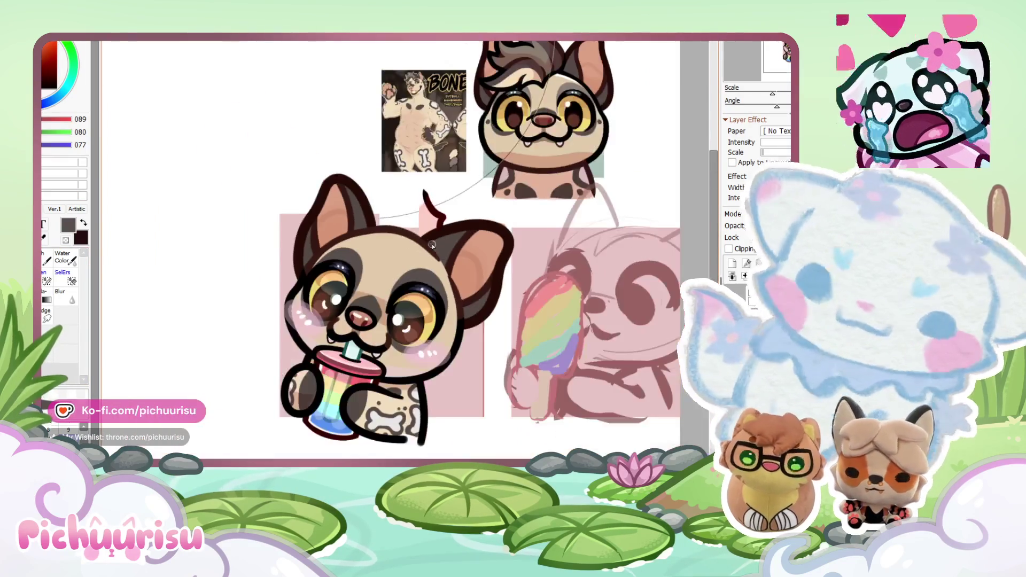
scroll(406, 245, up, 3)
scroll(358, 293, up, 2)
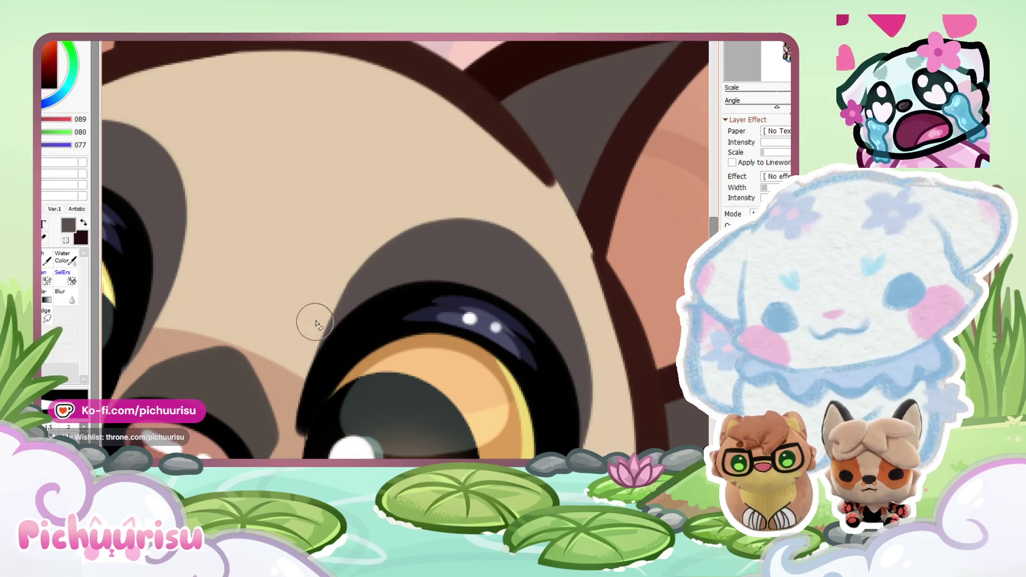
scroll(279, 229, down, 2)
scroll(264, 247, up, 1)
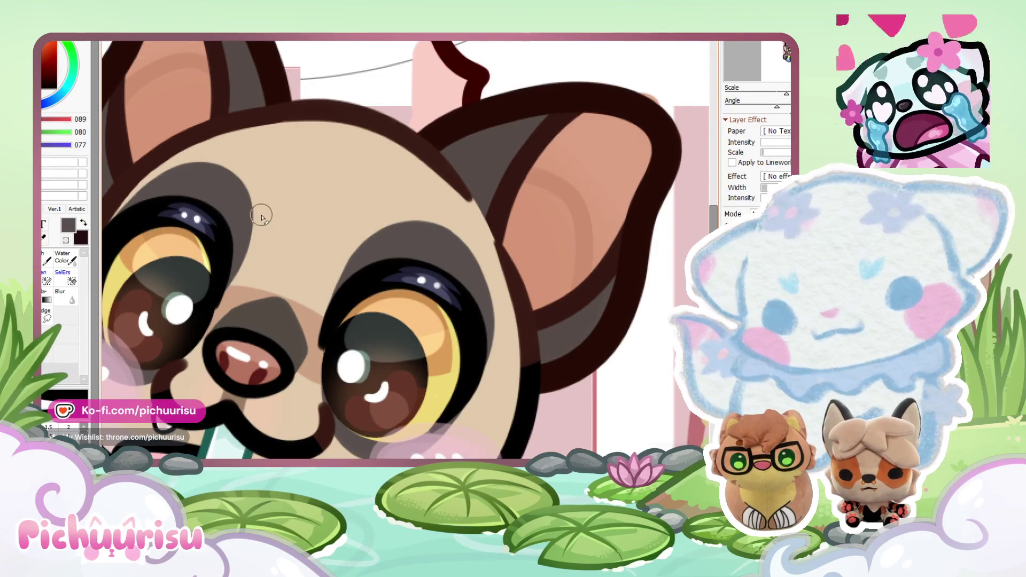
scroll(270, 214, down, 2)
scroll(300, 219, up, 4)
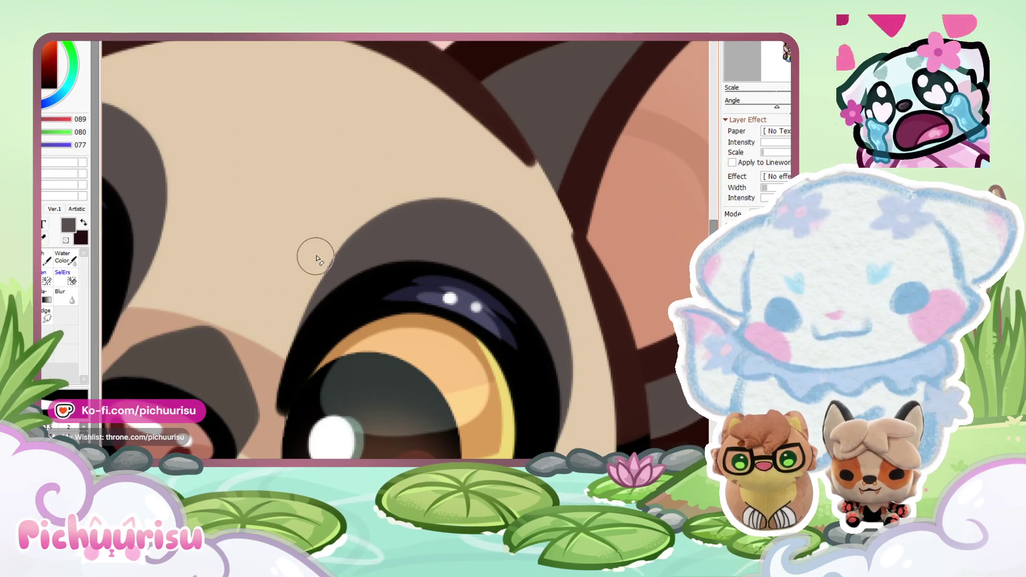
scroll(288, 262, down, 1)
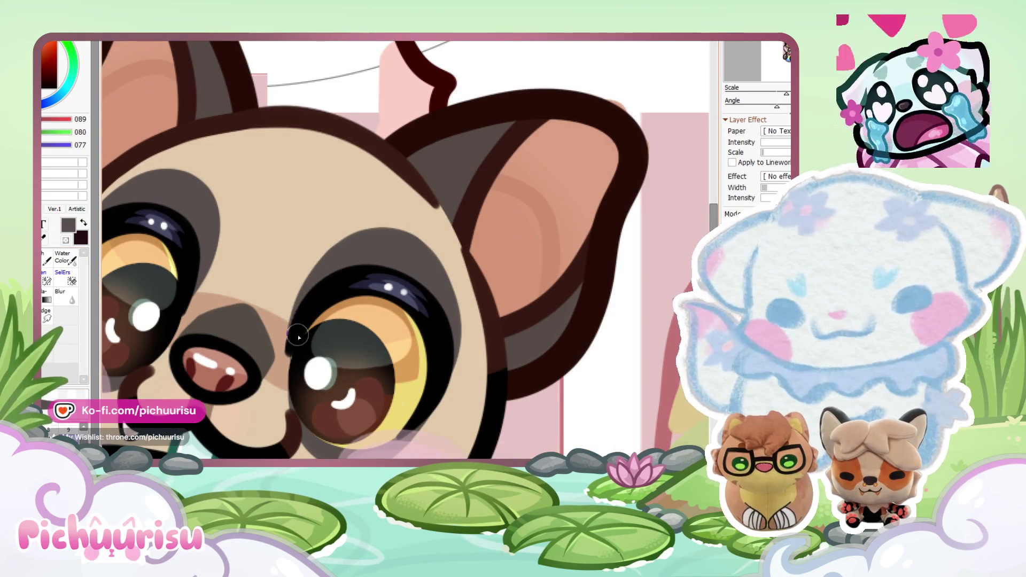
scroll(318, 199, up, 1)
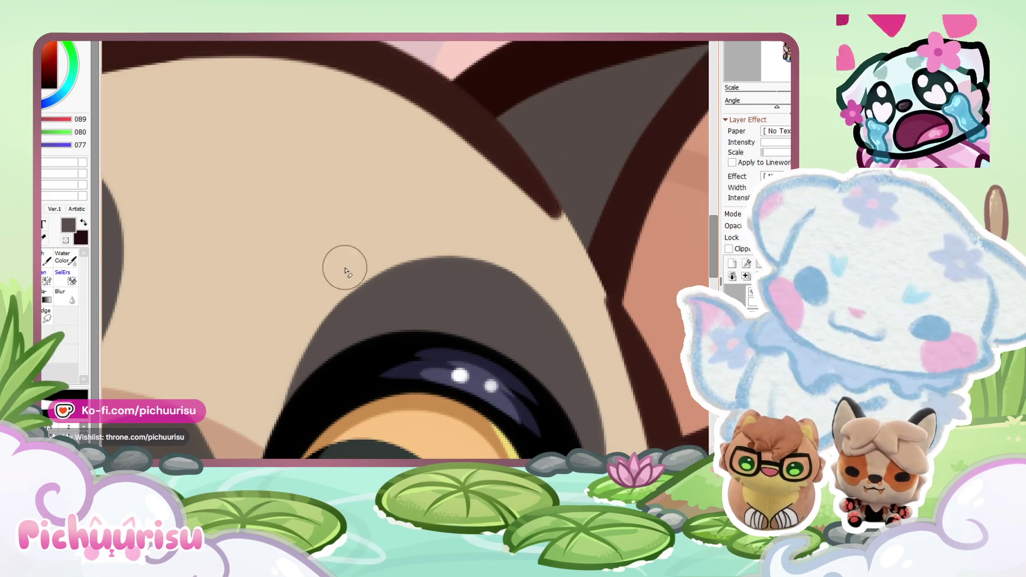
scroll(342, 267, down, 1)
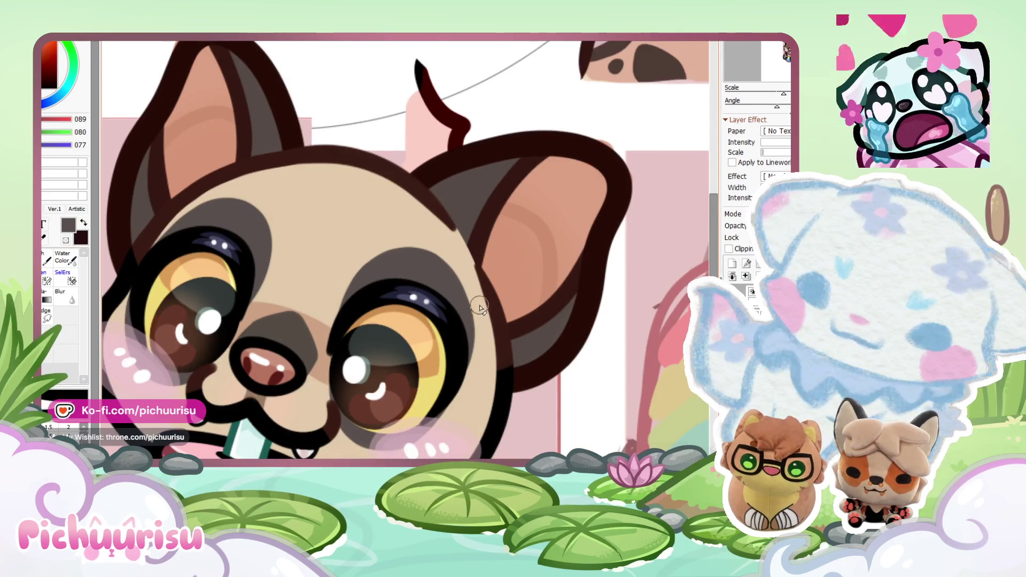
scroll(332, 297, down, 1)
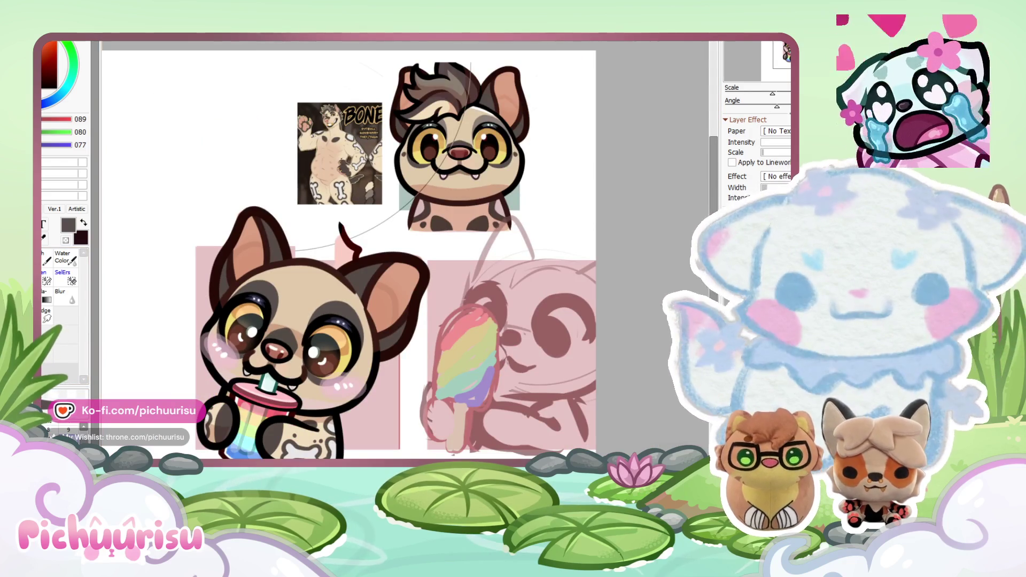
scroll(553, 142, up, 2)
scroll(383, 112, down, 2)
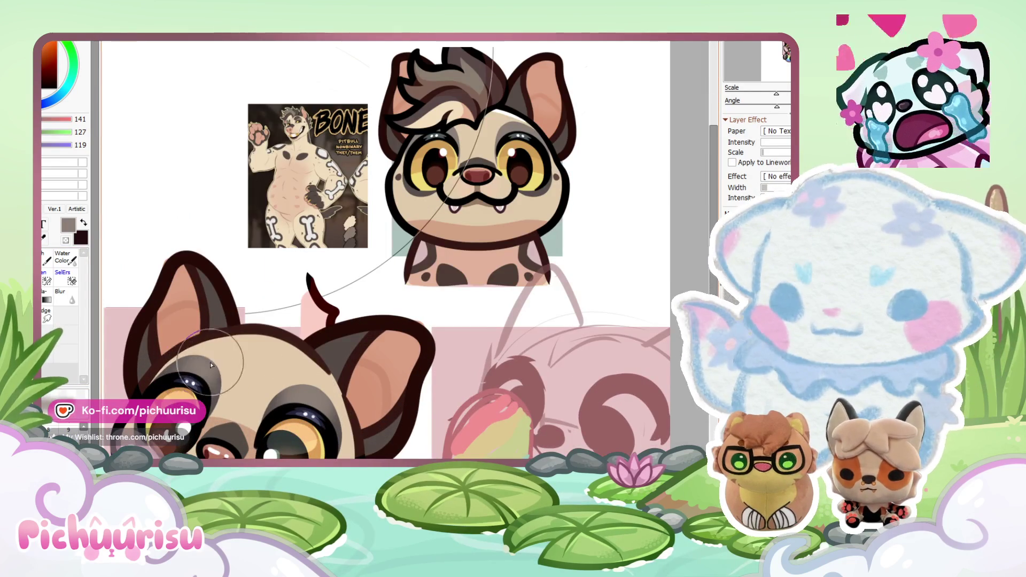
scroll(299, 129, up, 2)
scroll(295, 145, down, 2)
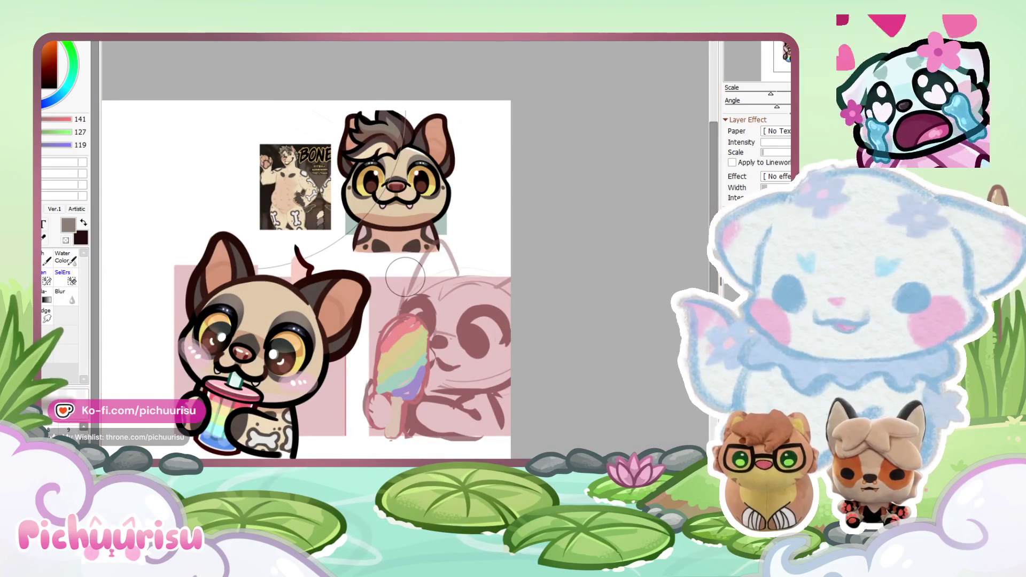
scroll(299, 151, up, 3)
scroll(321, 155, down, 4)
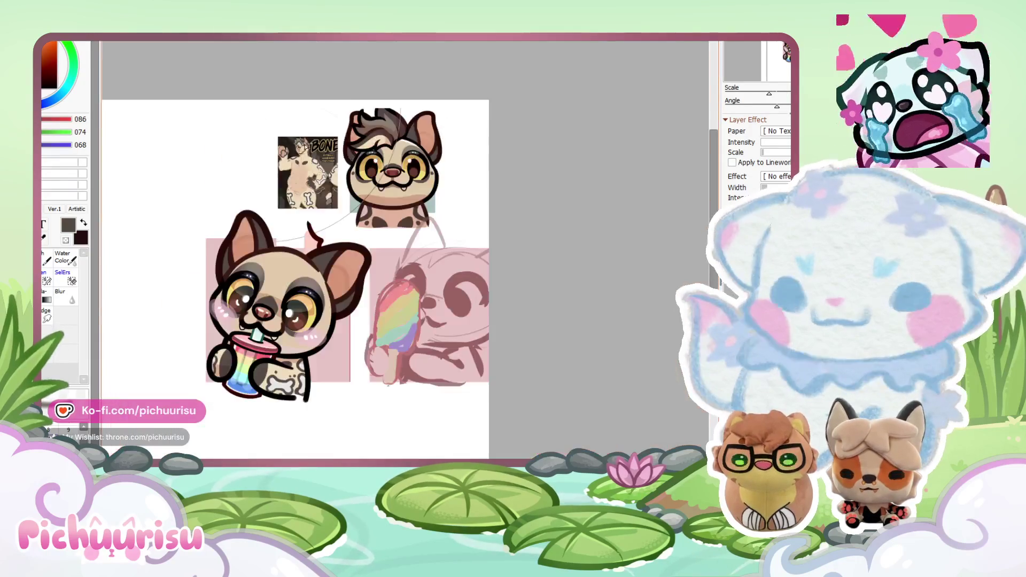
scroll(406, 190, up, 4)
scroll(408, 191, up, 1)
alt+click(407, 191)
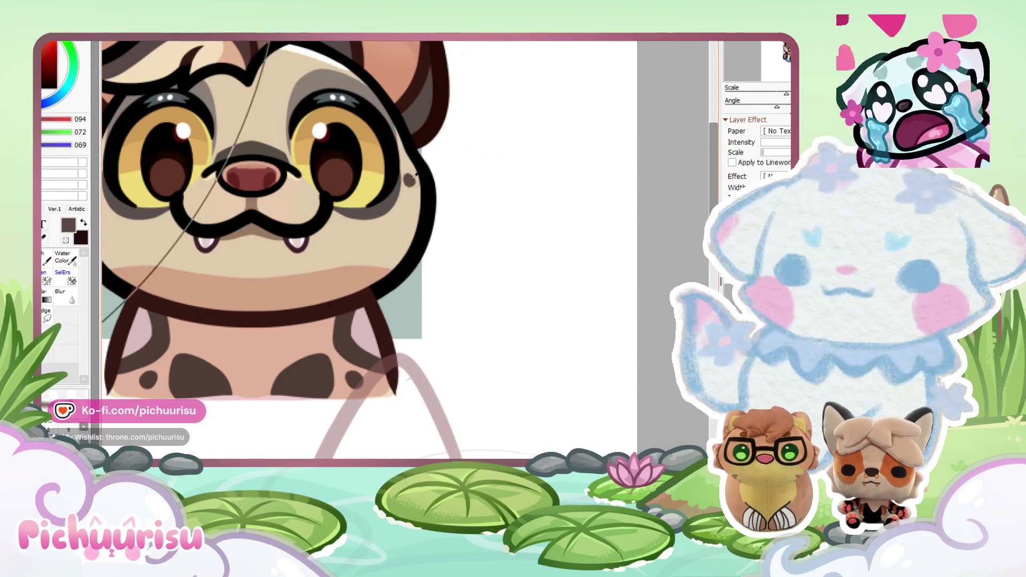
Step: Paint a dark grey curl on the lower dog's forehead
scroll(408, 191, down, 1)
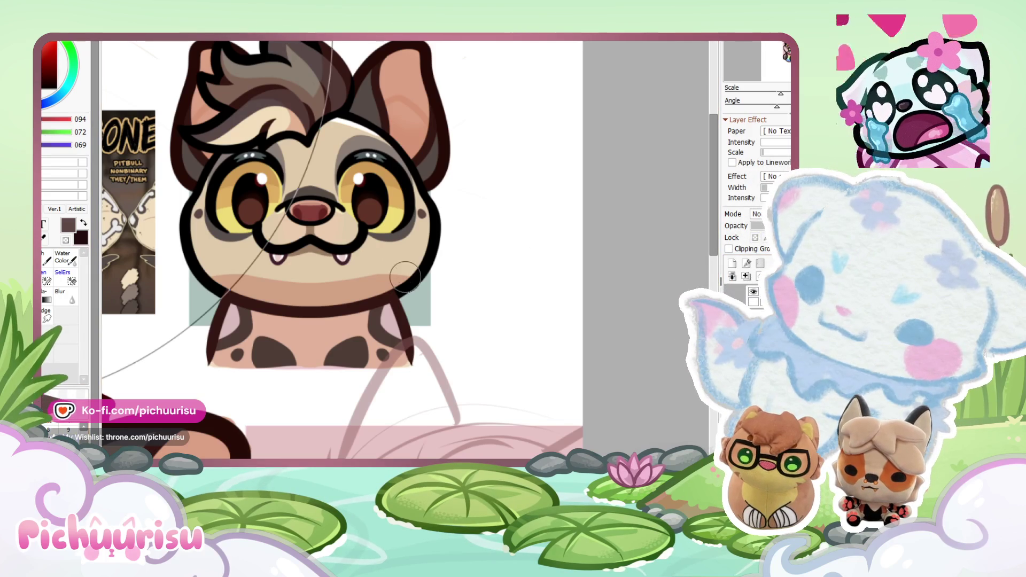
scroll(405, 277, down, 5)
scroll(313, 384, up, 8)
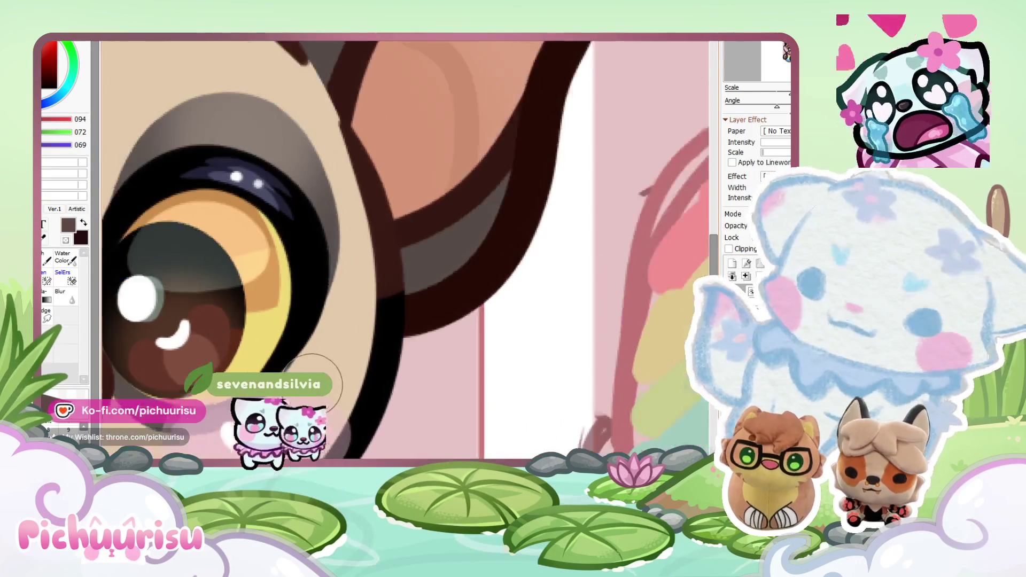
scroll(320, 374, down, 1)
scroll(331, 368, down, 4)
scroll(180, 317, up, 4)
scroll(181, 316, down, 1)
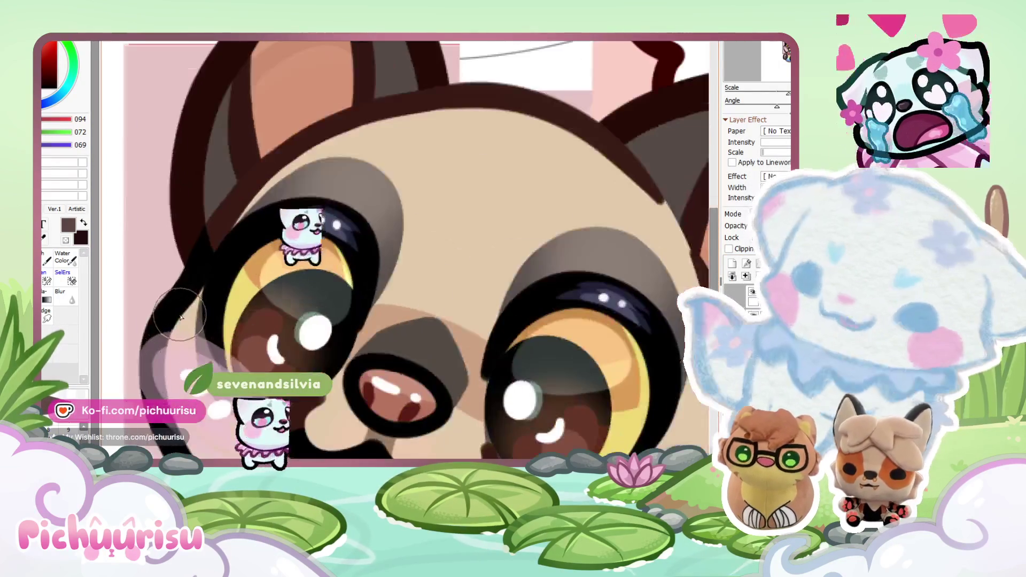
scroll(402, 309, down, 4)
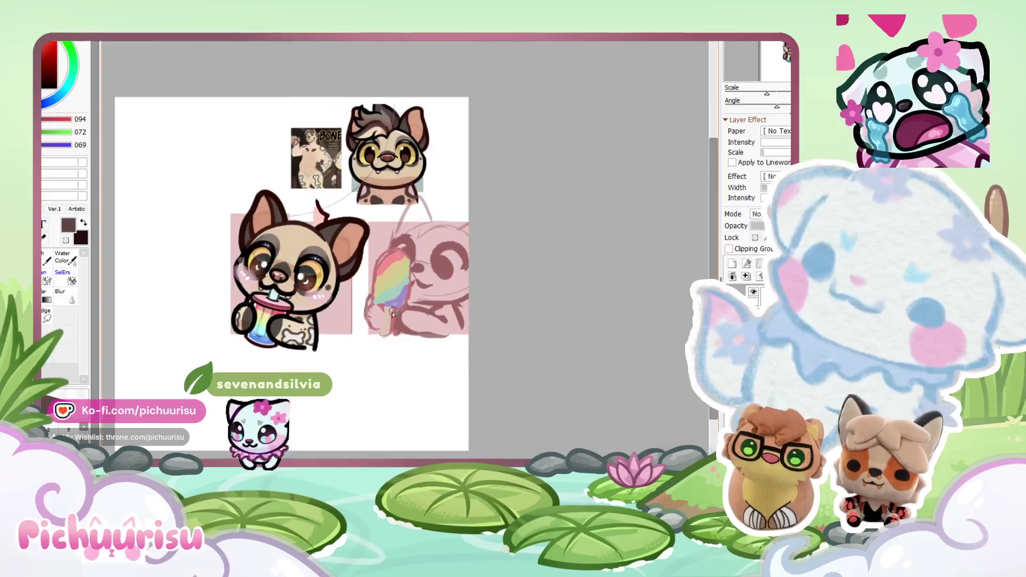
scroll(224, 258, up, 4)
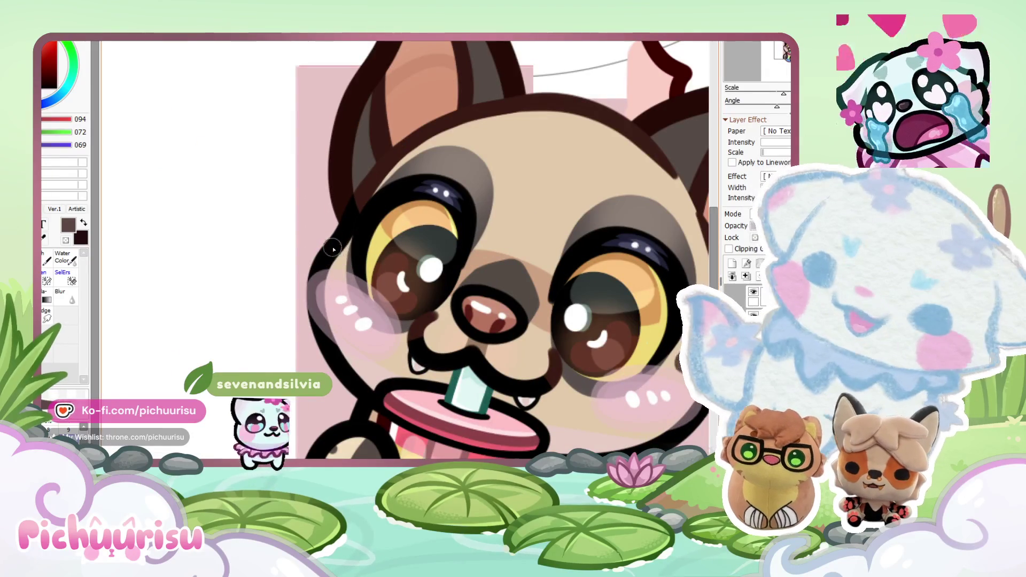
scroll(331, 248, down, 4)
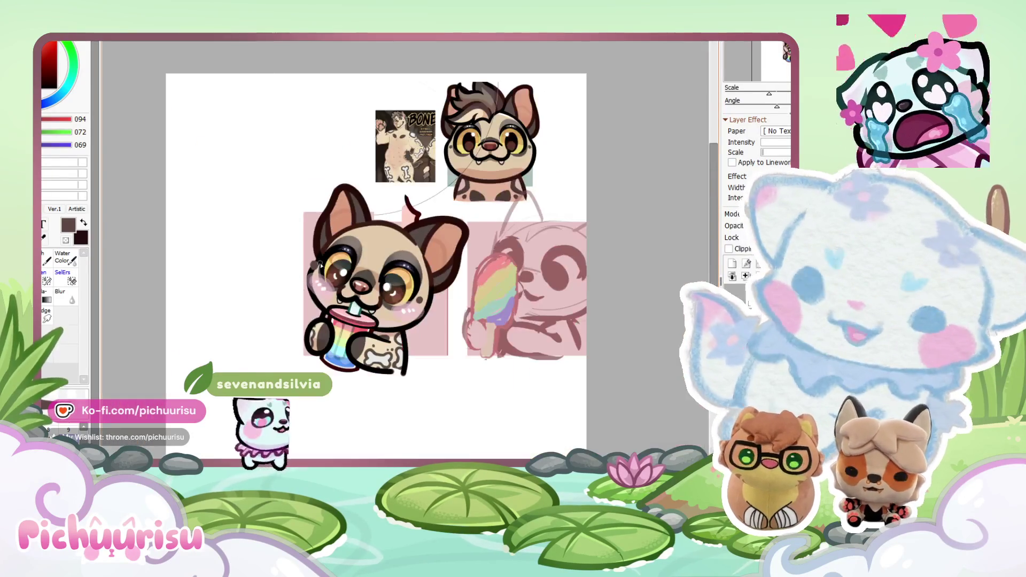
scroll(331, 145, up, 5)
scroll(331, 145, down, 2)
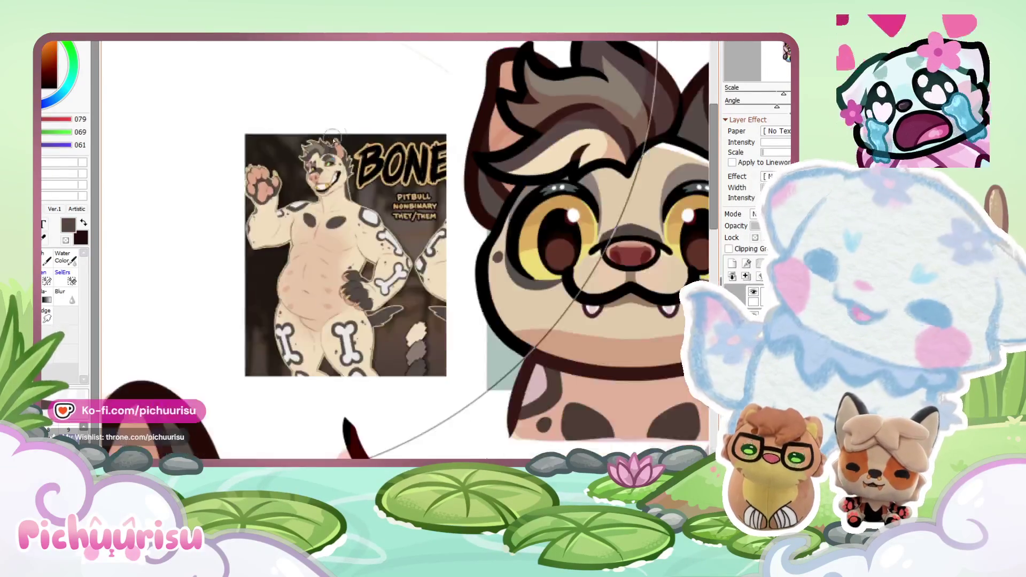
scroll(330, 145, down, 4)
scroll(392, 292, up, 6)
scroll(393, 292, up, 1)
mouse_move(344, 270)
mouse_down()
mouse_move(368, 323)
mouse_move(519, 288)
mouse_move(486, 224)
mouse_move(406, 342)
mouse_move(418, 252)
mouse_move(389, 298)
mouse_up()
Step: Trim the curl's edges with skin colour and darken its lower-left edge in grey
scroll(389, 297, down, 6)
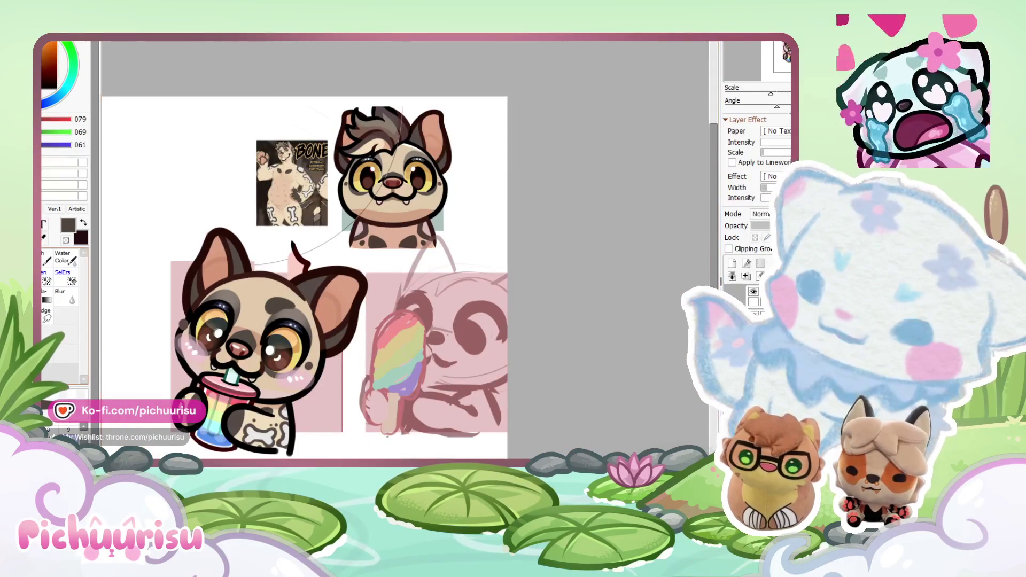
scroll(263, 314, up, 6)
mouse_move(304, 350)
mouse_down()
mouse_move(167, 290)
mouse_move(327, 178)
mouse_move(487, 320)
mouse_move(457, 255)
mouse_move(390, 323)
mouse_up()
scroll(390, 324, down, 6)
scroll(293, 277, up, 6)
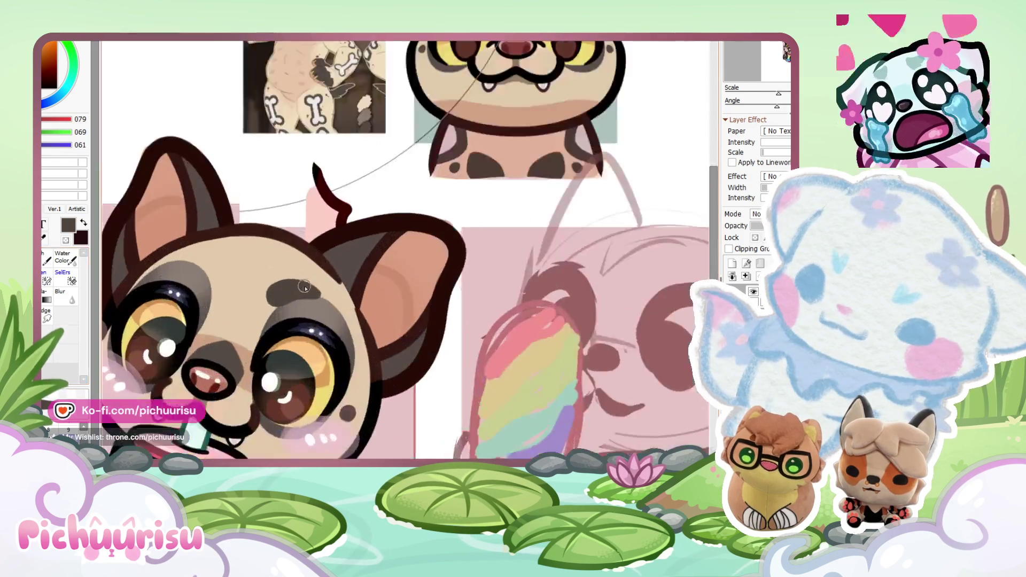
mouse_move(238, 275)
mouse_down()
mouse_move(258, 356)
mouse_move(390, 305)
mouse_move(492, 290)
mouse_move(385, 229)
mouse_up()
scroll(307, 281, down, 1)
scroll(411, 287, down, 6)
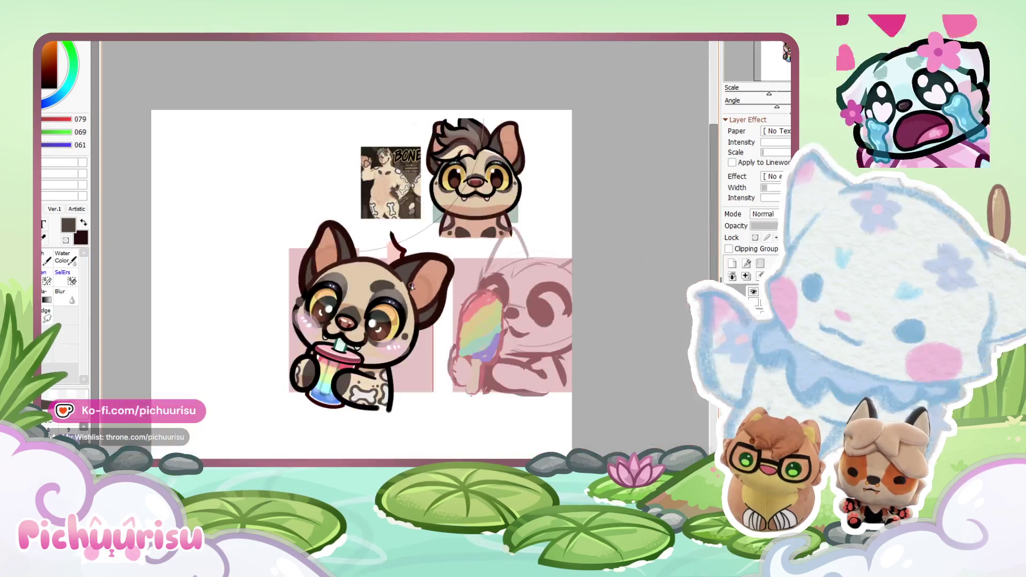
scroll(411, 287, up, 6)
Step: Reshape the grey forehead spot by adjusting its left and right sides
key(ctrl+t)
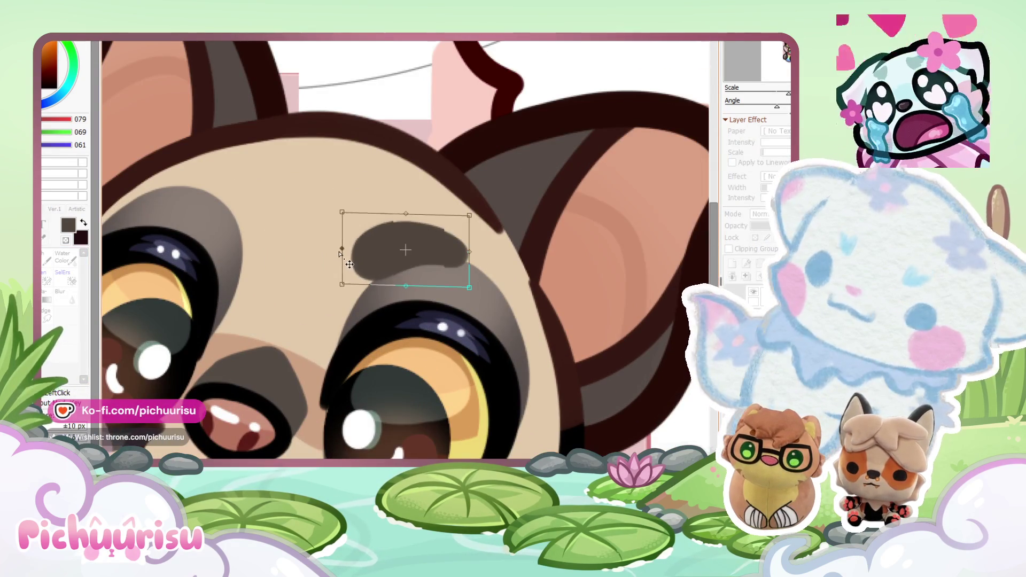
drag(346, 250, 348, 251)
drag(442, 249, 448, 250)
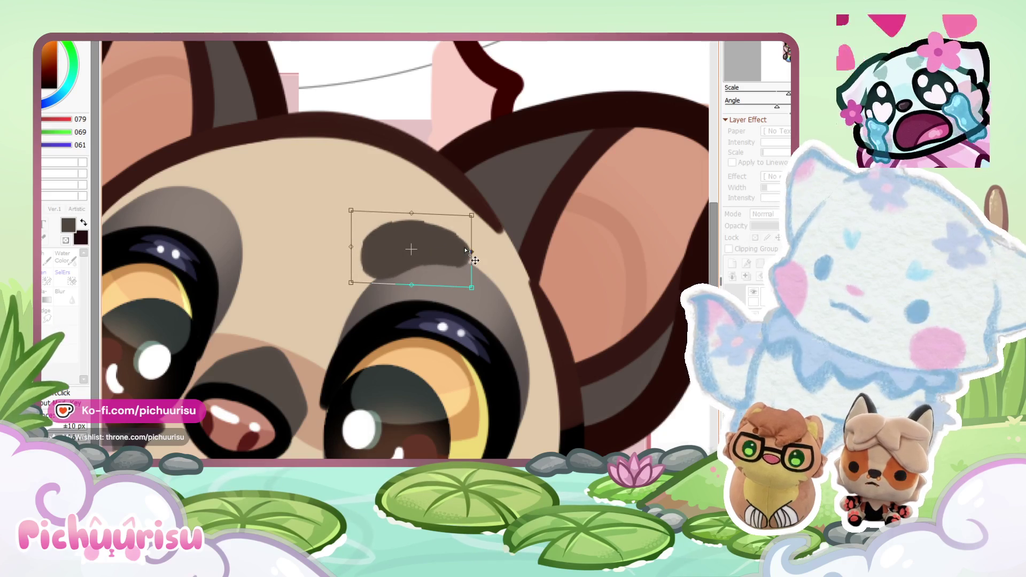
scroll(449, 250, down, 3)
key(Return)
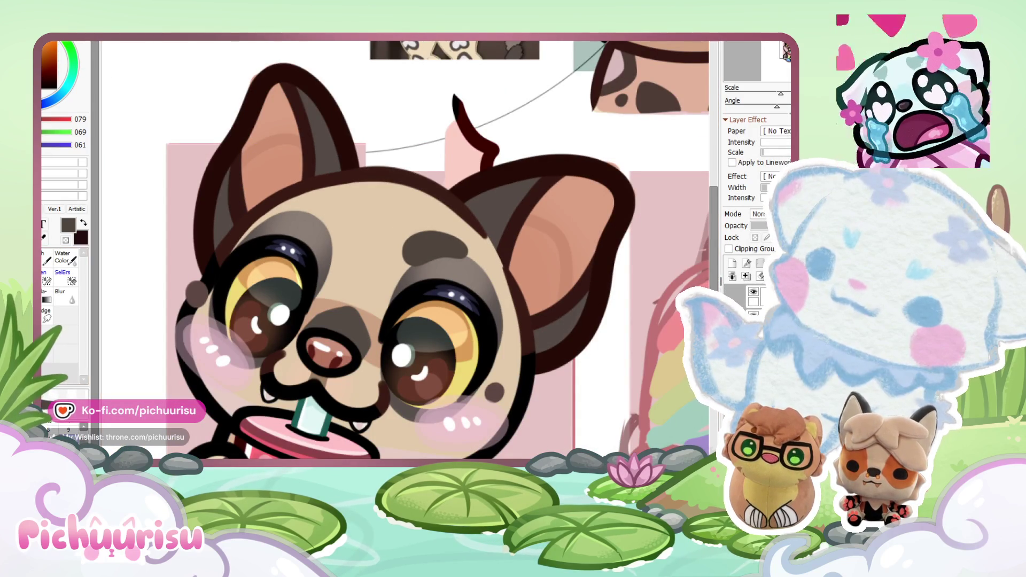
Step: Place a copy of the spot further left, rotated about 40° and narrowed
key(ctrl+t)
mouse_move(428, 247)
mouse_down()
mouse_move(320, 224)
mouse_move(374, 278)
mouse_up()
scroll(334, 235, up, 2)
mouse_move(335, 235)
mouse_down()
mouse_move(344, 232)
mouse_move(289, 190)
mouse_up()
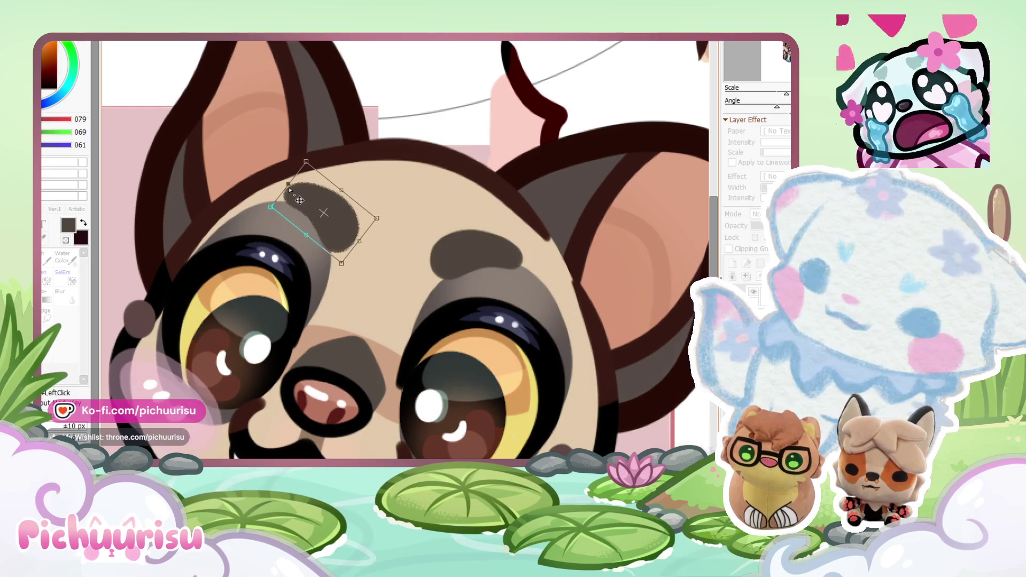
drag(377, 219, 370, 214)
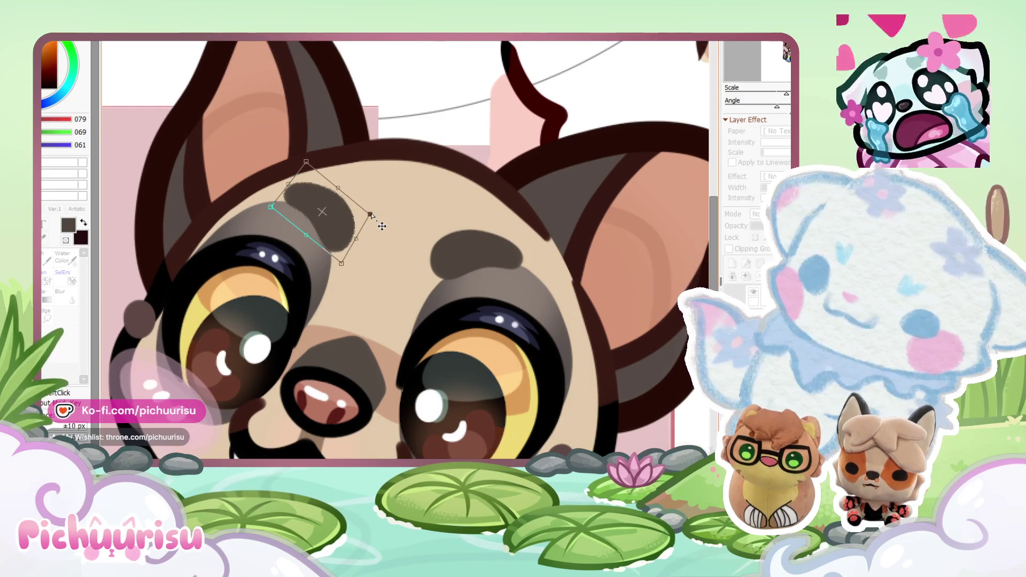
key(Return)
scroll(371, 213, down, 6)
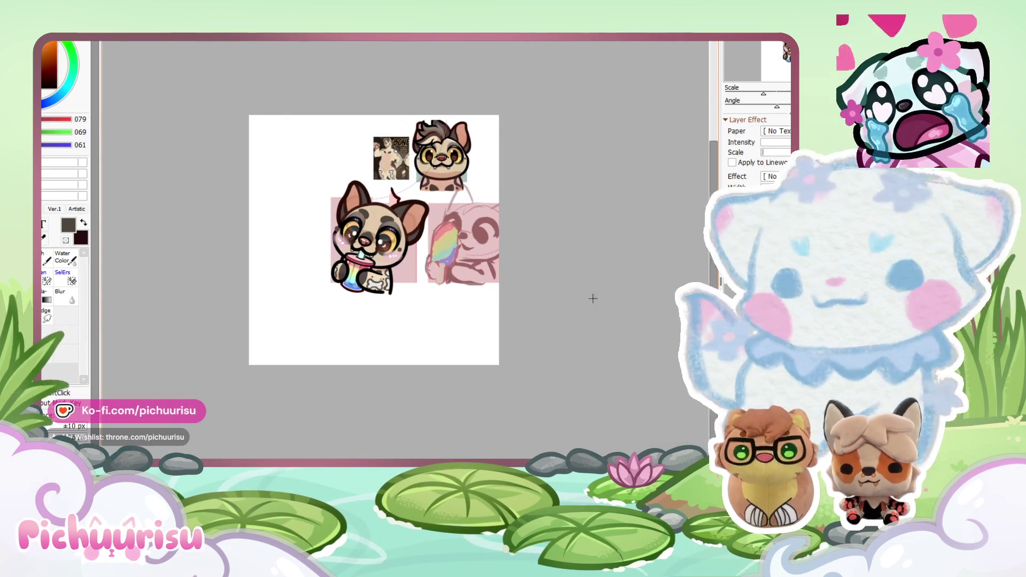
scroll(467, 131, up, 4)
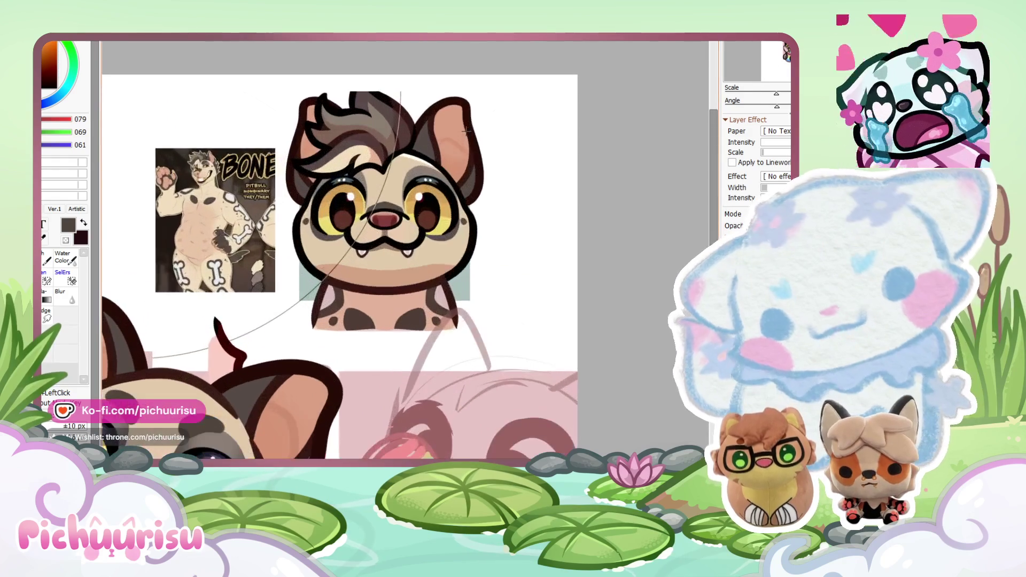
scroll(466, 131, down, 1)
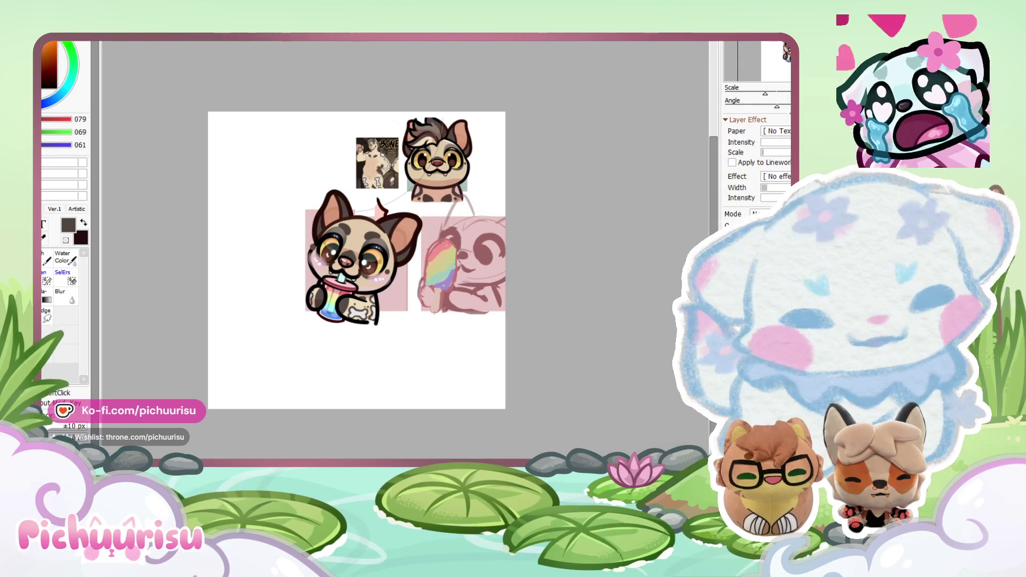
scroll(298, 194, up, 5)
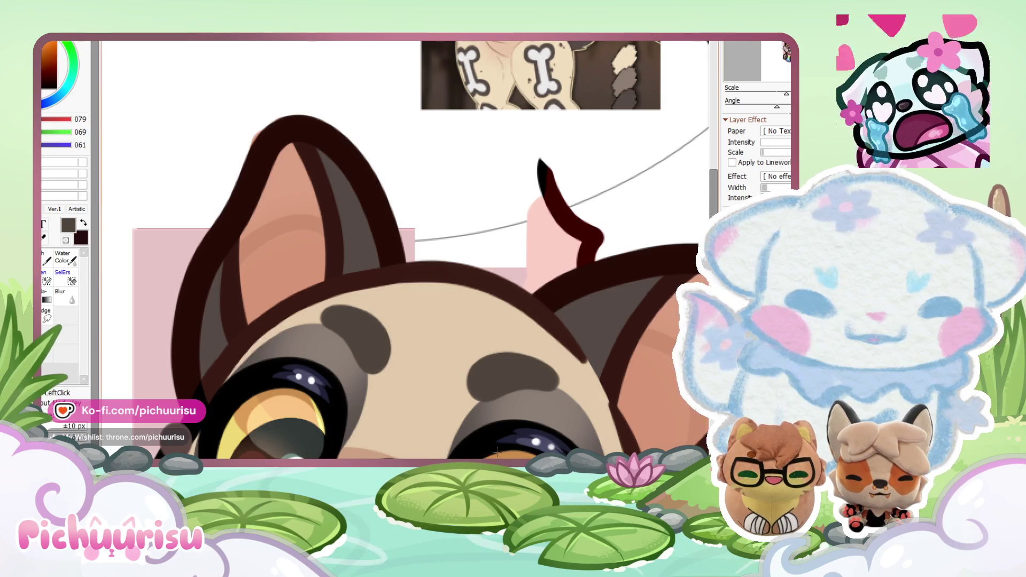
Step: Sketch a brown curve from the party hat toward the lower dog's ear
scroll(298, 115, up, 2)
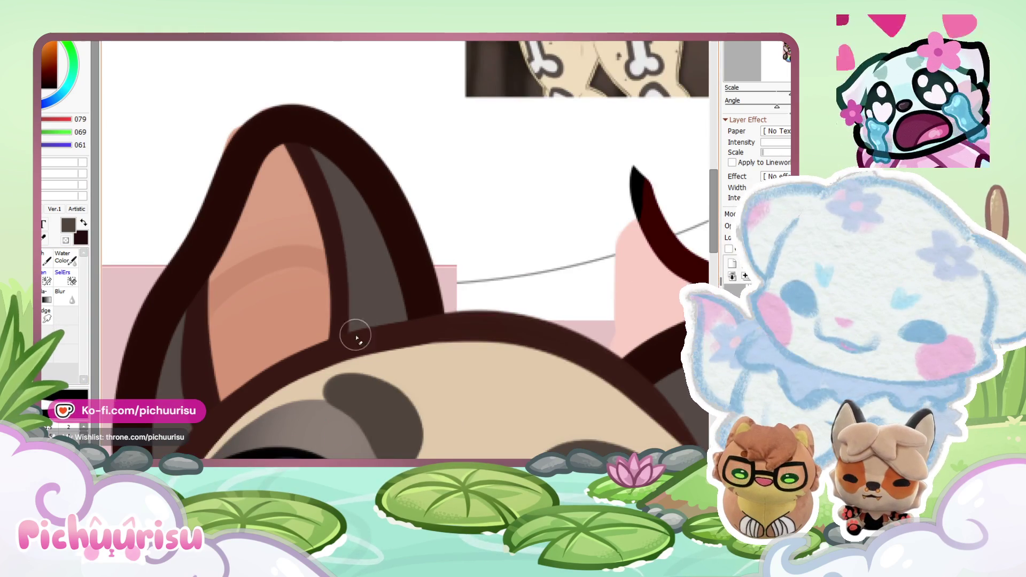
scroll(240, 251, down, 1)
scroll(198, 320, down, 3)
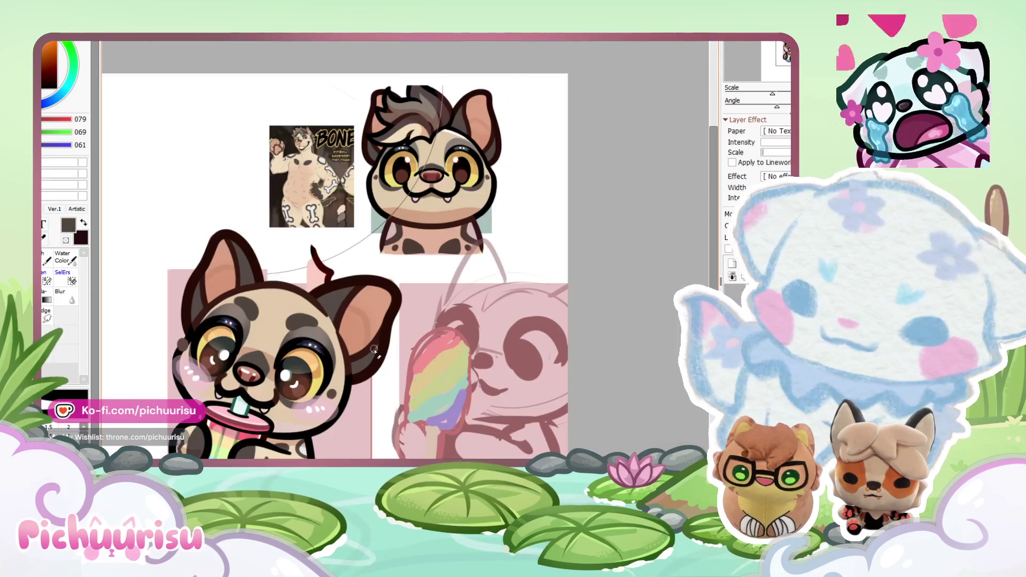
scroll(416, 294, up, 3)
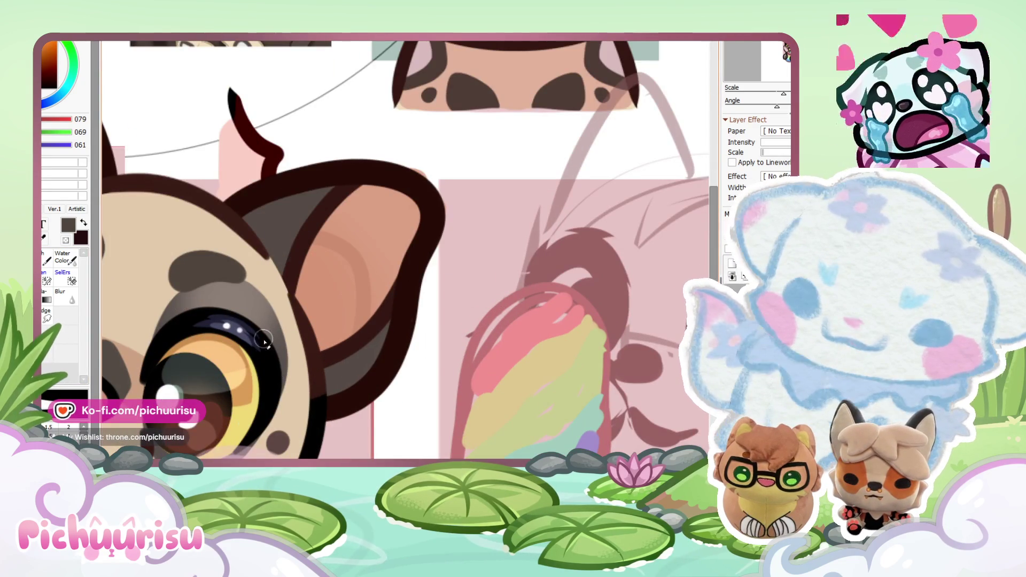
scroll(344, 161, down, 4)
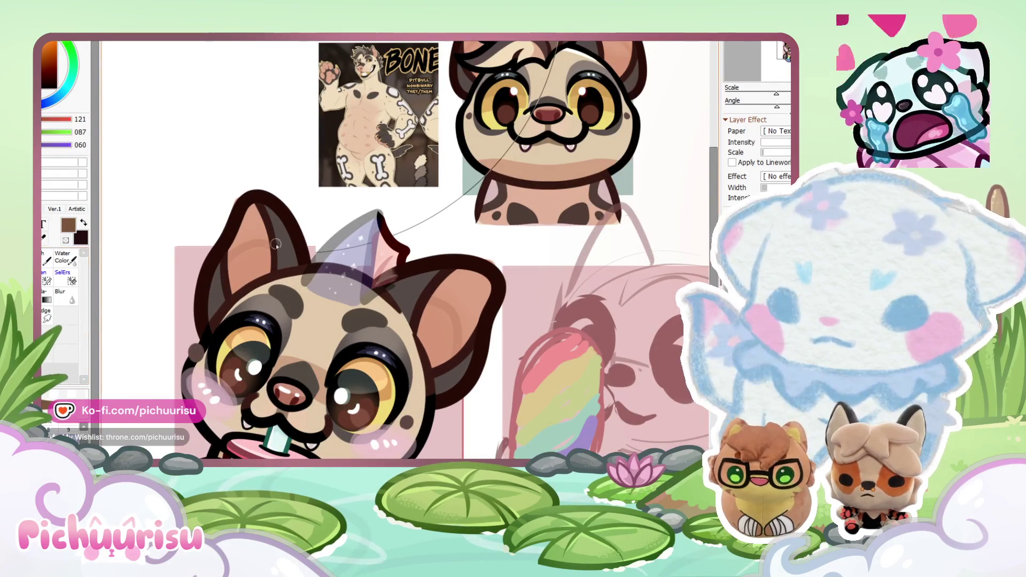
mouse_move(329, 243)
mouse_down()
mouse_move(219, 254)
mouse_move(265, 281)
mouse_up()
Step: Sketch branching antler strokes above the ear and around the hat top
scroll(217, 254, down, 2)
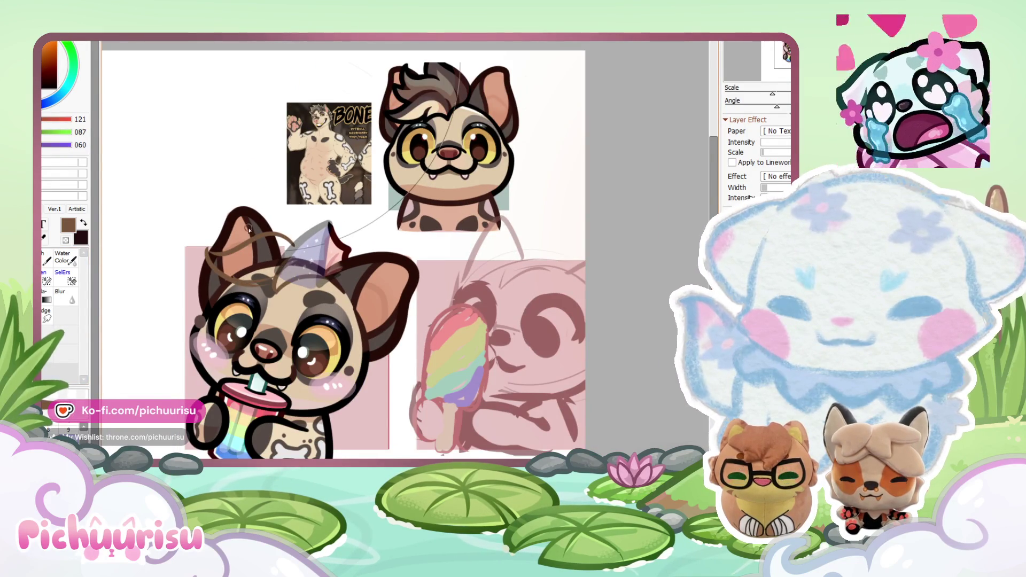
scroll(308, 98, up, 3)
scroll(316, 99, down, 2)
scroll(442, 159, down, 1)
scroll(404, 223, down, 1)
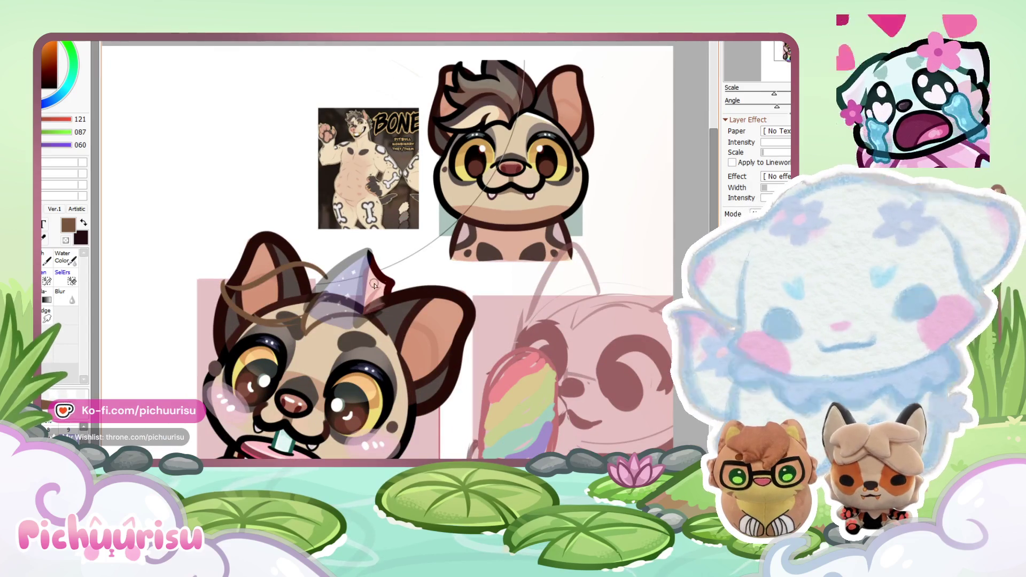
mouse_move(304, 203)
mouse_down()
mouse_move(274, 259)
mouse_move(303, 209)
mouse_up()
drag(299, 212, 366, 291)
mouse_move(343, 242)
mouse_down()
mouse_move(393, 291)
mouse_move(393, 313)
mouse_up()
drag(385, 269, 397, 289)
drag(369, 230, 387, 258)
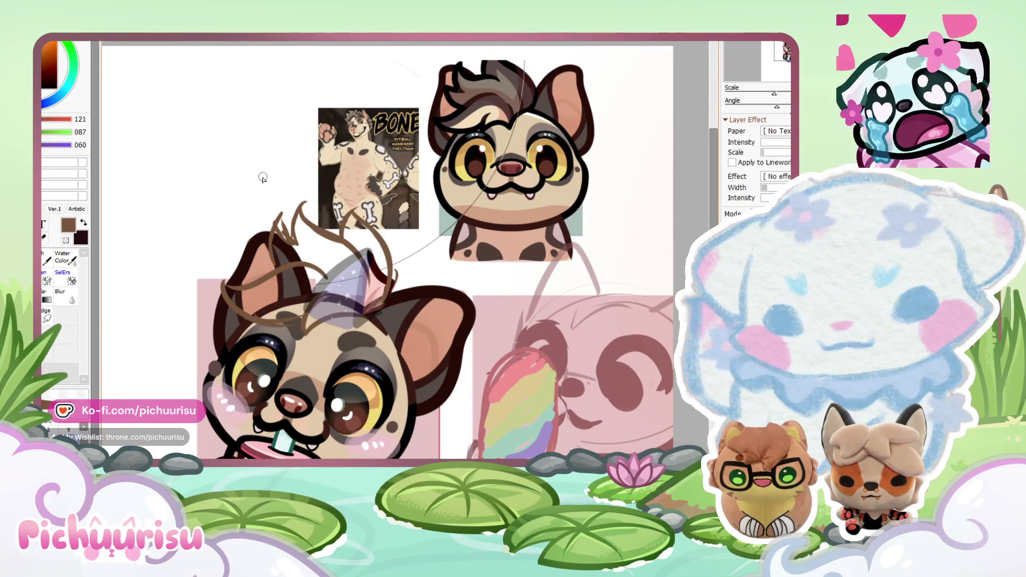
scroll(266, 285, down, 1)
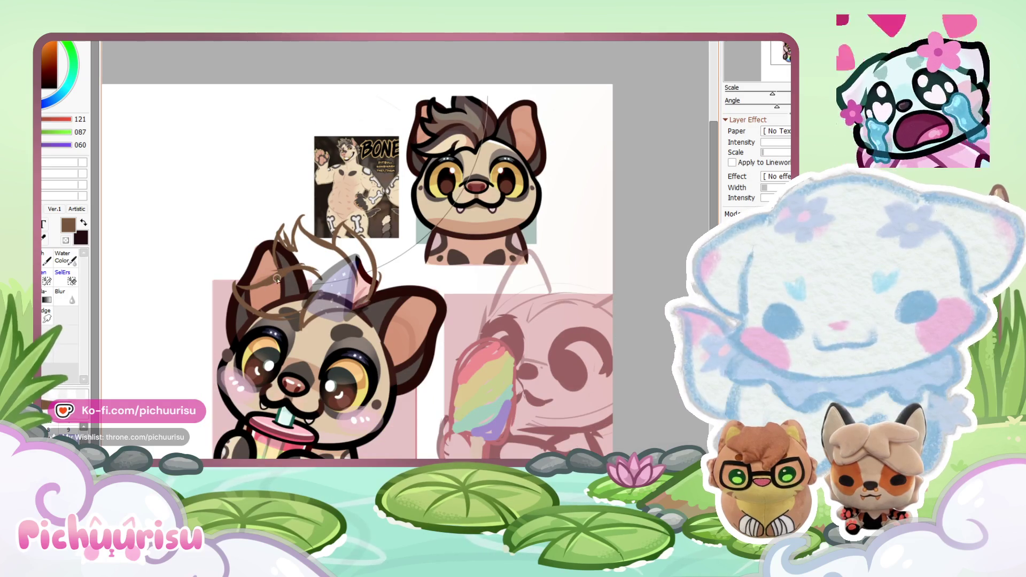
Step: Refine the antler sketch with darker strokes near the left ear, then switch brushes
drag(249, 312, 278, 298)
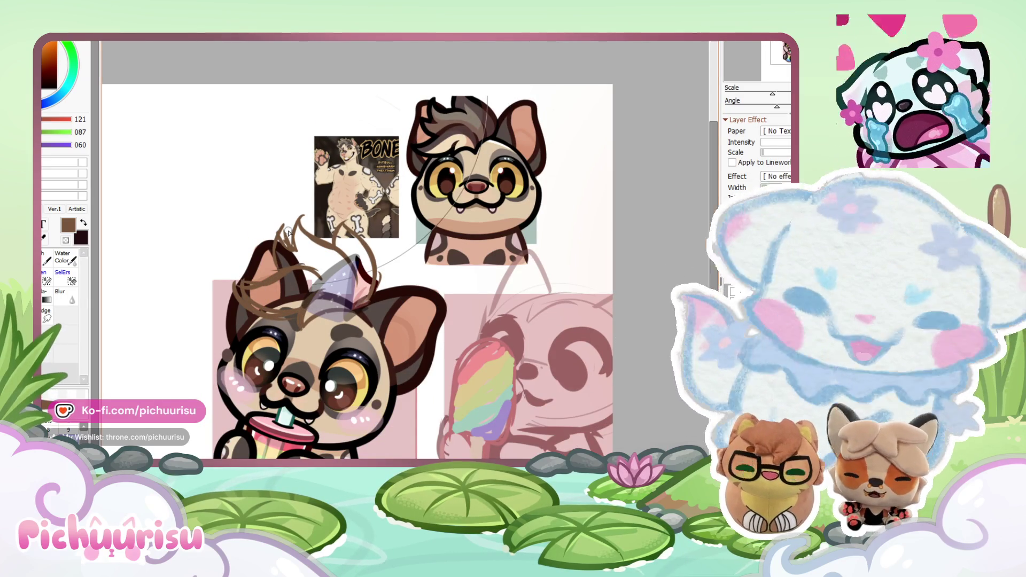
scroll(287, 233, up, 1)
mouse_move(271, 267)
mouse_down()
mouse_move(283, 208)
mouse_move(315, 240)
mouse_move(304, 214)
mouse_move(334, 198)
mouse_move(235, 321)
mouse_up()
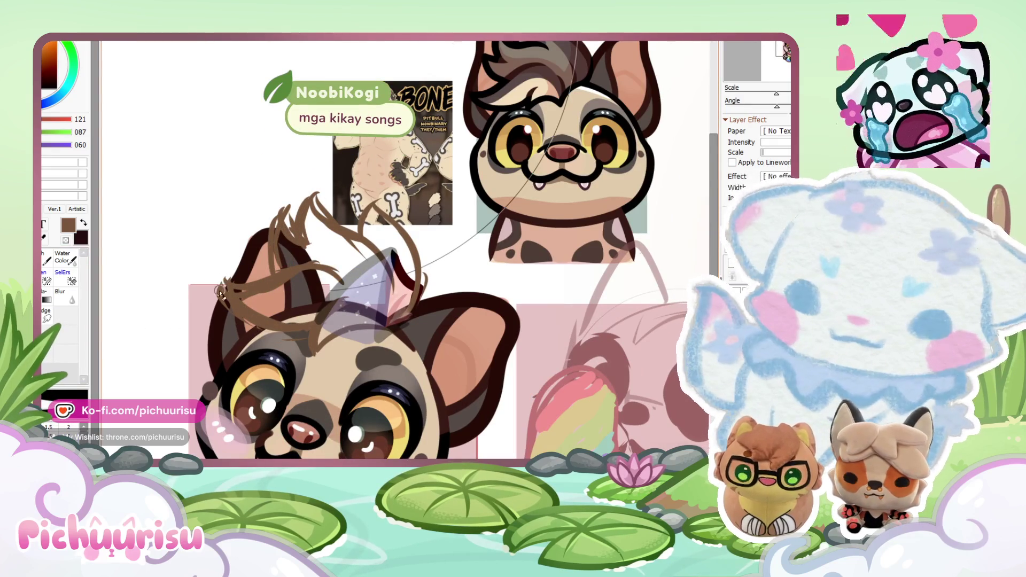
scroll(222, 267, down, 2)
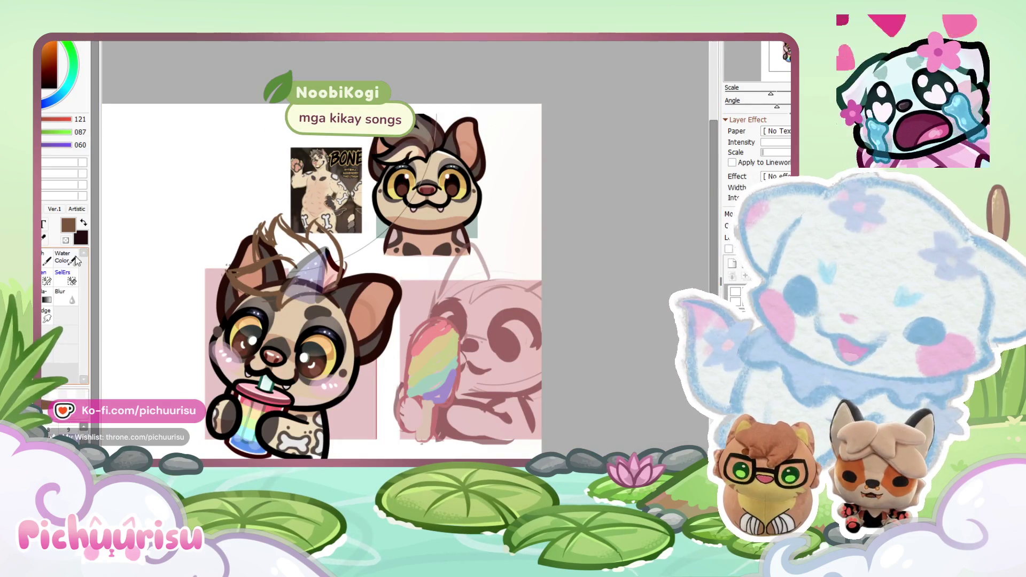
click(47, 259)
Step: Confirm a transform on the ear sketch, then sketch brown fur down the right cheek and shoulder
key(ctrl+t)
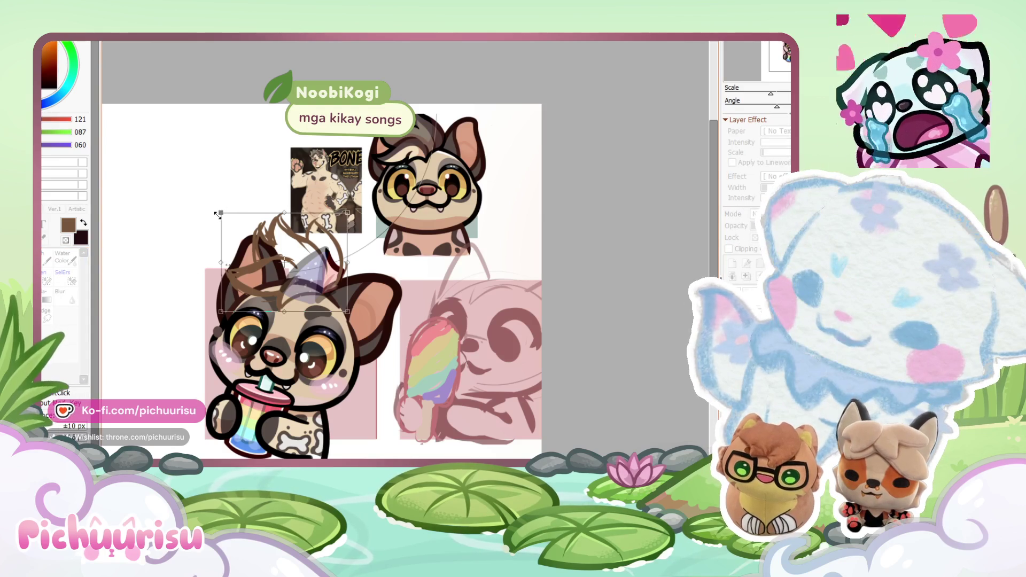
scroll(324, 169, up, 2)
key(Return)
scroll(323, 168, down, 2)
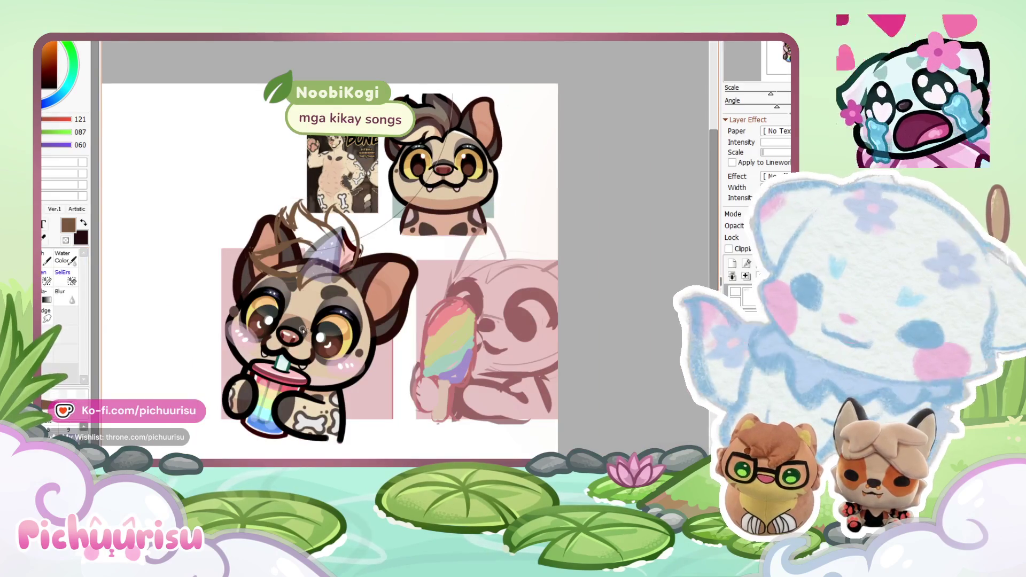
scroll(386, 351, up, 2)
mouse_move(387, 351)
mouse_down()
mouse_move(374, 396)
mouse_move(324, 414)
mouse_up()
drag(400, 329, 369, 405)
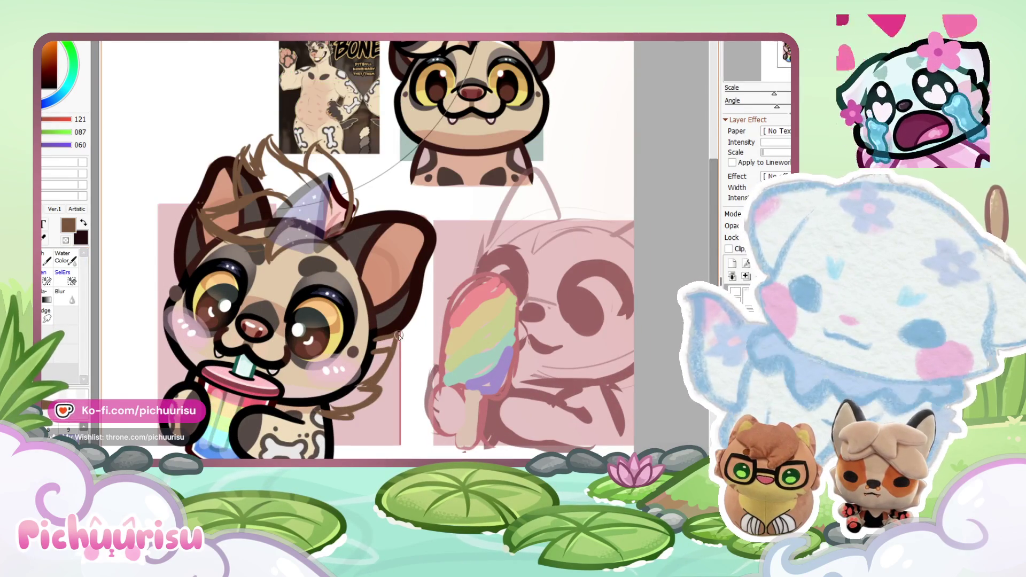
scroll(398, 331, down, 2)
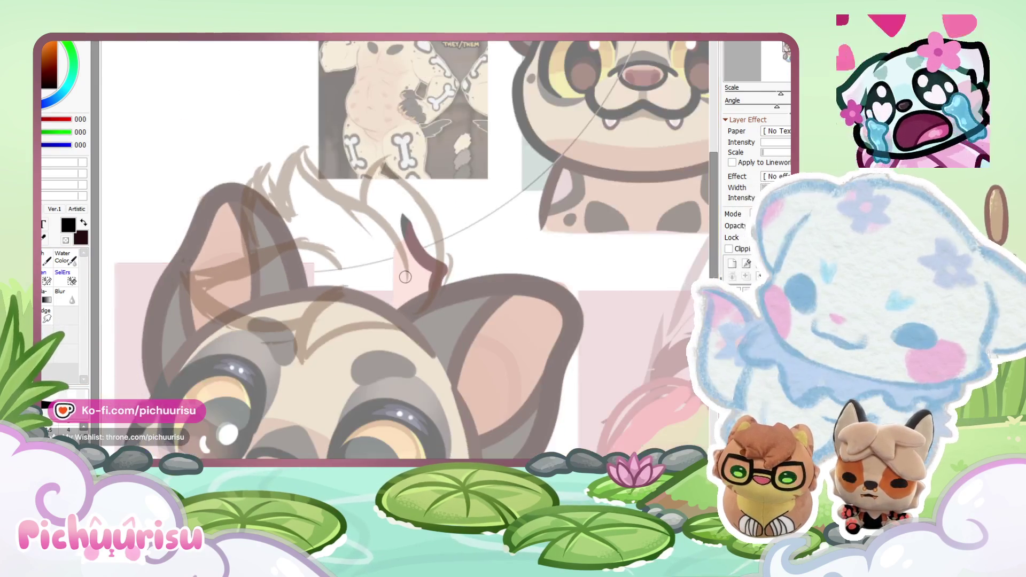
Step: Sketch the hair tuft's curved black upper and lower strokes, redoing the failed attempts
scroll(296, 249, up, 1)
mouse_move(350, 251)
mouse_down()
mouse_move(179, 291)
mouse_move(320, 347)
mouse_up()
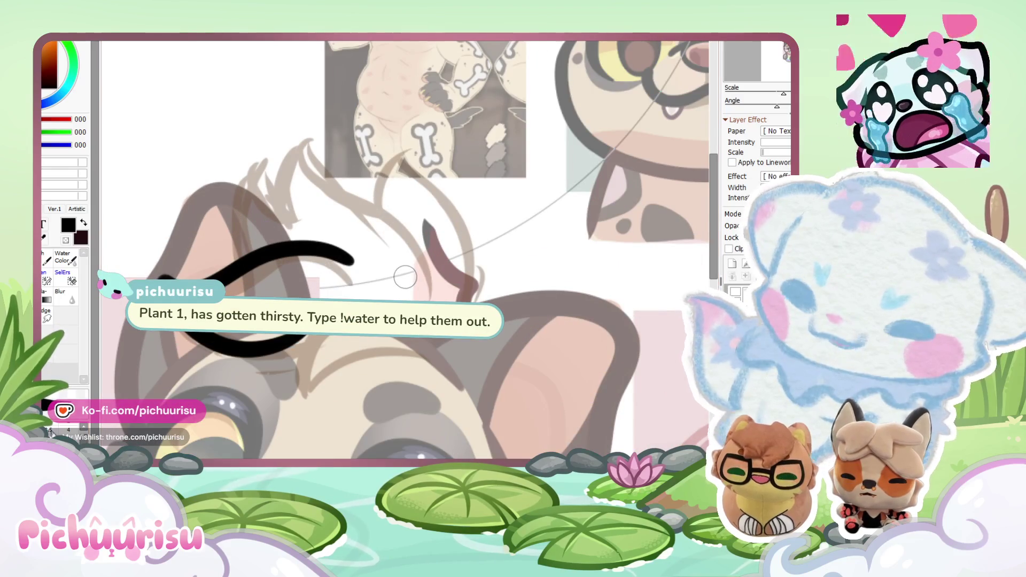
key(ctrl+z)
mouse_move(350, 257)
mouse_down()
mouse_move(224, 270)
mouse_move(310, 348)
mouse_move(428, 371)
mouse_move(446, 353)
mouse_up()
key(ctrl+z)
mouse_move(356, 292)
mouse_down()
mouse_move(299, 347)
mouse_move(373, 367)
mouse_move(446, 353)
mouse_up()
key(ctrl+z)
mouse_move(350, 294)
mouse_down()
mouse_move(302, 384)
mouse_move(427, 283)
mouse_up()
Step: Draw the zigzag black outline of the hair tuft on top of the head
scroll(279, 339, up, 3)
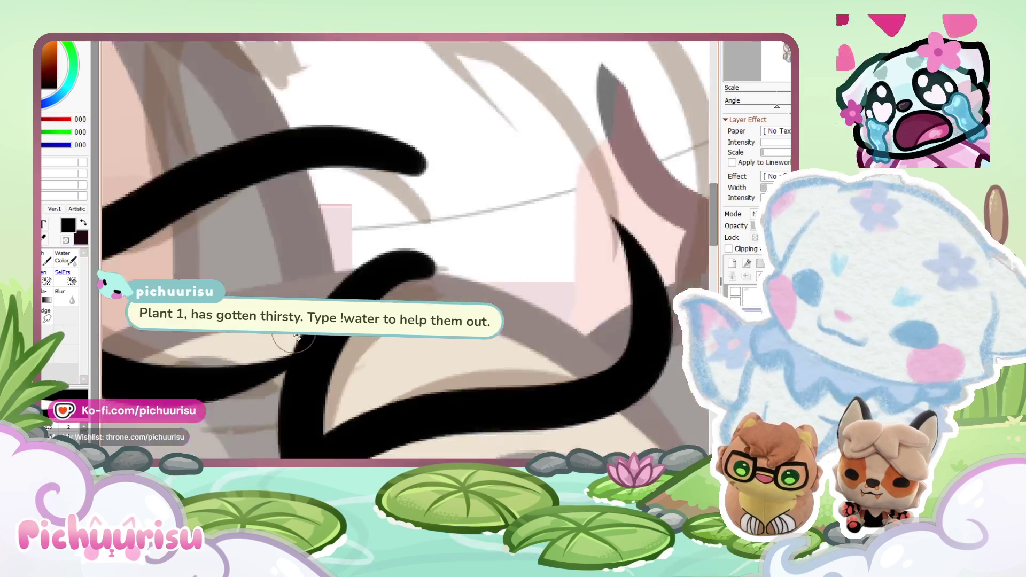
scroll(277, 264, down, 2)
scroll(277, 264, up, 2)
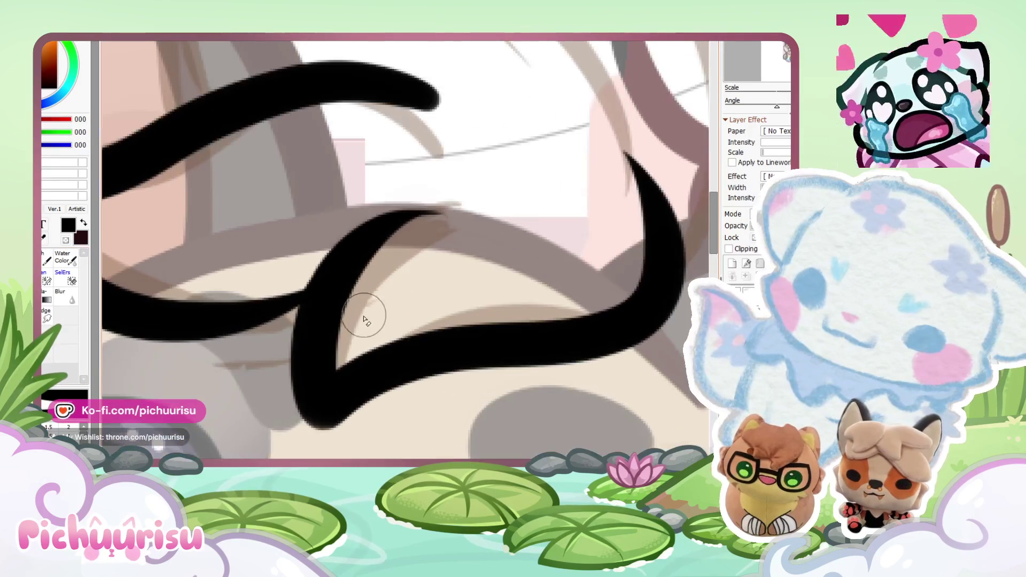
scroll(481, 202, down, 1)
scroll(190, 296, up, 1)
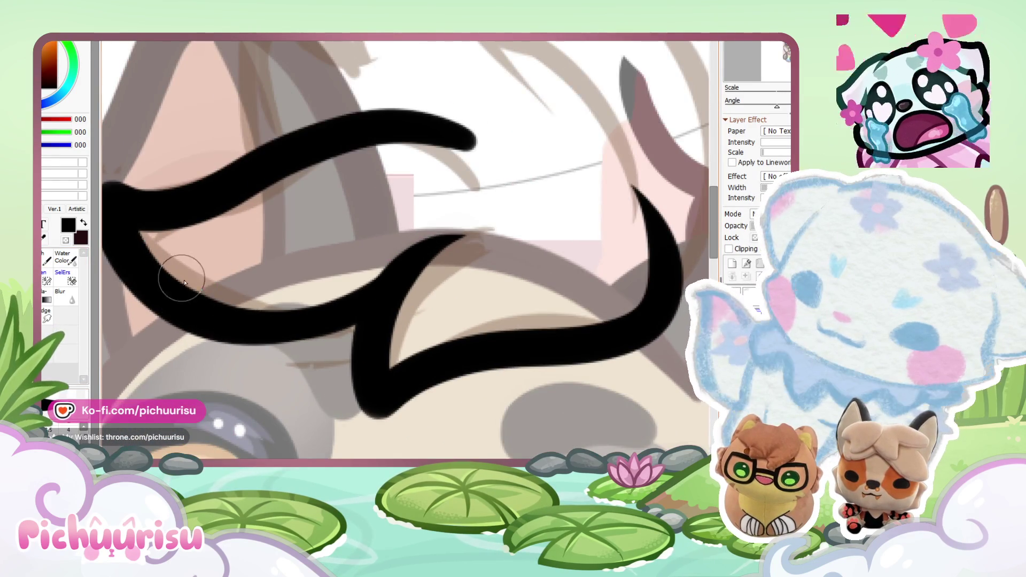
scroll(161, 267, down, 2)
scroll(230, 299, up, 3)
scroll(407, 336, down, 2)
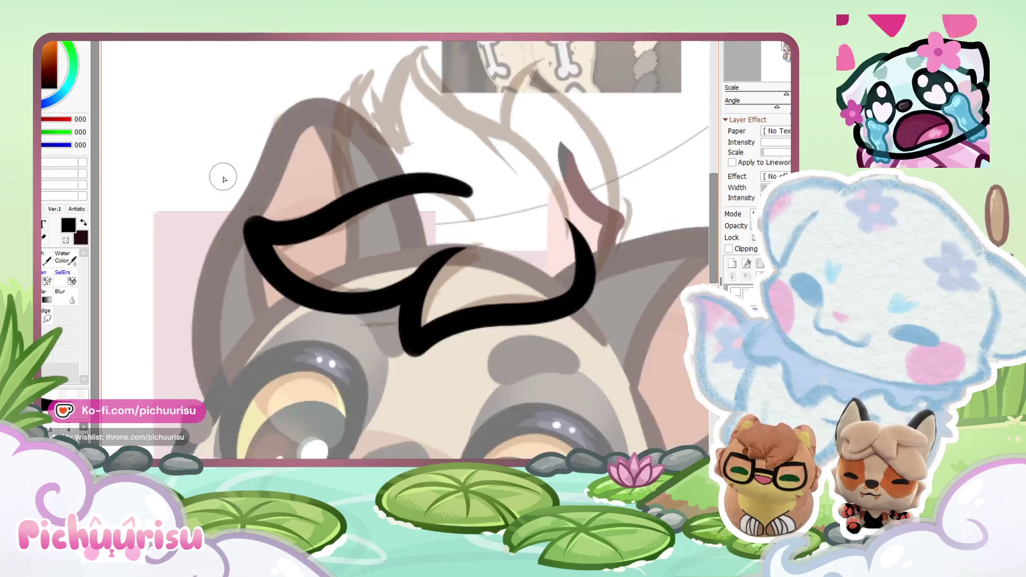
scroll(464, 248, up, 4)
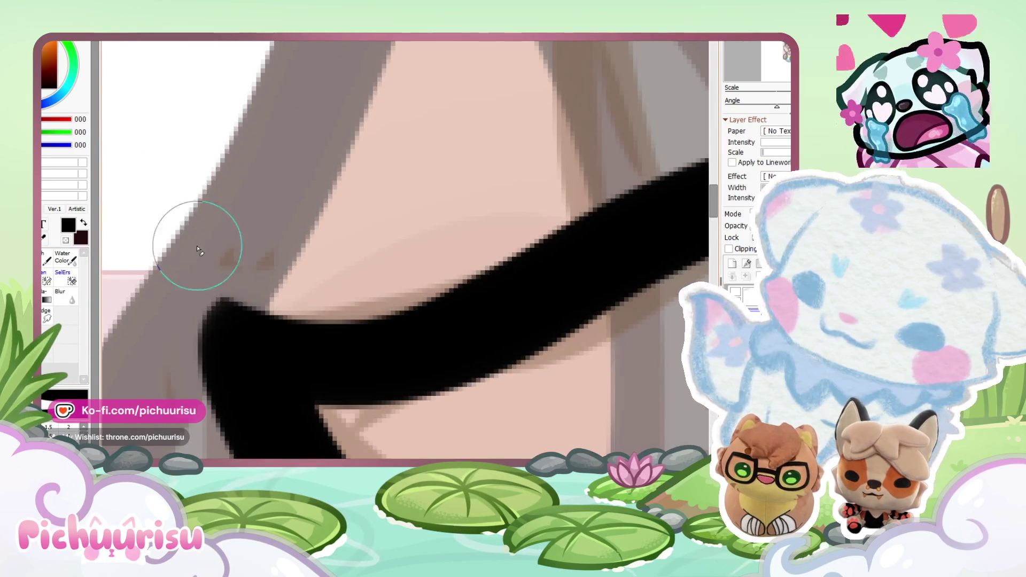
scroll(183, 229, down, 3)
scroll(299, 238, up, 1)
scroll(299, 239, up, 1)
mouse_move(430, 324)
mouse_down()
mouse_move(291, 214)
mouse_move(289, 282)
mouse_up()
drag(226, 233, 190, 321)
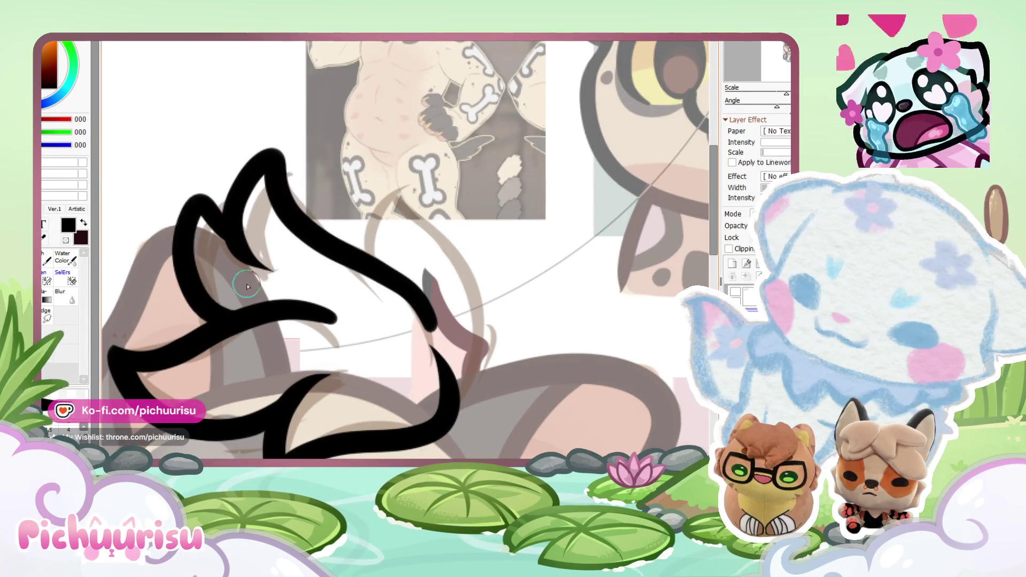
scroll(196, 227, down, 3)
scroll(196, 227, up, 3)
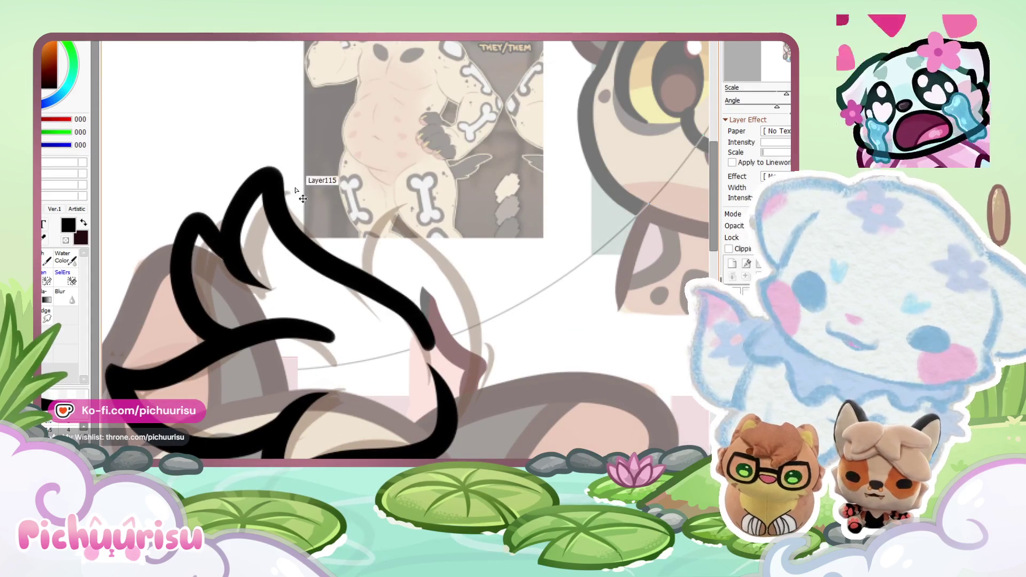
key(ctrl+z)
key(ctrl+z)
mouse_move(426, 334)
mouse_down()
mouse_move(277, 195)
mouse_move(197, 299)
mouse_move(206, 328)
mouse_up()
Step: Thicken and darken the black tuft outline
scroll(209, 305, up, 3)
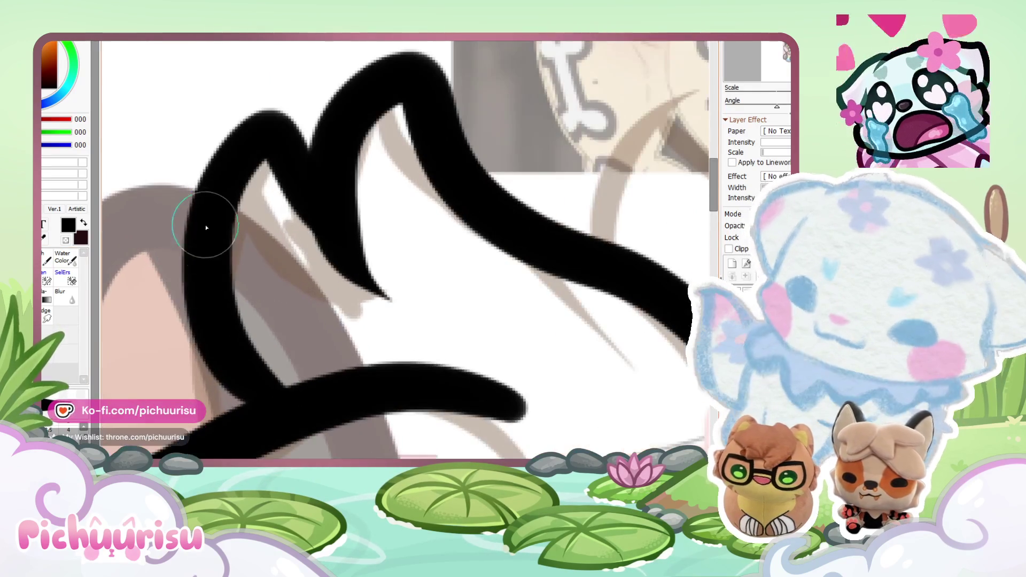
scroll(229, 362, down, 2)
scroll(235, 235, up, 2)
scroll(366, 359, down, 3)
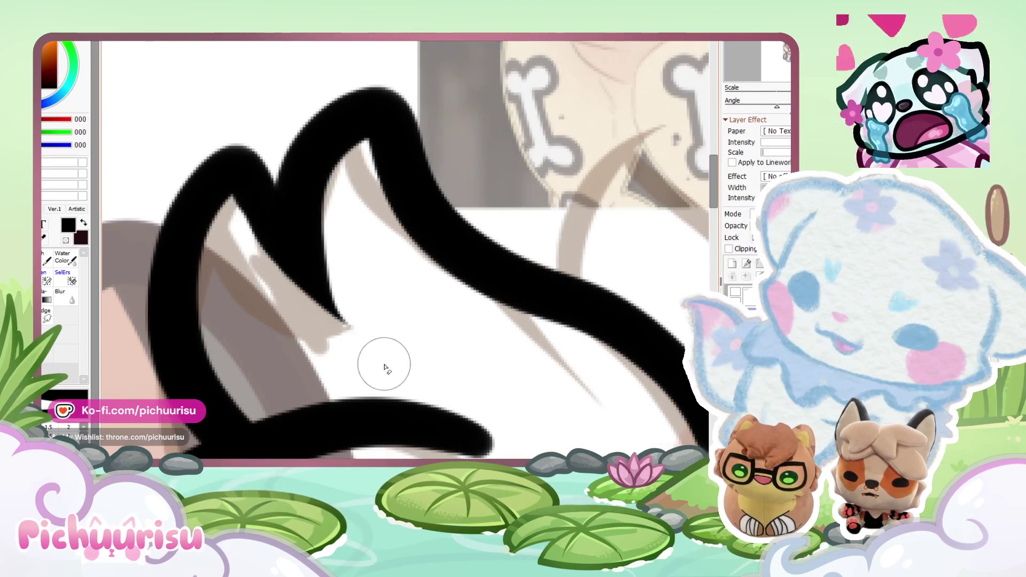
scroll(257, 240, up, 2)
scroll(302, 315, down, 3)
scroll(378, 331, up, 3)
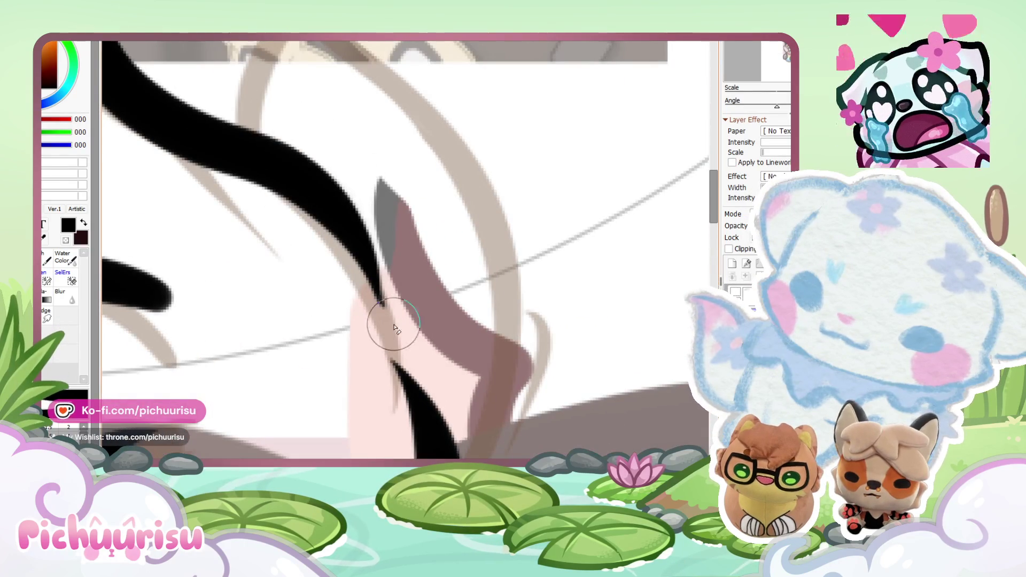
scroll(390, 286, down, 3)
scroll(377, 274, up, 3)
scroll(435, 294, down, 1)
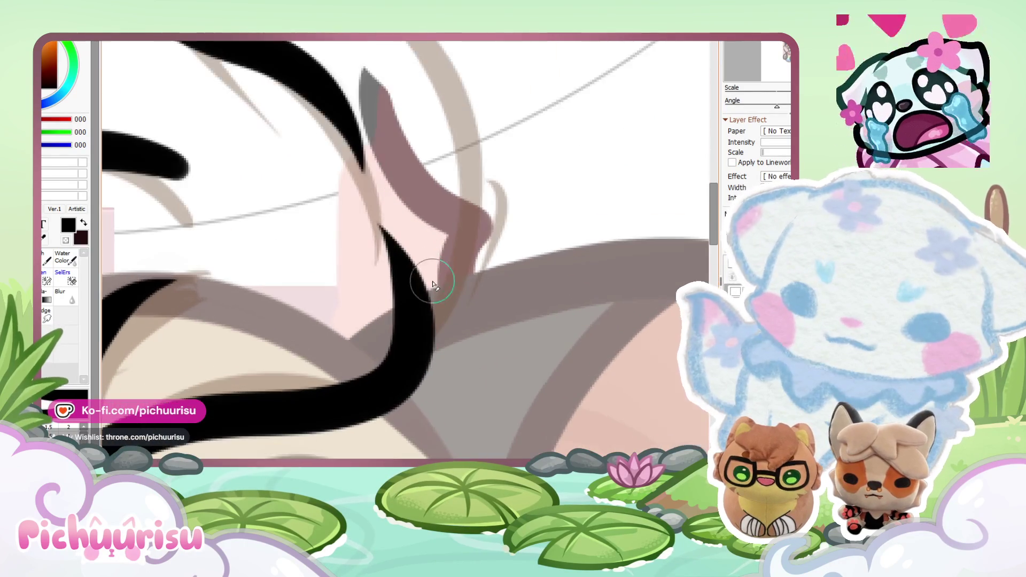
scroll(437, 288, down, 2)
scroll(378, 283, up, 2)
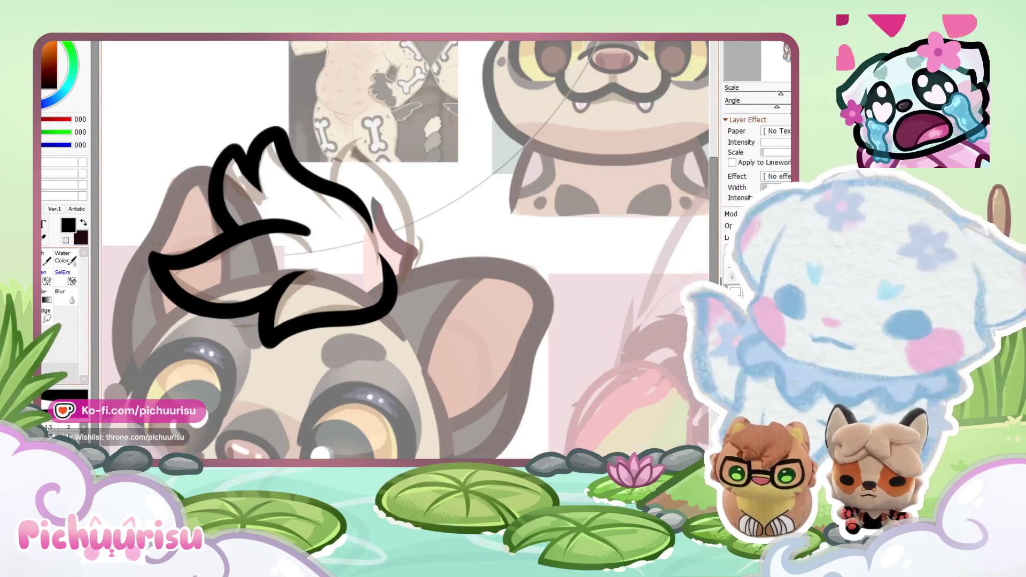
scroll(380, 300, up, 3)
mouse_move(366, 240)
mouse_down()
mouse_move(248, 419)
mouse_move(203, 435)
mouse_up()
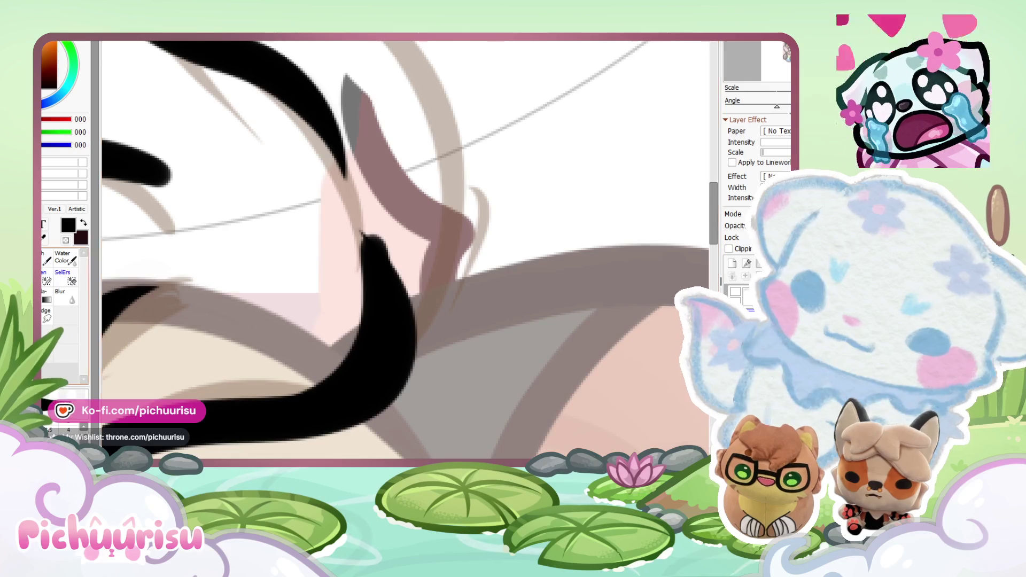
scroll(314, 457, up, 1)
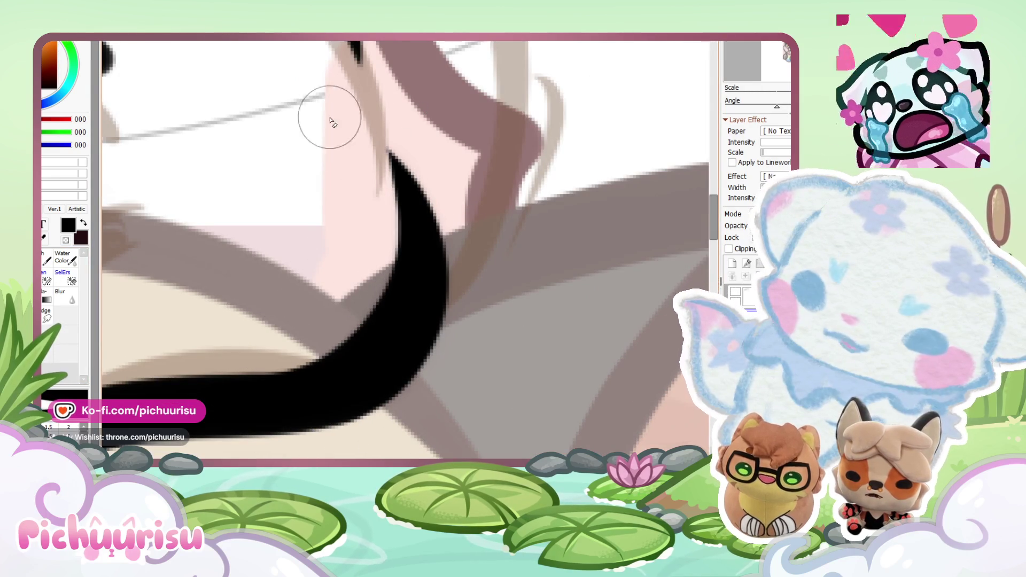
scroll(329, 289, down, 4)
scroll(330, 289, down, 3)
scroll(359, 273, up, 6)
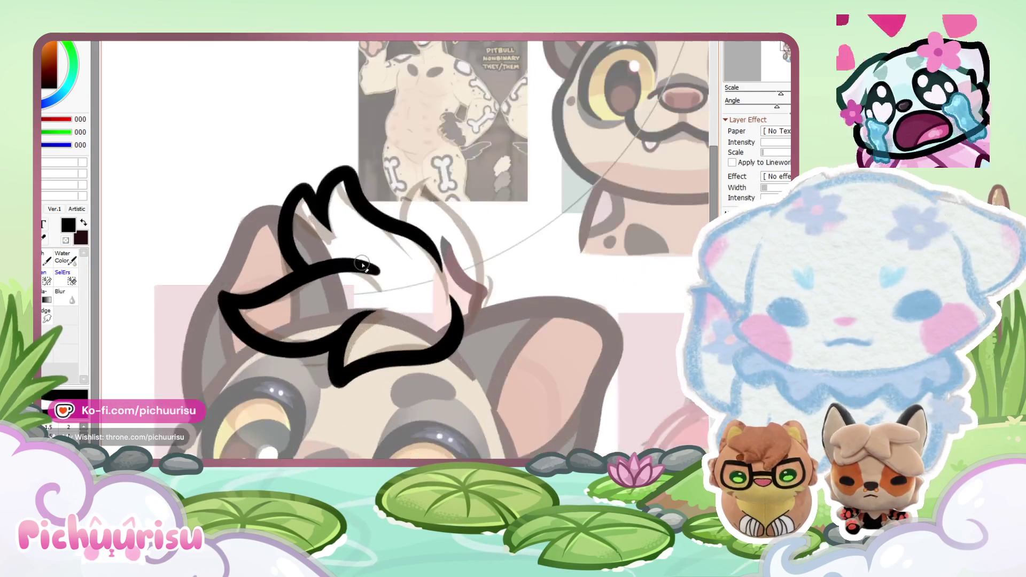
scroll(513, 299, down, 5)
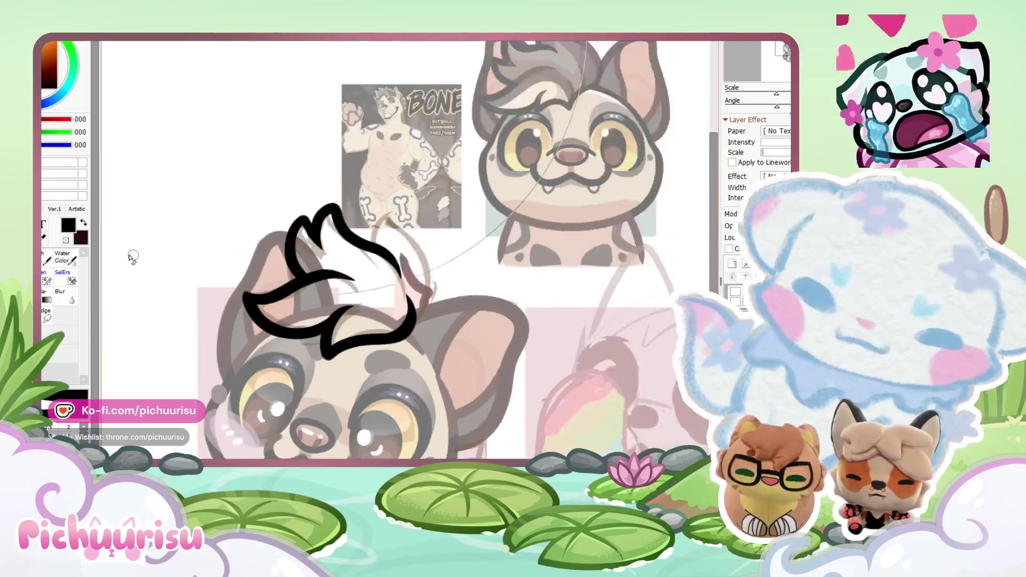
scroll(263, 233, up, 5)
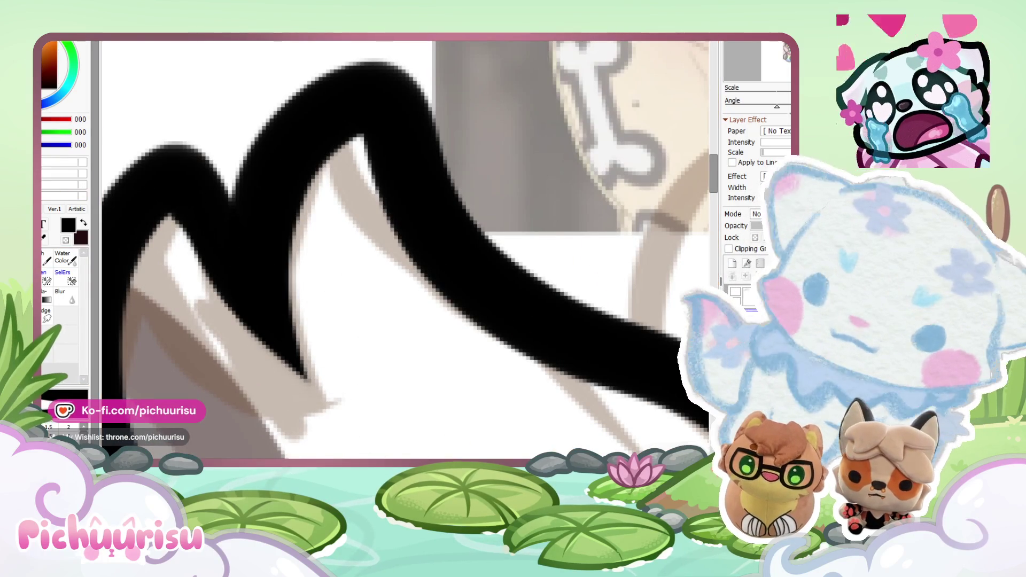
scroll(176, 188, down, 5)
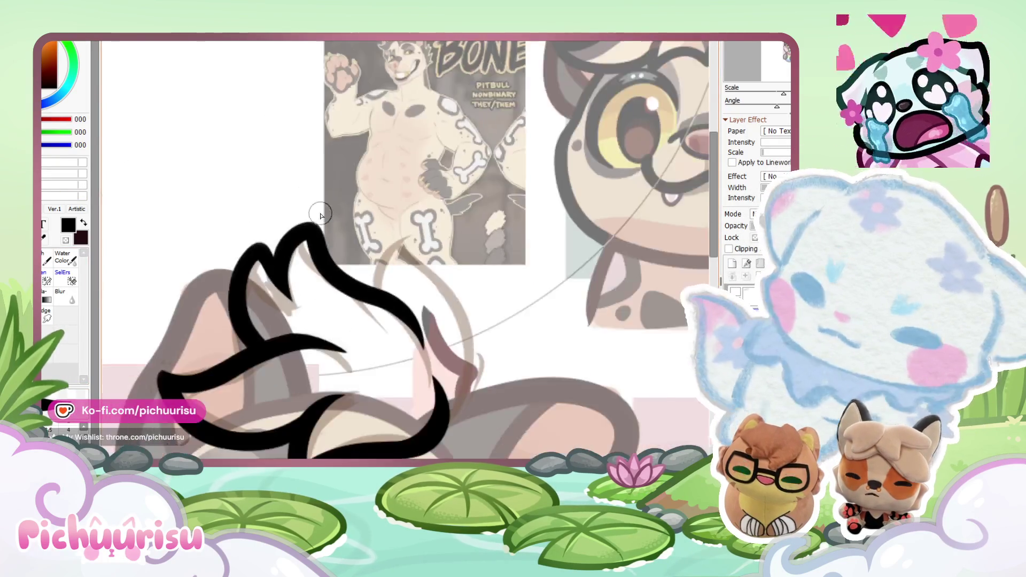
scroll(362, 252, up, 3)
Step: Add a taller spiked tuft on the right side of the hair, redrawing it until it looks right
mouse_move(350, 289)
mouse_down()
mouse_move(355, 272)
mouse_move(473, 315)
mouse_move(481, 337)
mouse_move(429, 387)
mouse_up()
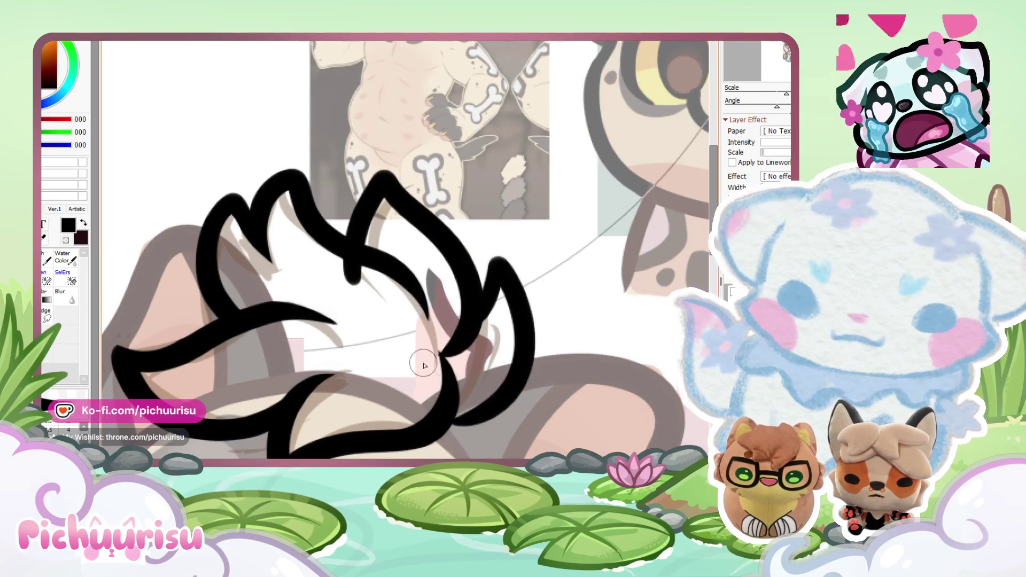
scroll(307, 224, down, 5)
scroll(404, 237, up, 3)
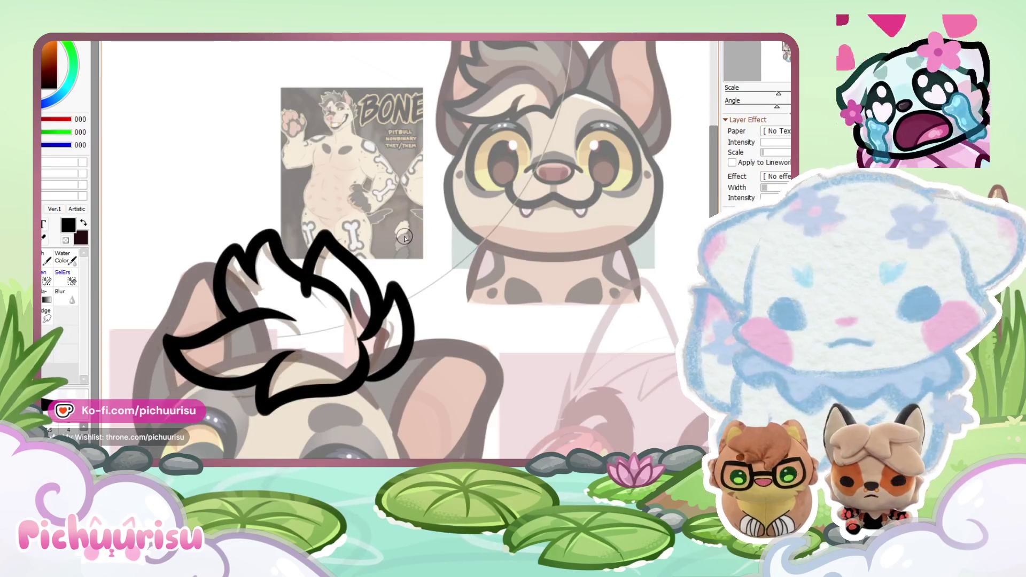
key(ctrl+z)
key(ctrl+z)
key(ctrl+y)
key(ctrl+y)
key(ctrl+z)
key(ctrl+z)
mouse_move(318, 302)
mouse_down()
mouse_move(333, 239)
mouse_move(390, 389)
mouse_up()
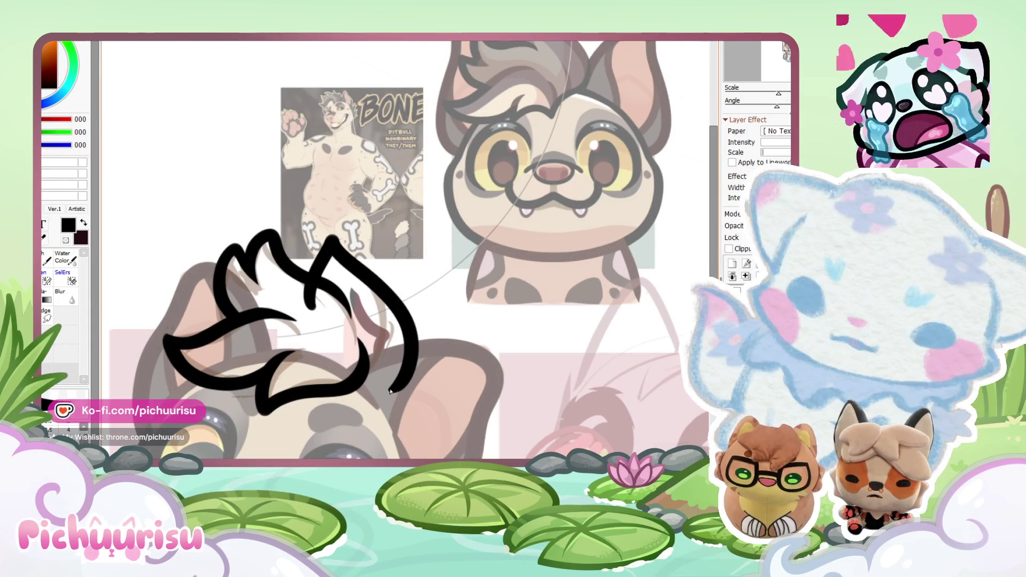
key(ctrl+z)
mouse_move(308, 306)
mouse_down()
mouse_move(342, 227)
mouse_move(377, 382)
mouse_move(382, 342)
mouse_move(304, 286)
mouse_move(320, 331)
mouse_up()
key(ctrl+z)
key(ctrl+z)
drag(394, 374, 349, 230)
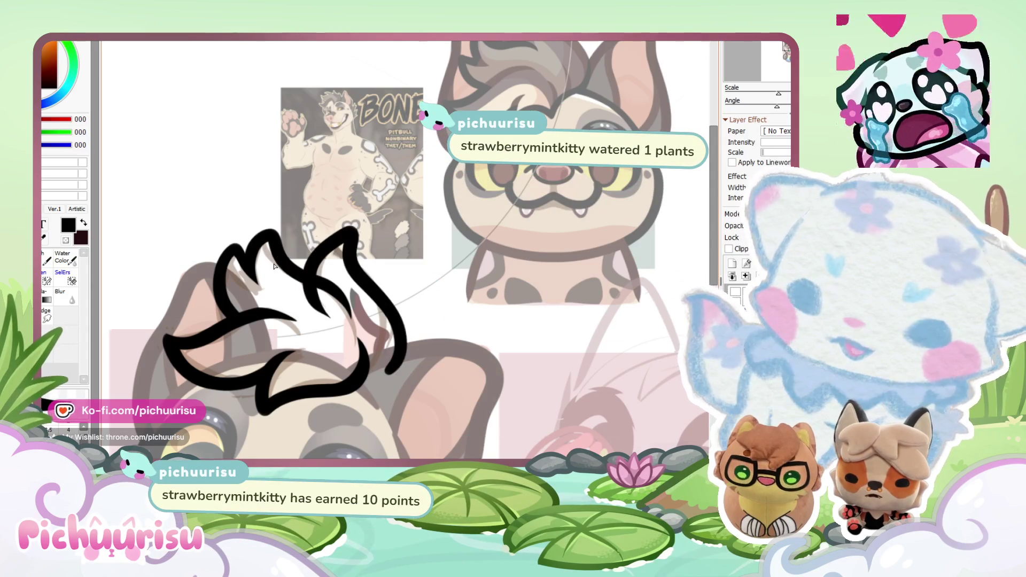
scroll(281, 266, down, 1)
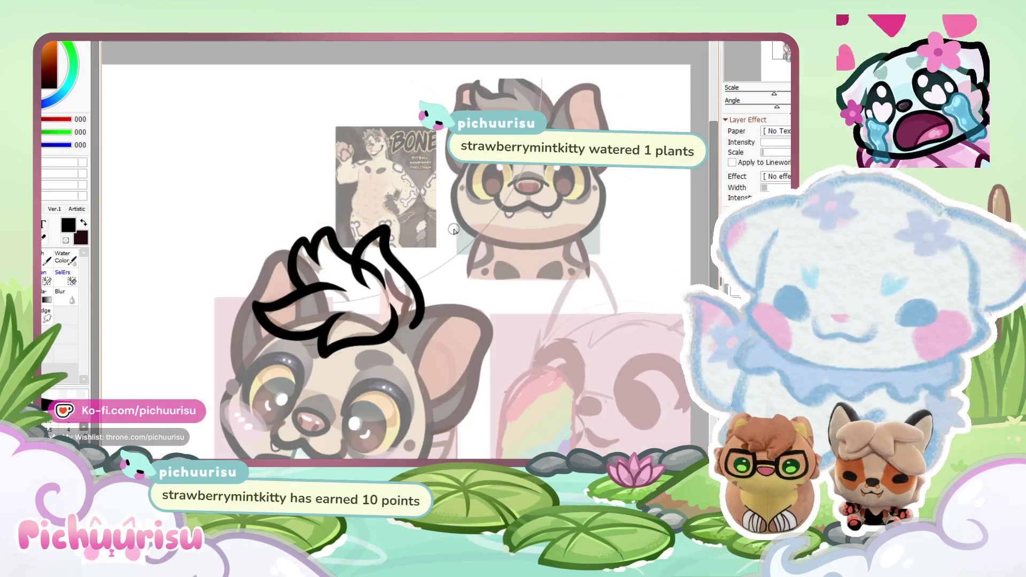
scroll(282, 265, up, 2)
key(ctrl+t)
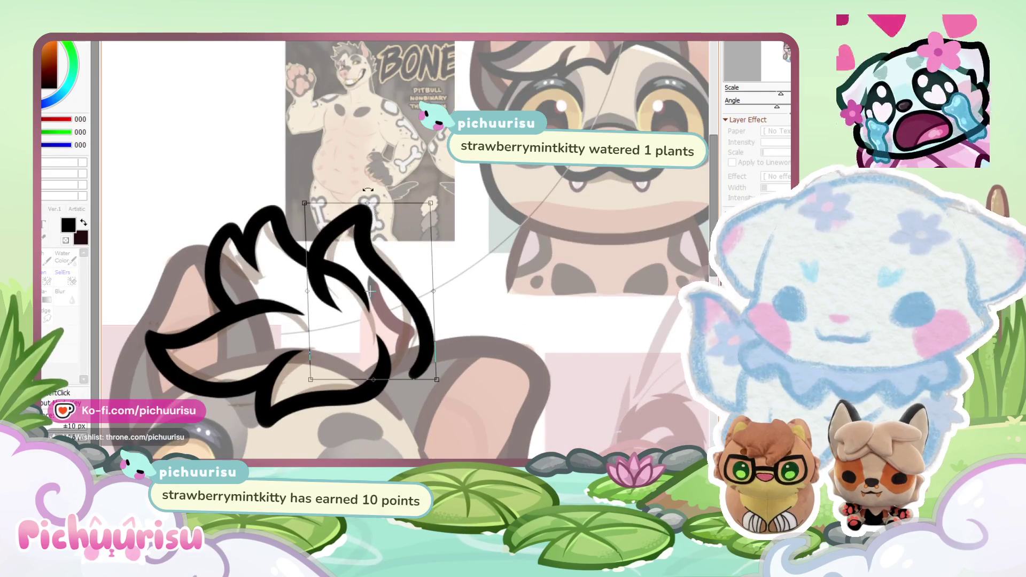
Step: Tilt the right spiky tuft slightly and apply the rotation
scroll(380, 214, down, 2)
scroll(406, 198, up, 1)
drag(407, 199, 411, 196)
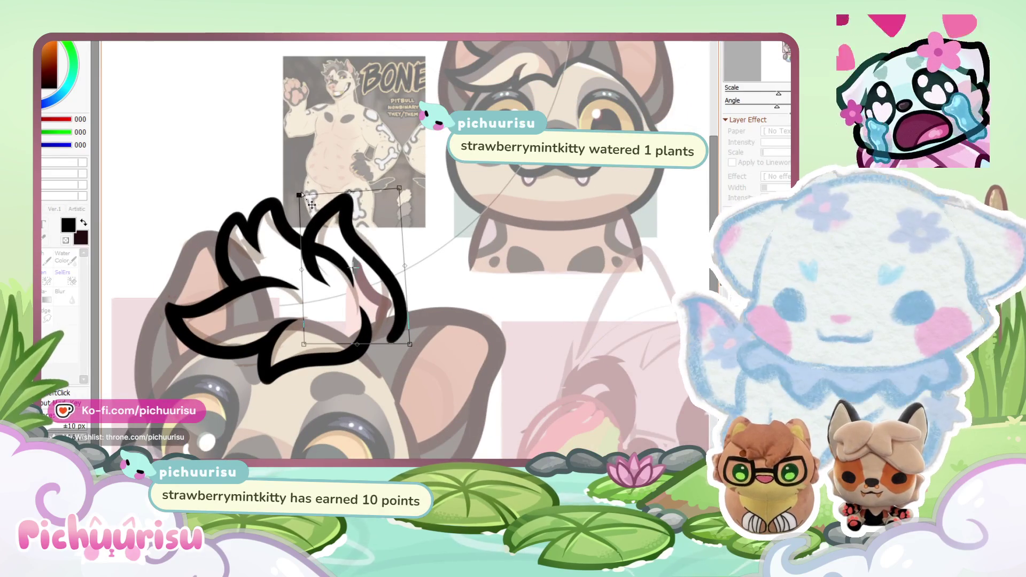
scroll(336, 178, down, 2)
key(Return)
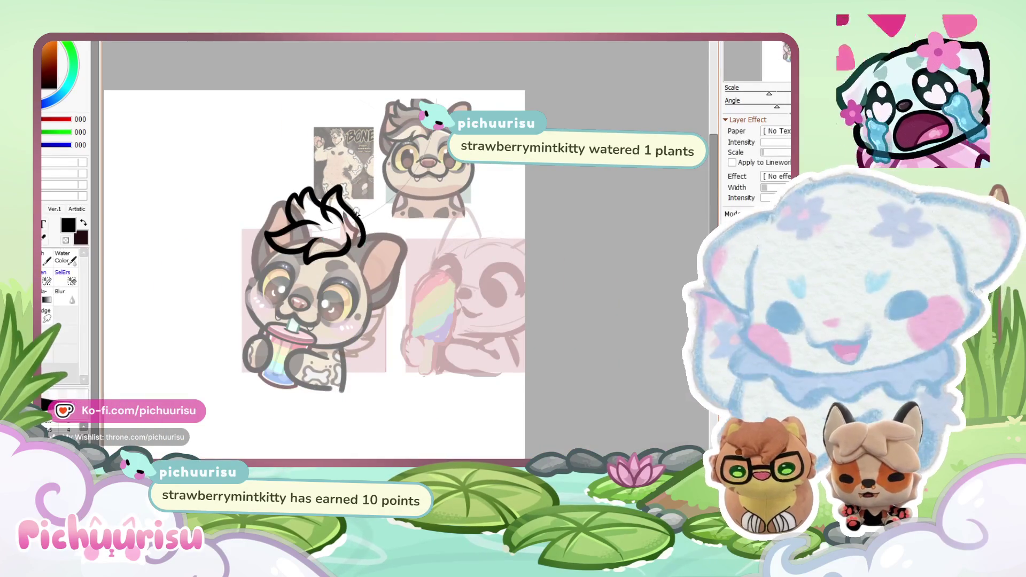
Step: Draw a hooked black cheek line with jagged fur tufts beneath it
scroll(349, 199, up, 2)
scroll(364, 265, up, 2)
drag(355, 258, 257, 371)
mouse_move(316, 398)
mouse_down()
mouse_move(300, 414)
mouse_move(192, 380)
mouse_up()
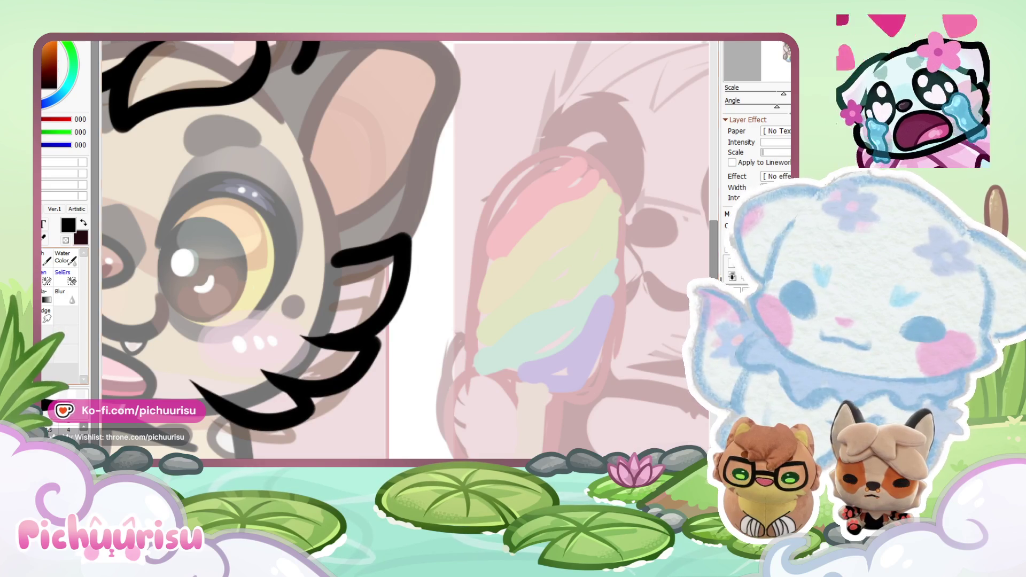
scroll(332, 328, up, 2)
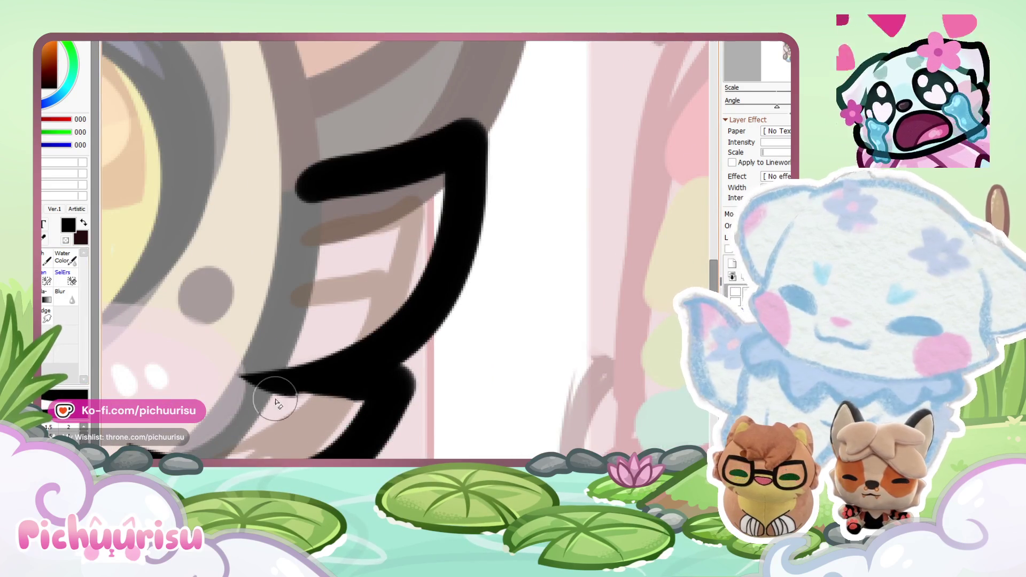
scroll(297, 401, down, 3)
scroll(287, 366, up, 3)
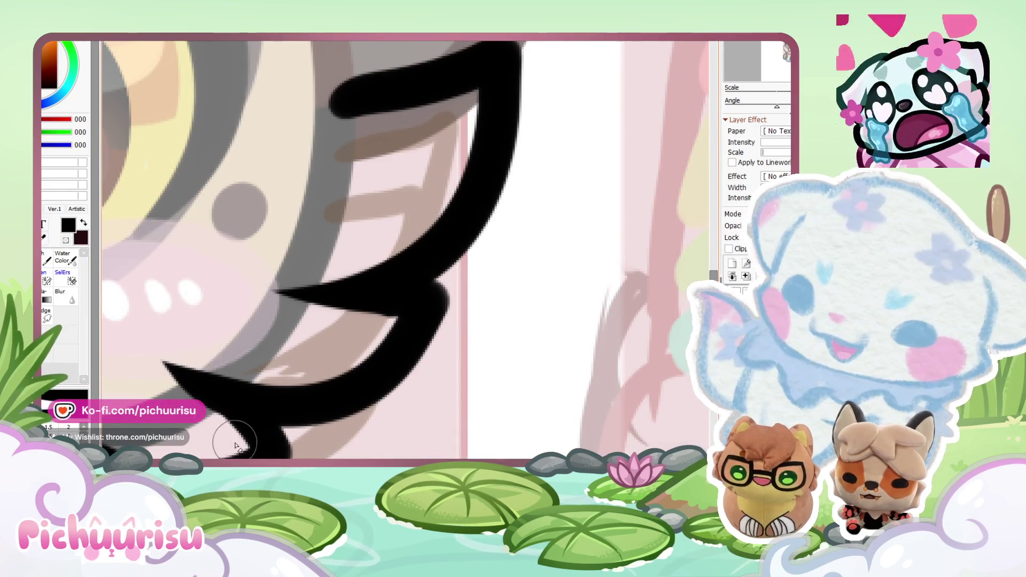
scroll(229, 377, down, 5)
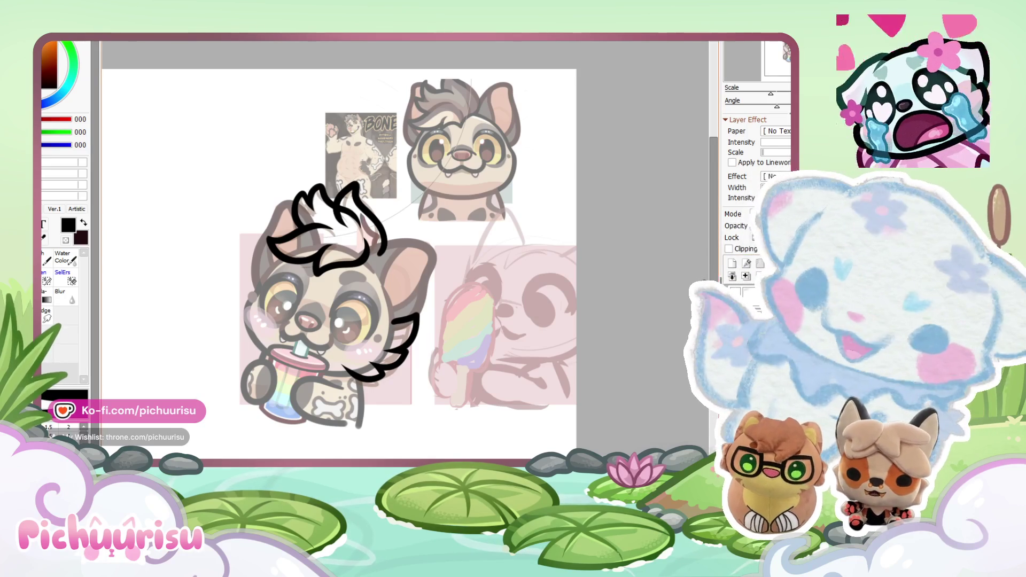
alt+click(430, 175)
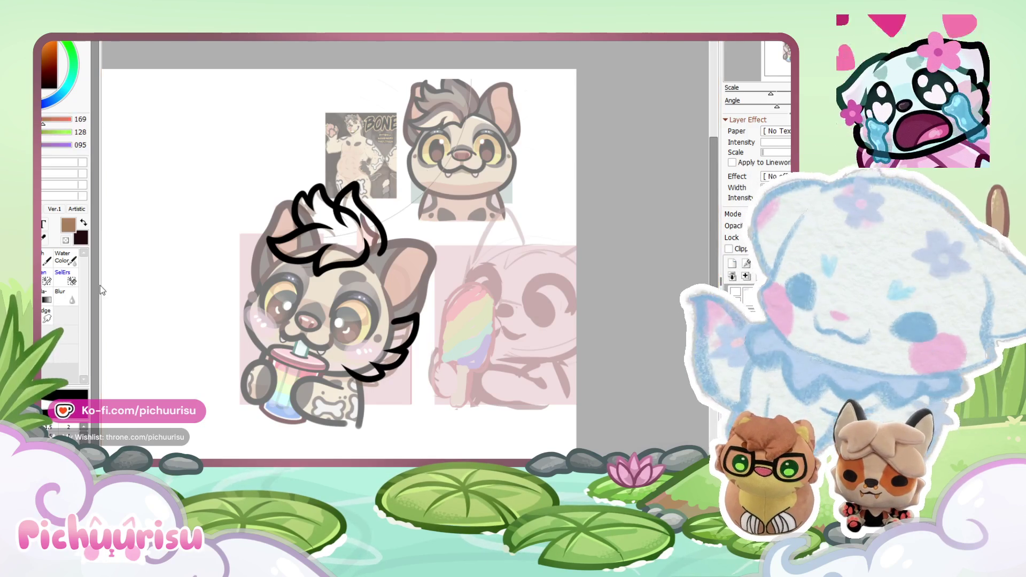
Step: Paint brown fill under the cheek fur line and inside the ear
scroll(352, 369, up, 2)
mouse_move(363, 359)
mouse_down()
mouse_move(352, 370)
mouse_move(376, 394)
mouse_move(376, 363)
mouse_move(427, 347)
mouse_move(389, 353)
mouse_move(443, 299)
mouse_move(406, 310)
mouse_move(350, 359)
mouse_up()
scroll(347, 363, down, 2)
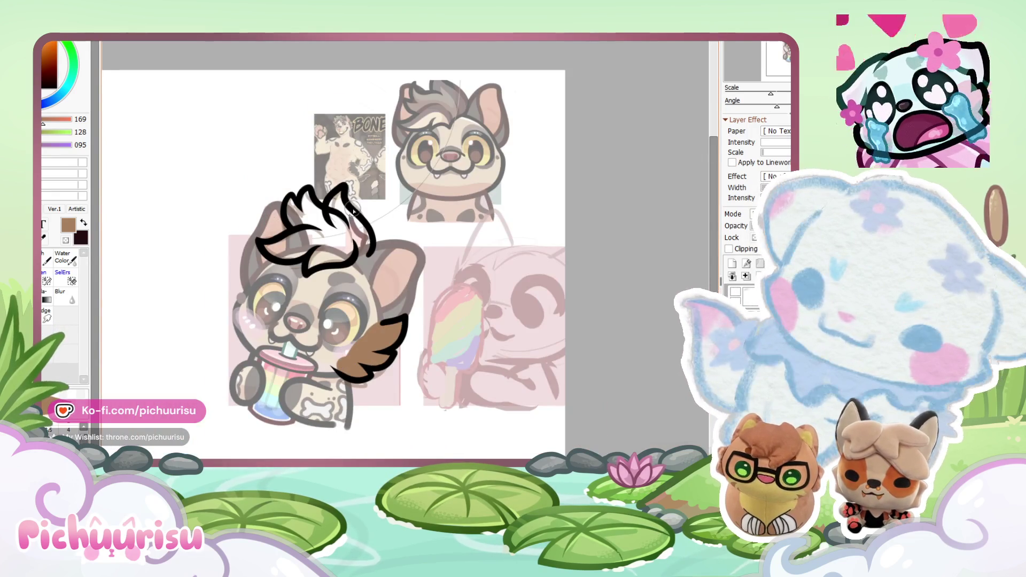
scroll(337, 203, up, 3)
mouse_move(342, 166)
mouse_down()
mouse_move(389, 322)
mouse_move(385, 276)
mouse_move(340, 181)
mouse_move(378, 243)
mouse_move(347, 297)
mouse_move(406, 326)
mouse_up()
scroll(514, 330, down, 1)
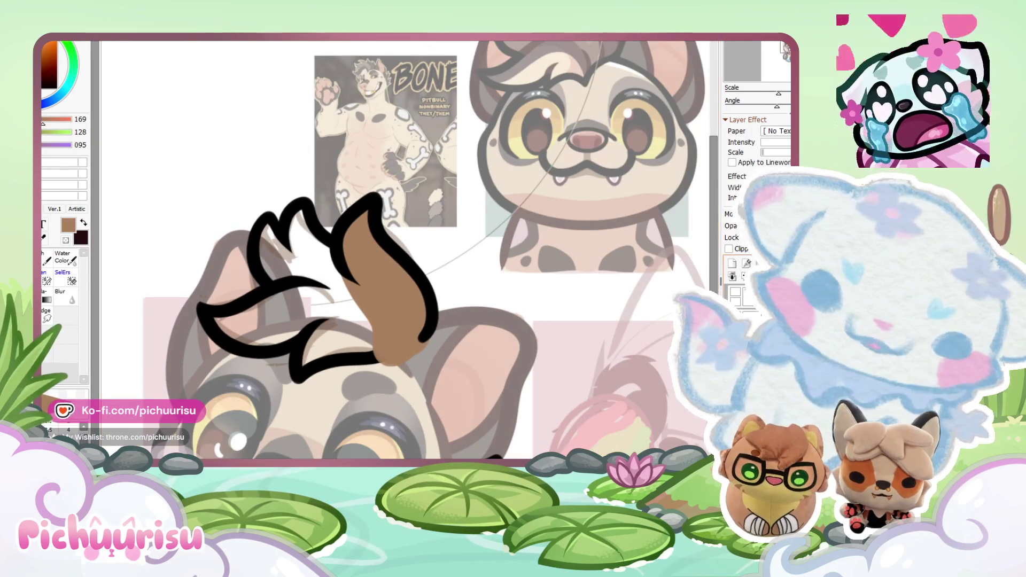
drag(345, 244, 399, 359)
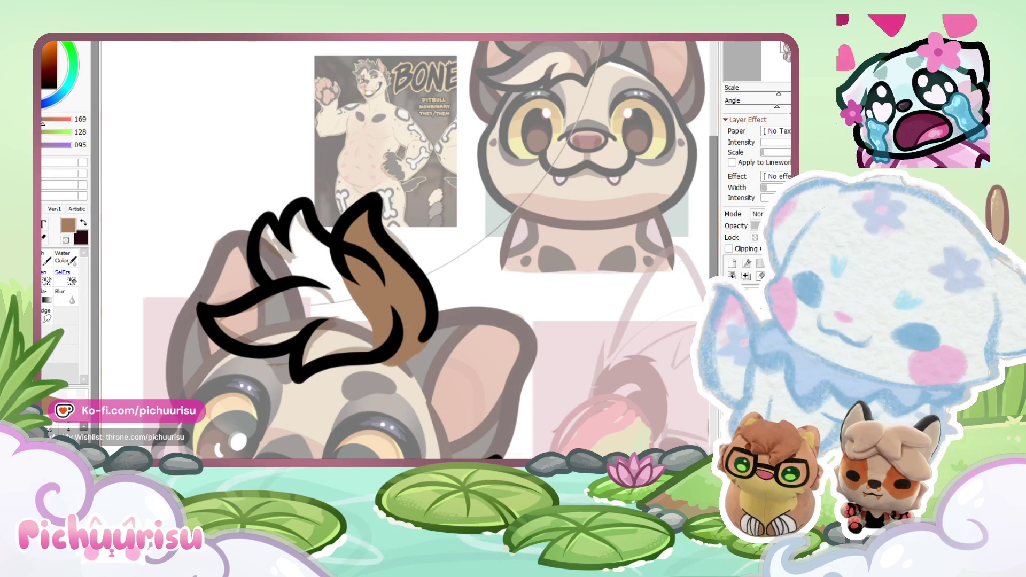
Step: Shade the inside of the ear with a darker brown
click(54, 69)
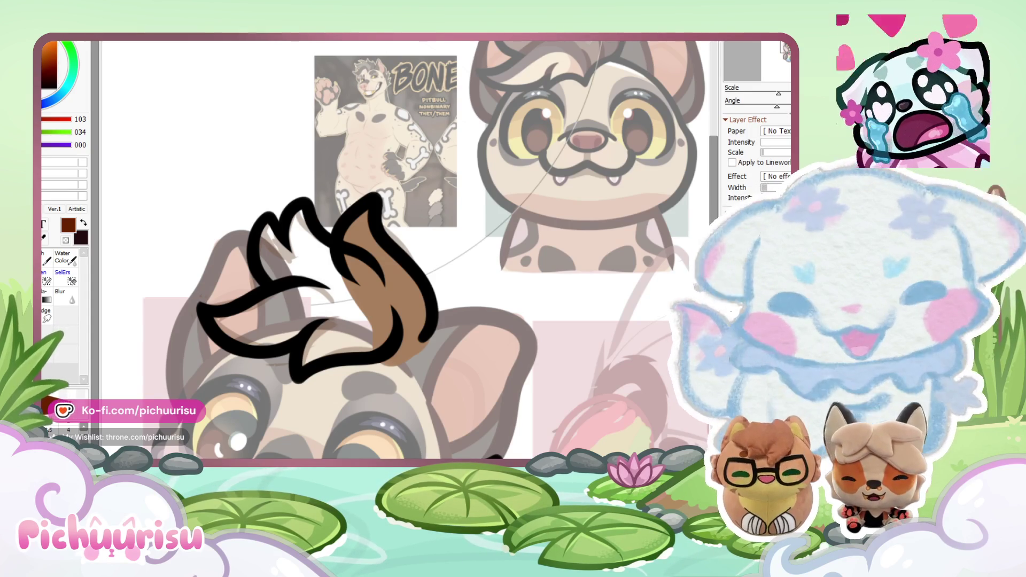
scroll(436, 261, down, 2)
scroll(436, 261, up, 2)
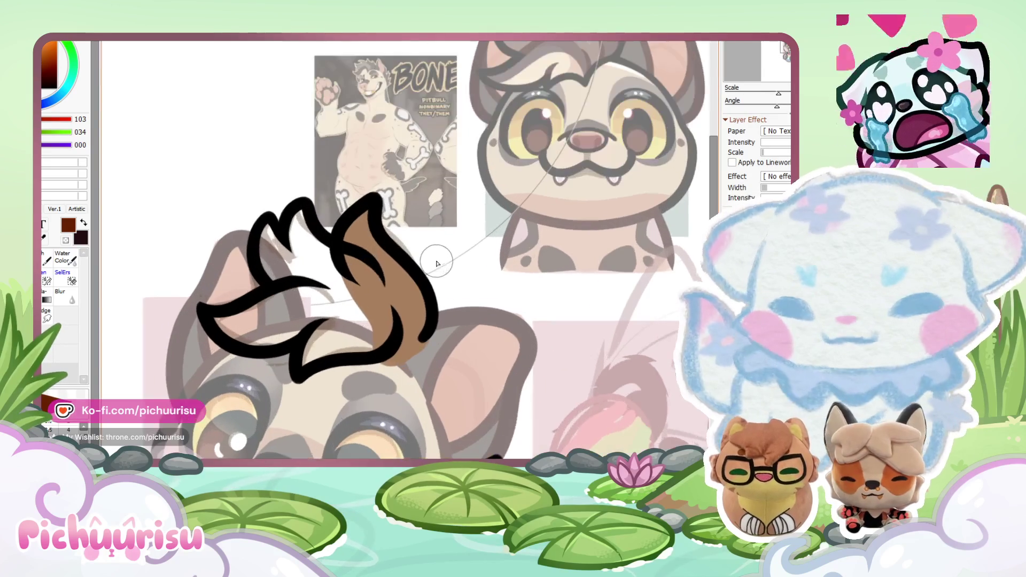
scroll(360, 262, up, 1)
mouse_move(369, 278)
mouse_down()
mouse_move(369, 342)
mouse_move(366, 321)
mouse_move(270, 223)
mouse_move(213, 240)
mouse_move(242, 265)
mouse_move(246, 305)
mouse_move(159, 343)
mouse_move(275, 329)
mouse_move(294, 347)
mouse_move(321, 289)
mouse_move(275, 259)
mouse_up()
scroll(275, 260, down, 2)
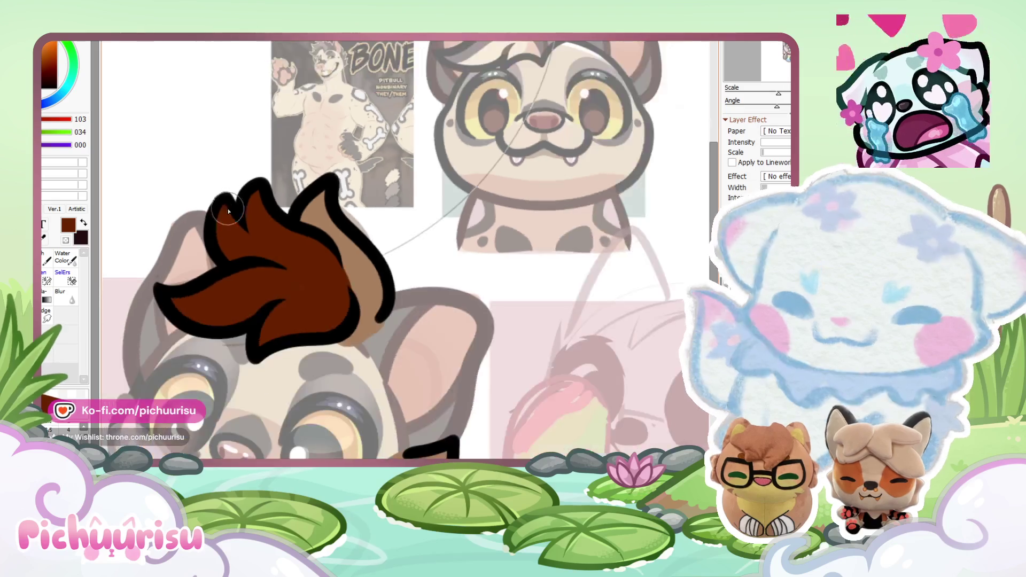
scroll(275, 259, up, 3)
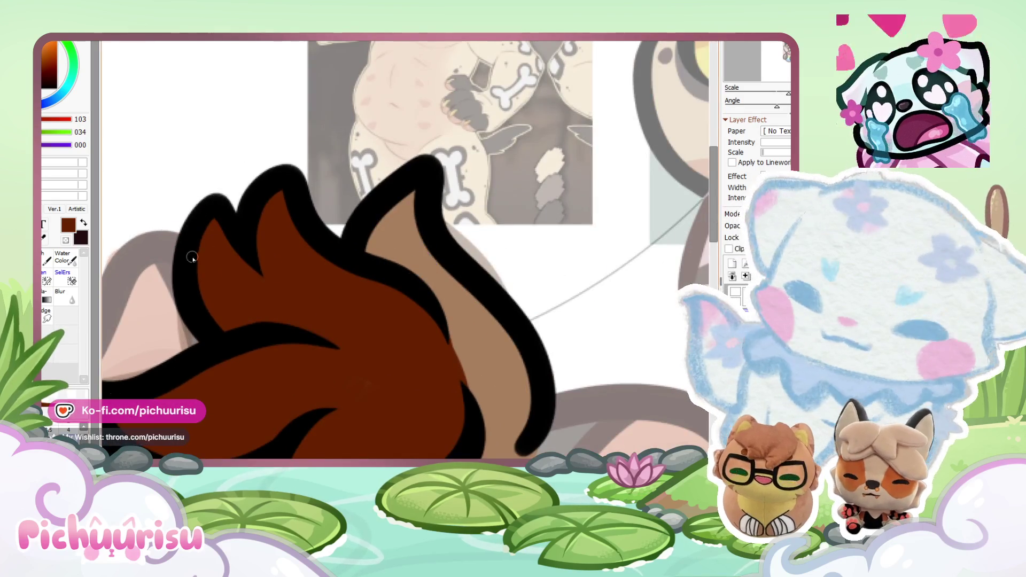
scroll(177, 279, up, 3)
Step: Line the hair tuft's inner spike in black
alt+click(241, 252)
drag(318, 353, 203, 188)
scroll(203, 189, down, 5)
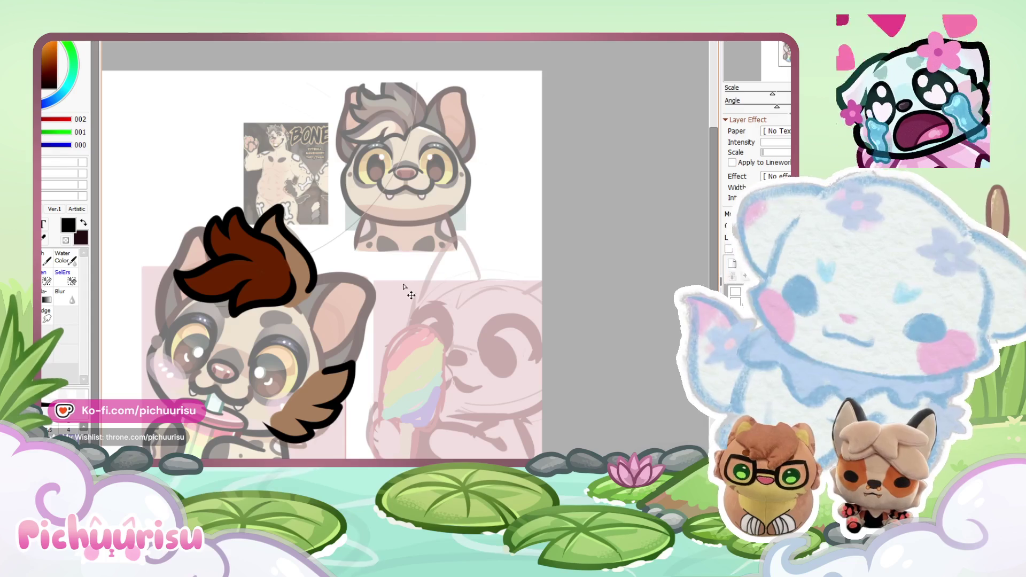
scroll(421, 164, up, 3)
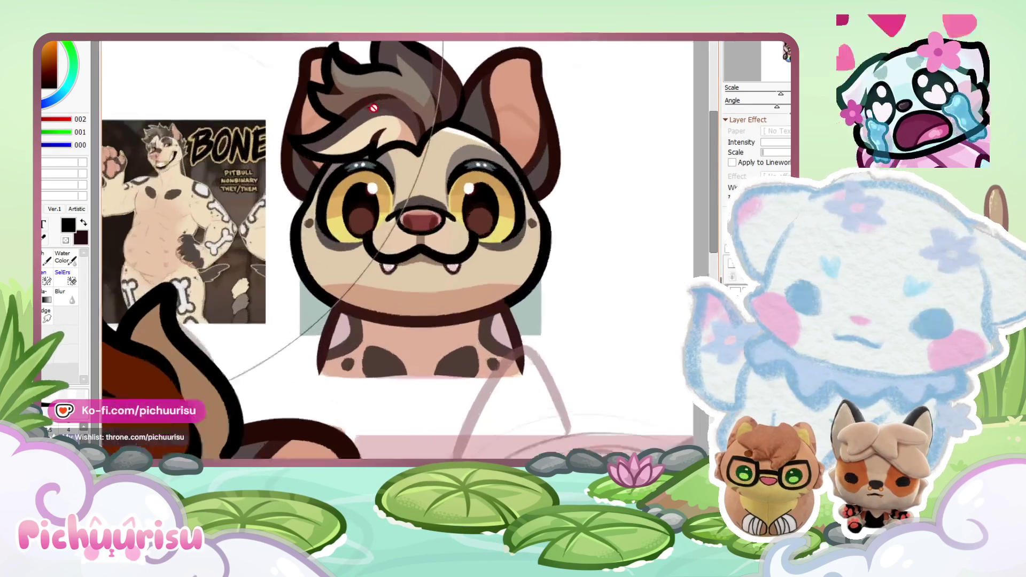
scroll(421, 165, up, 1)
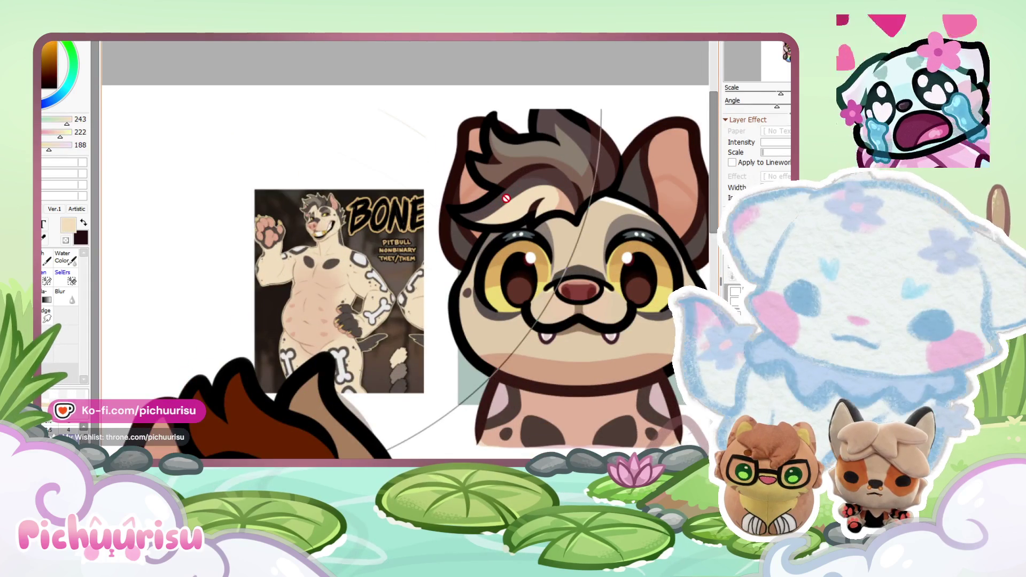
Step: Sample the reference hyena's dark hair colour and paint a grey-brown stripe across the tuft
alt+click(506, 198)
scroll(451, 181, down, 2)
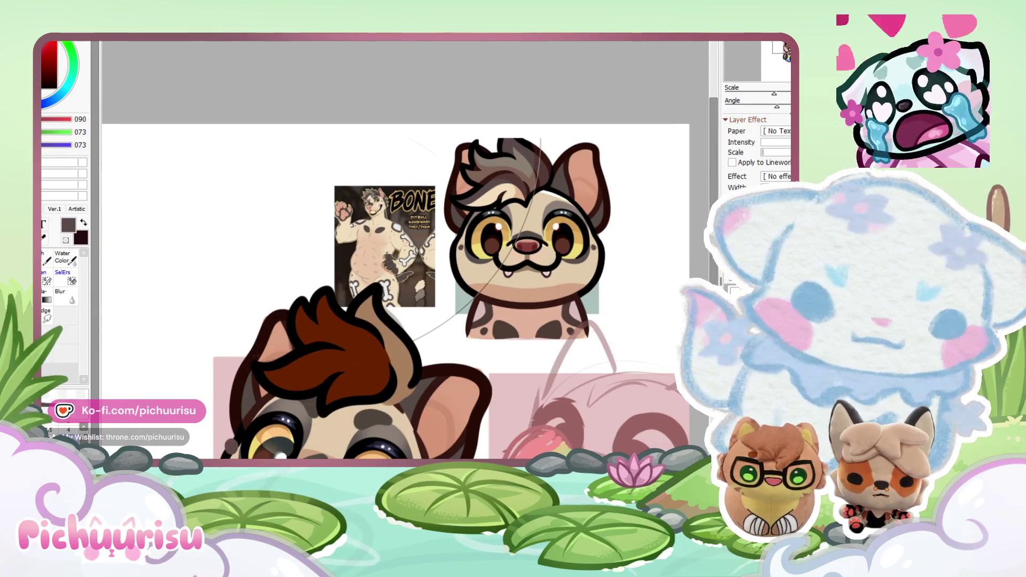
scroll(360, 364, up, 3)
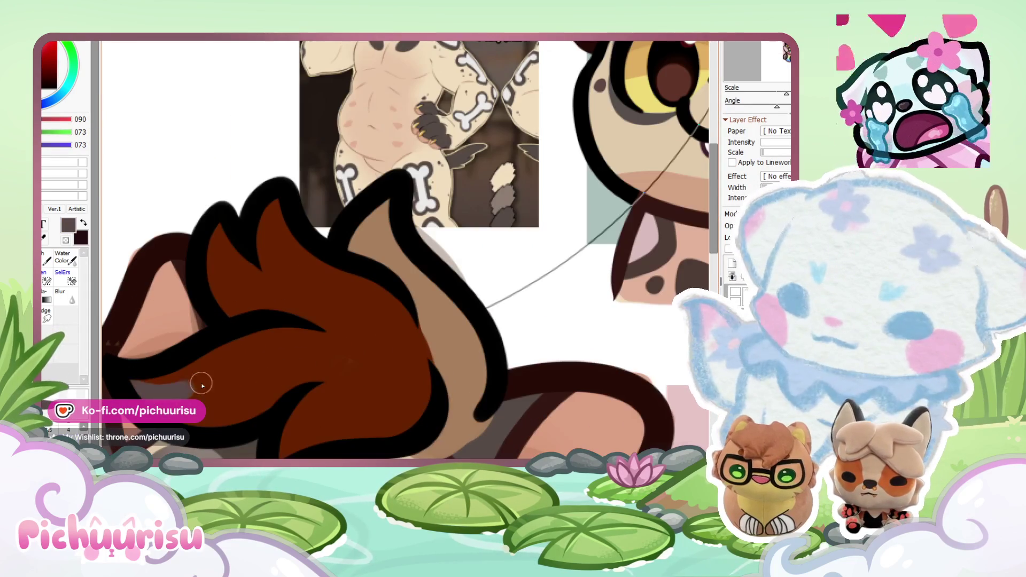
mouse_move(126, 380)
mouse_down()
mouse_move(239, 355)
mouse_move(414, 412)
mouse_up()
Step: Add a thin grey line along the stripe's top and widen the grey stripe
drag(114, 383, 406, 323)
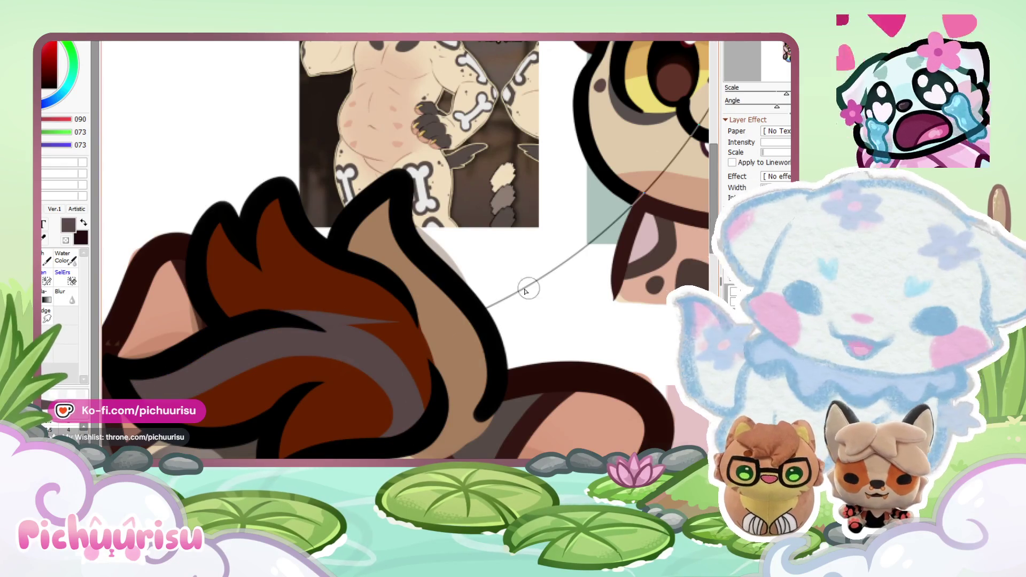
scroll(140, 395, up, 2)
drag(158, 398, 458, 407)
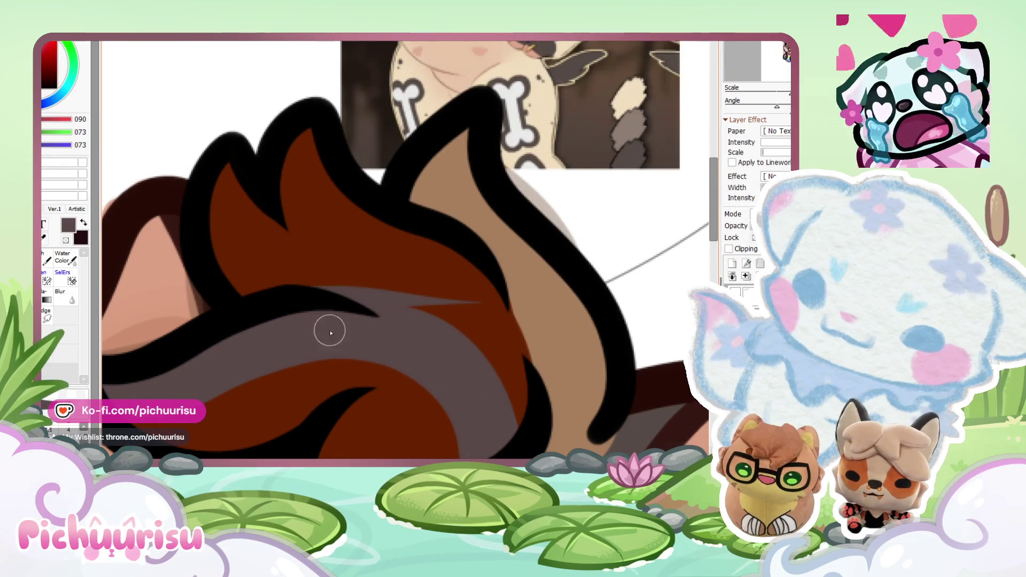
scroll(299, 359, down, 2)
Step: Sample cream from the reference hyena's hair and paint a cream stripe along the tuft
alt+click(289, 372)
scroll(289, 373, down, 1)
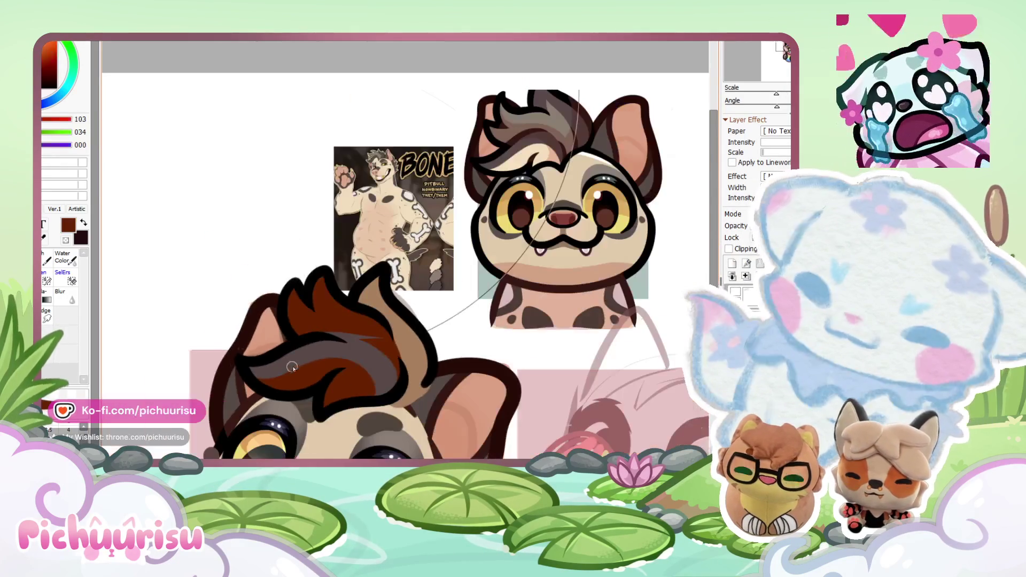
alt+click(530, 160)
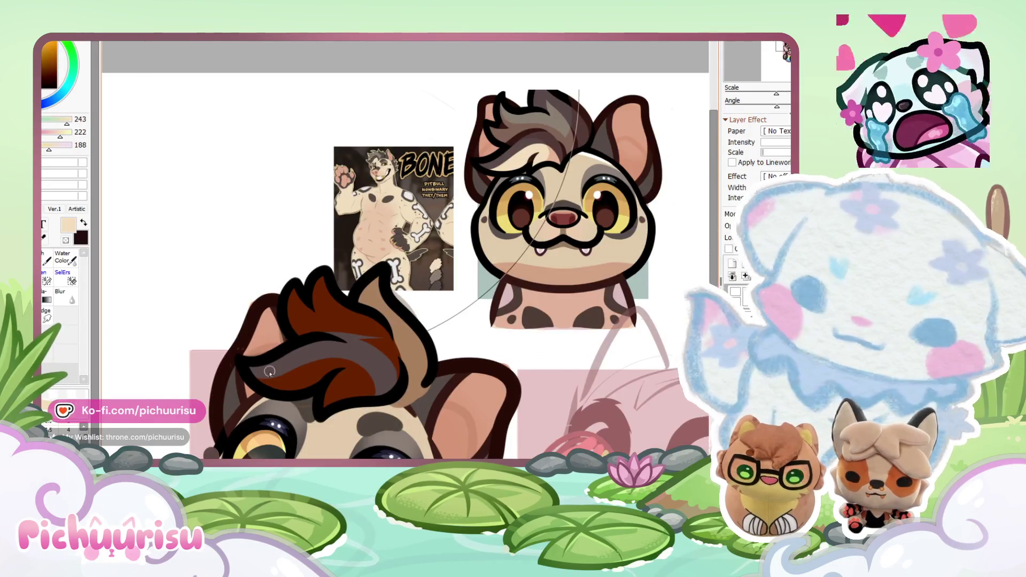
scroll(275, 368, up, 1)
mouse_move(229, 367)
mouse_down()
mouse_move(315, 378)
mouse_move(453, 425)
mouse_up()
scroll(453, 426, down, 1)
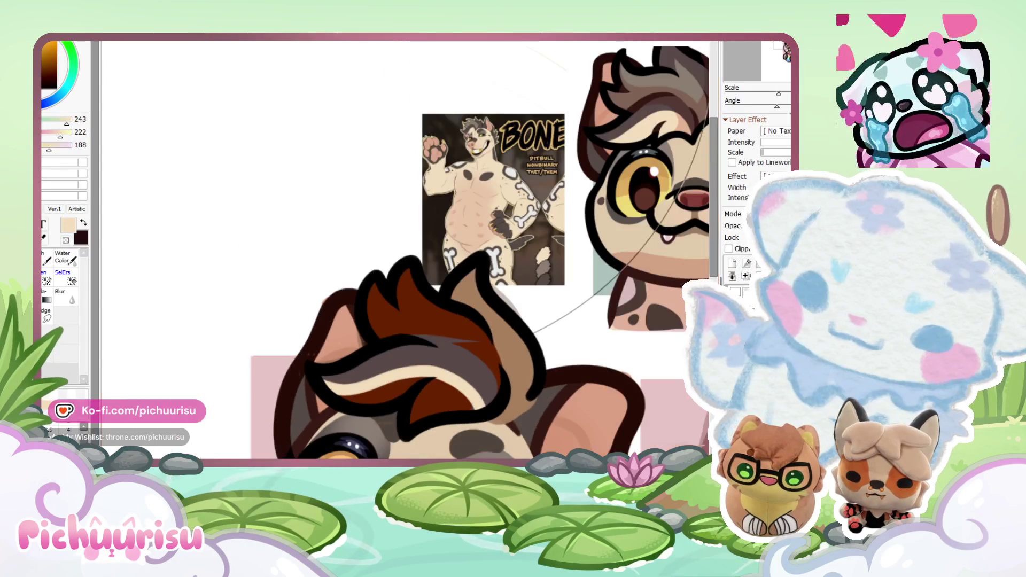
scroll(409, 401, up, 2)
mouse_move(422, 374)
mouse_down()
mouse_move(315, 404)
mouse_move(435, 377)
mouse_move(469, 406)
mouse_up()
scroll(298, 331, down, 2)
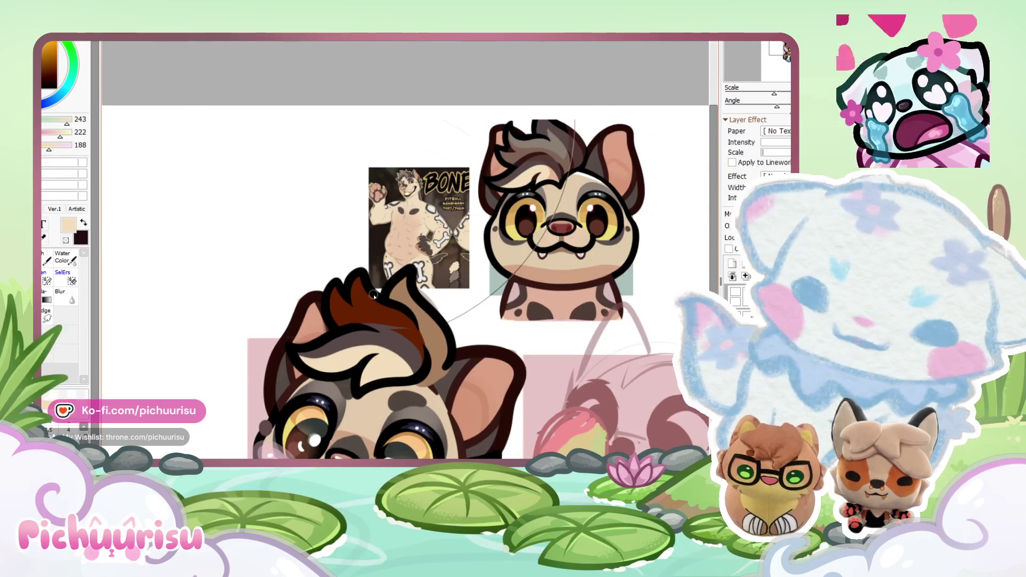
scroll(384, 283, up, 2)
Step: Sample grey from the BONE reference and paint it over the remaining brown of the tuft
scroll(394, 146, up, 4)
alt+click(394, 146)
scroll(385, 160, down, 6)
scroll(272, 333, up, 3)
drag(258, 301, 275, 375)
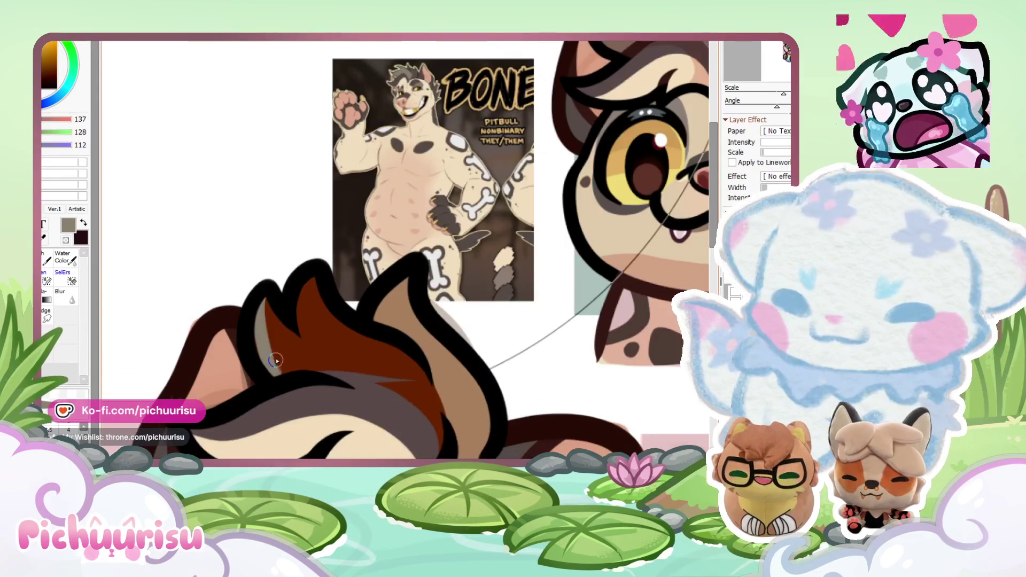
scroll(262, 368, up, 2)
mouse_move(291, 334)
mouse_down()
mouse_move(455, 369)
mouse_move(230, 256)
mouse_move(320, 299)
mouse_move(249, 365)
mouse_up()
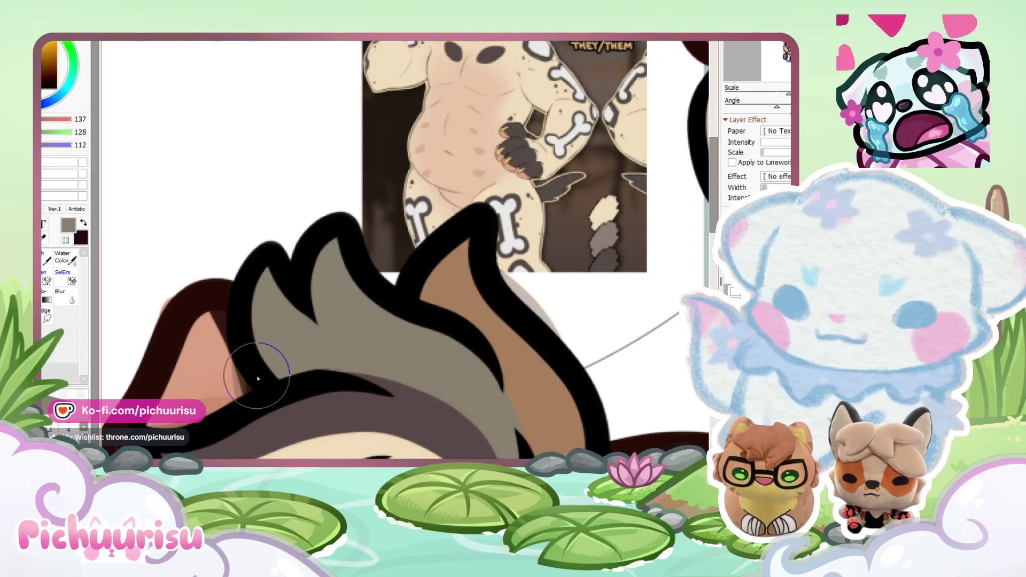
scroll(405, 277, down, 5)
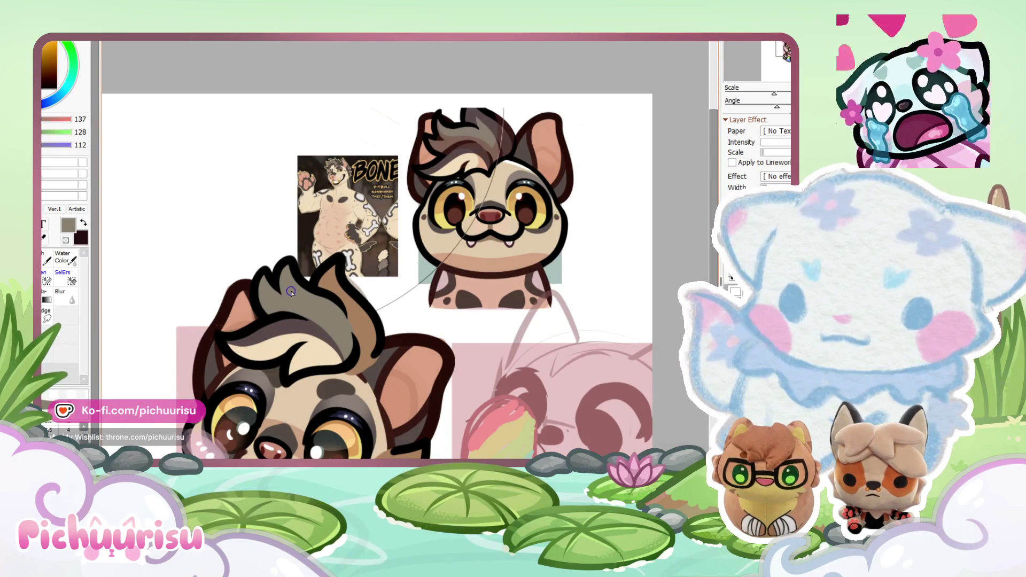
Step: Sample the grey, dark brown shading and cream colours from the hair tuft
alt+click(315, 326)
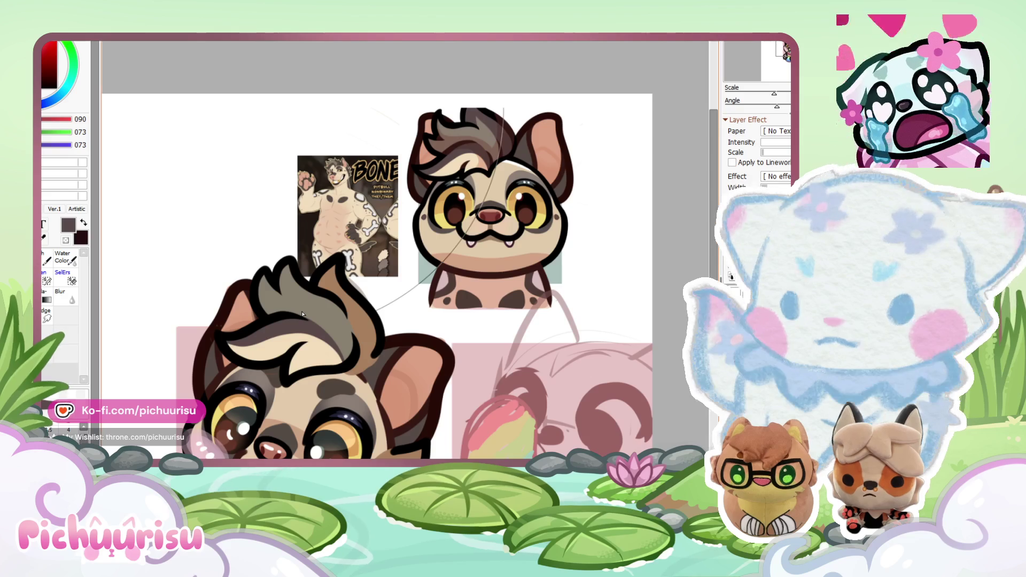
scroll(380, 156, up, 4)
scroll(351, 177, down, 4)
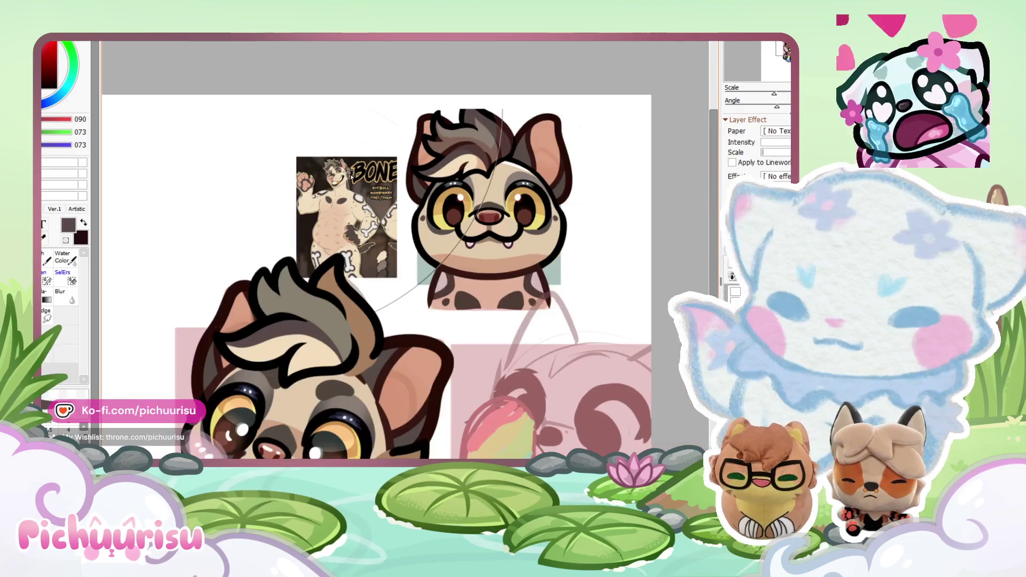
scroll(299, 267, up, 1)
scroll(285, 289, up, 3)
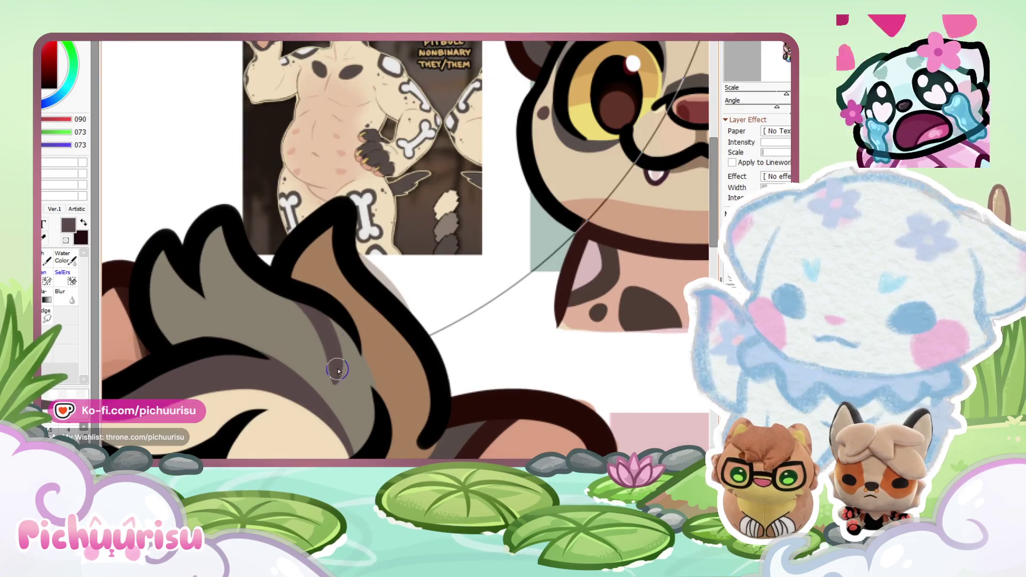
alt+click(318, 323)
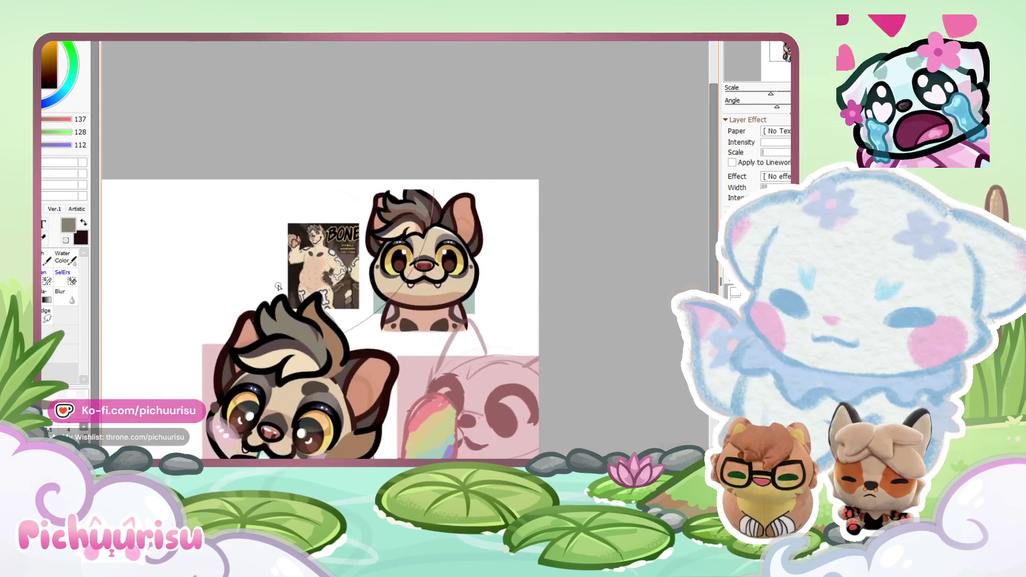
scroll(277, 292, down, 3)
scroll(299, 321, up, 4)
alt+click(311, 342)
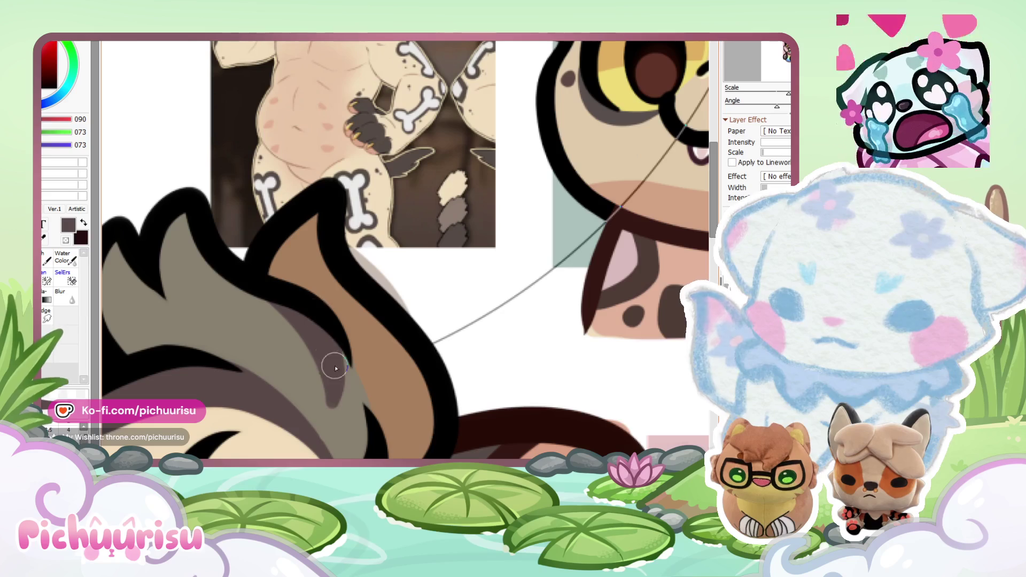
alt+click(245, 291)
scroll(242, 326, down, 3)
scroll(242, 325, up, 2)
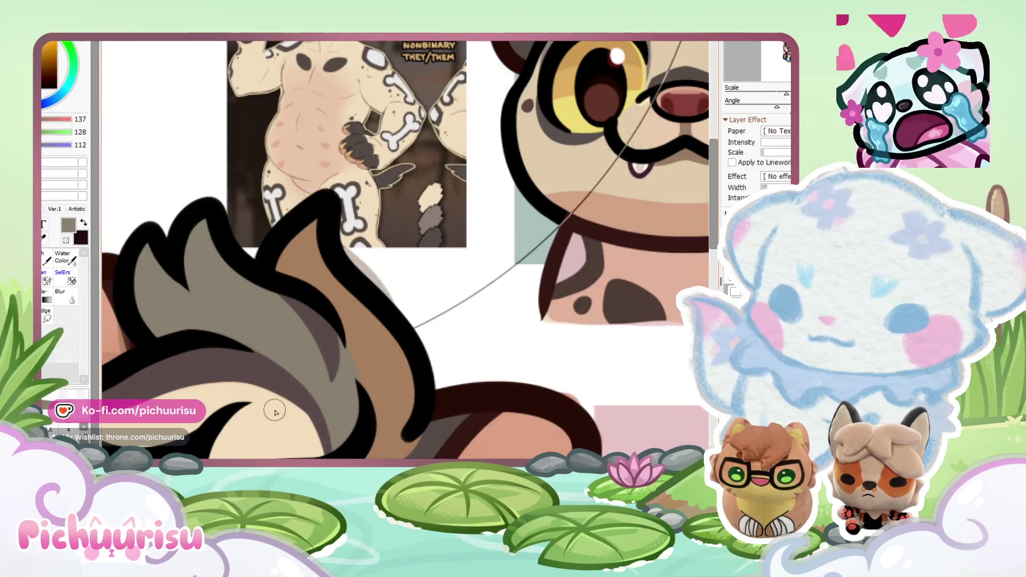
scroll(254, 412, up, 2)
alt+click(235, 374)
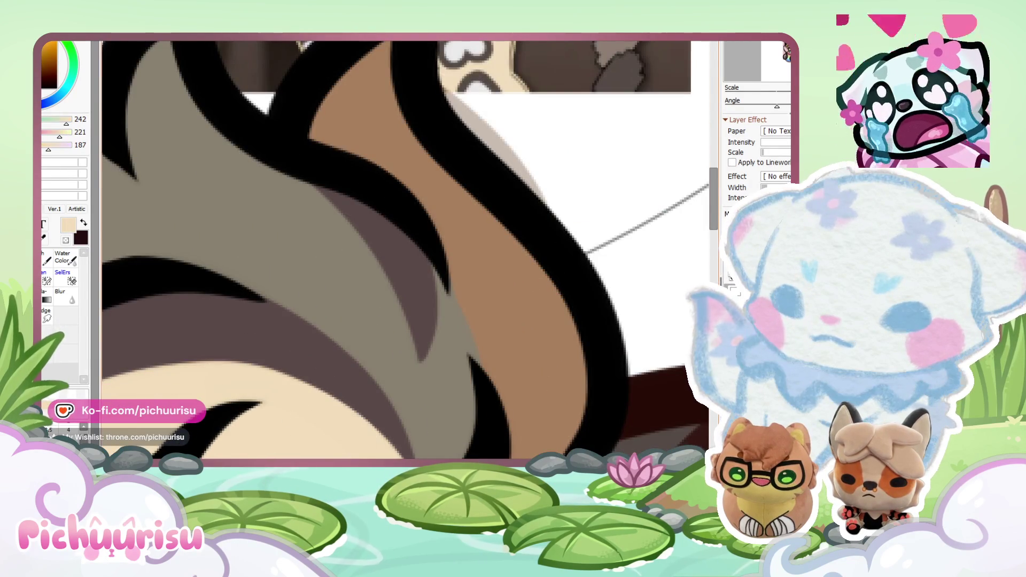
Step: Paint the last brown strand grey and repaint its shadow in dark brown
scroll(342, 429, down, 4)
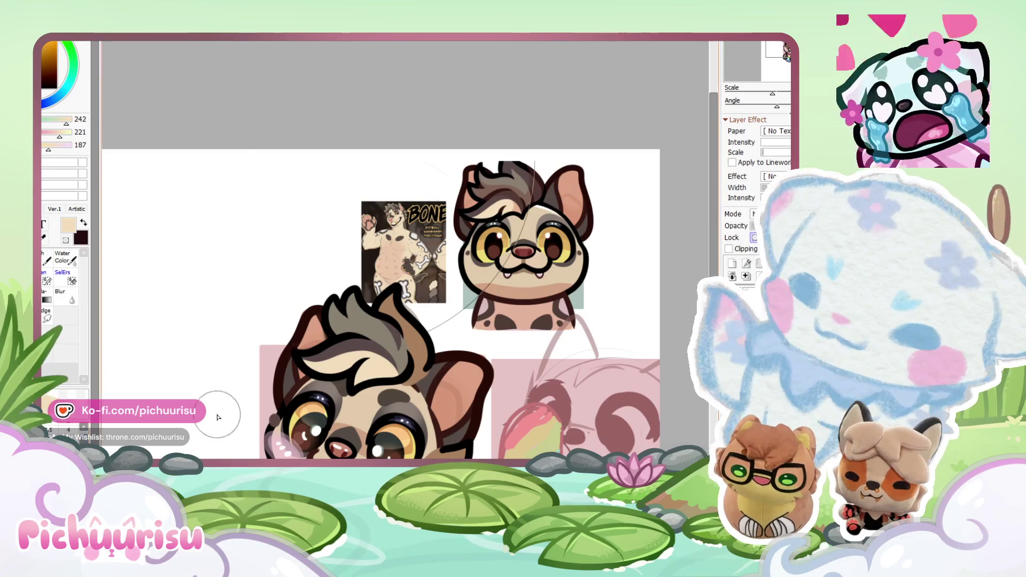
scroll(396, 334, up, 2)
alt+click(385, 332)
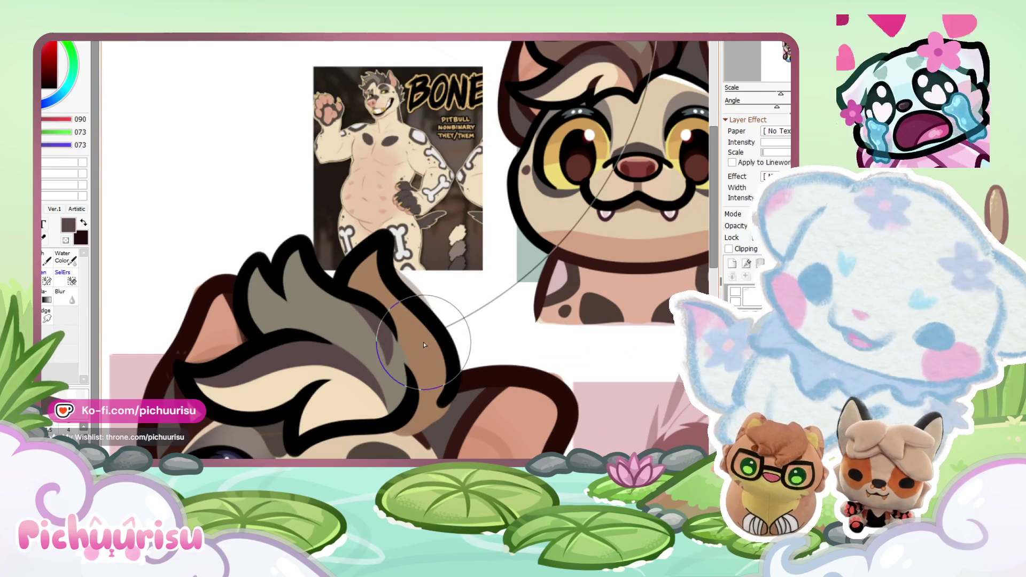
scroll(421, 362, down, 3)
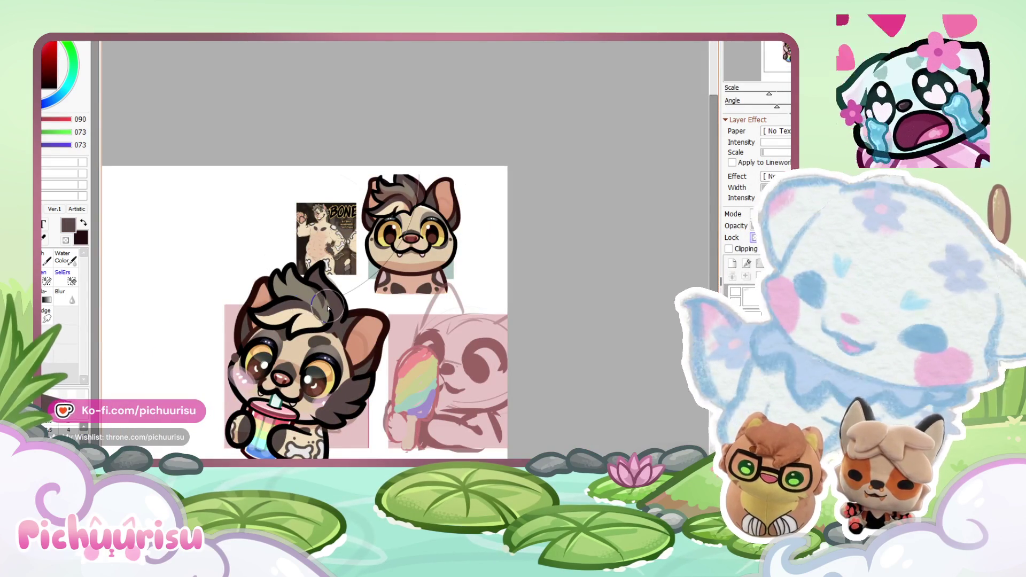
scroll(324, 307, up, 2)
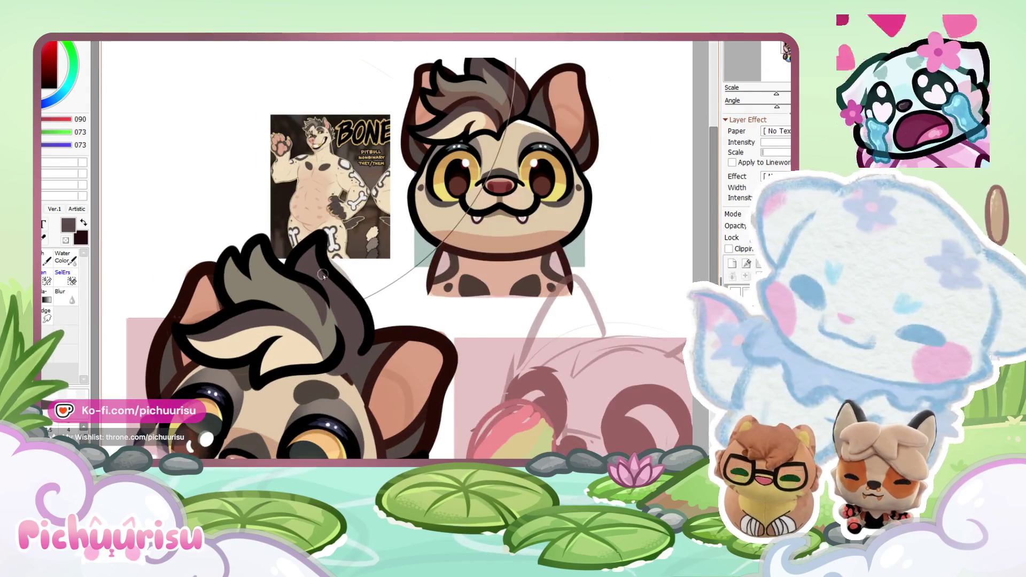
scroll(308, 312, up, 1)
alt+click(299, 317)
mouse_move(267, 281)
mouse_down()
mouse_move(297, 327)
mouse_move(331, 345)
mouse_move(355, 297)
mouse_move(352, 325)
mouse_up()
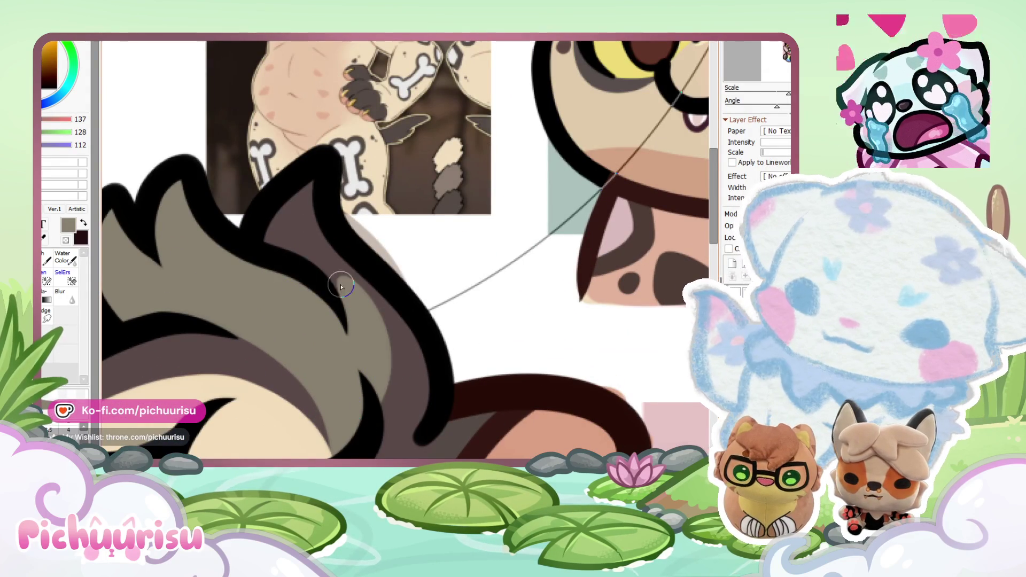
alt+click(351, 324)
mouse_move(335, 289)
mouse_down()
mouse_move(335, 253)
mouse_move(350, 276)
mouse_move(334, 255)
mouse_up()
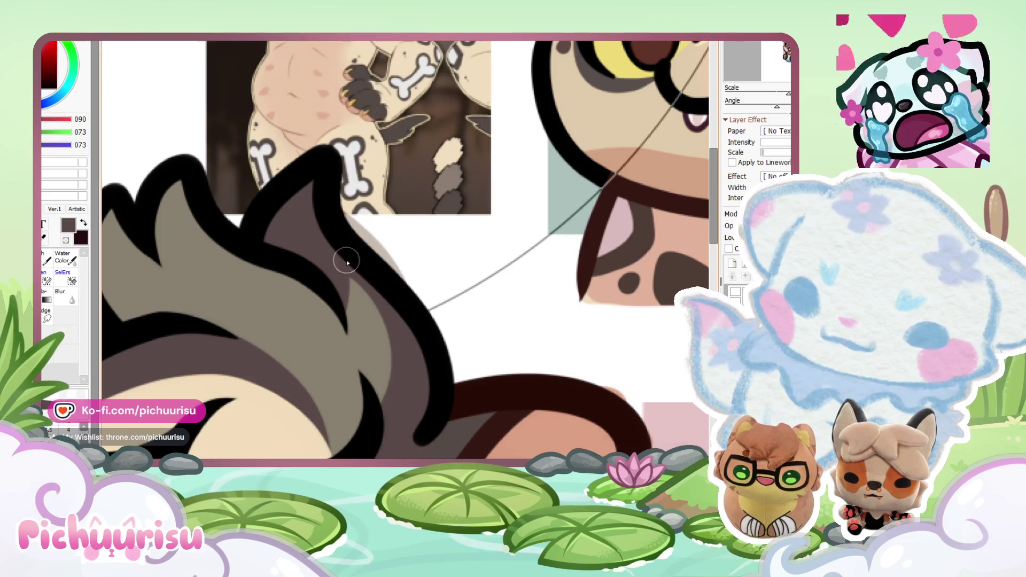
Step: Sample the pale pink from the reference hyena
scroll(335, 255, down, 5)
scroll(363, 308, up, 2)
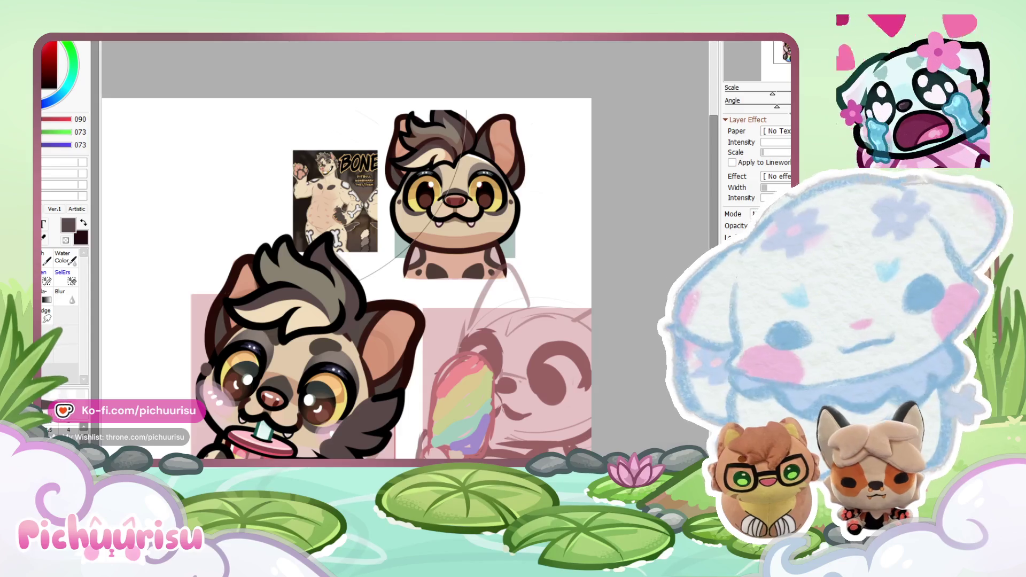
scroll(509, 273, up, 3)
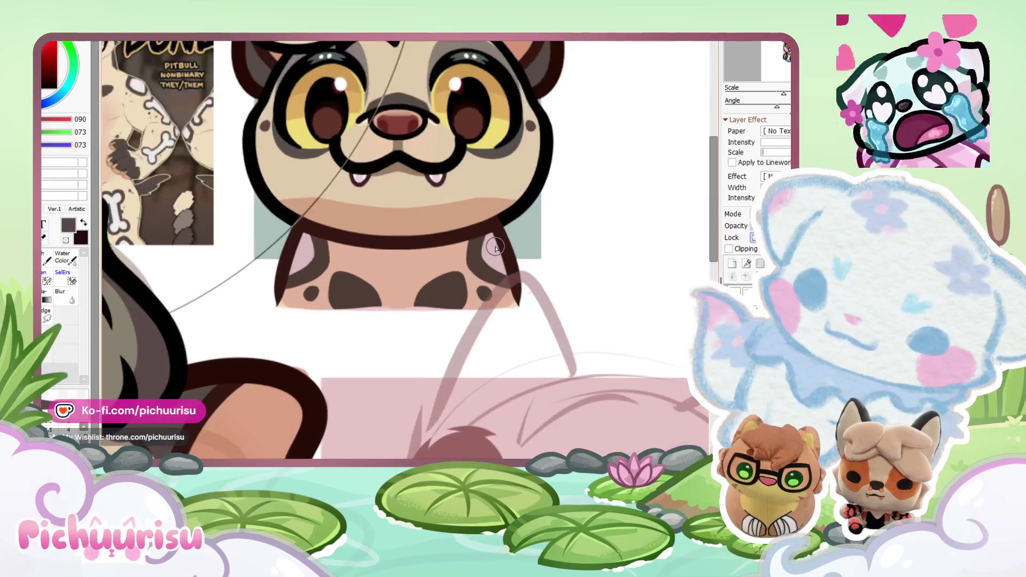
scroll(418, 128, up, 1)
alt+click(448, 187)
scroll(470, 184, down, 4)
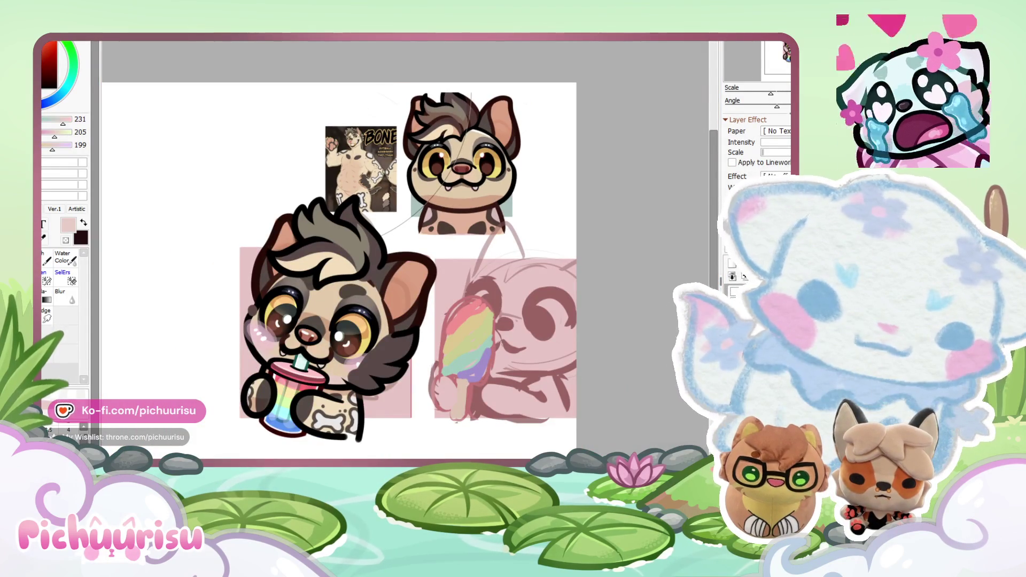
Step: Soften and scrub the shading across the grey hair tuft
scroll(434, 342, up, 3)
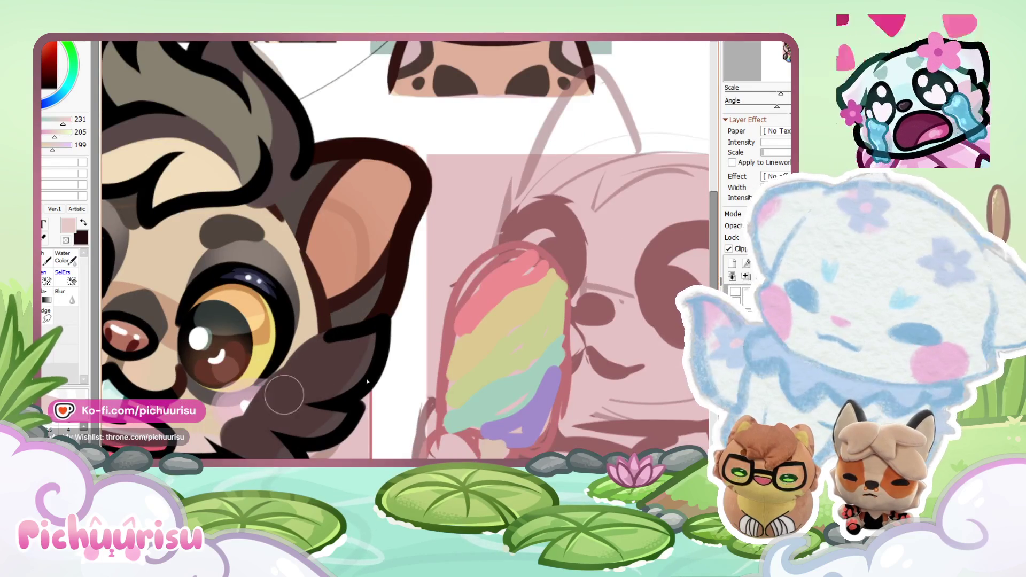
scroll(317, 392, down, 4)
scroll(275, 251, up, 5)
mouse_move(321, 345)
mouse_down()
mouse_move(259, 247)
mouse_move(298, 309)
mouse_move(342, 223)
mouse_move(270, 260)
mouse_up()
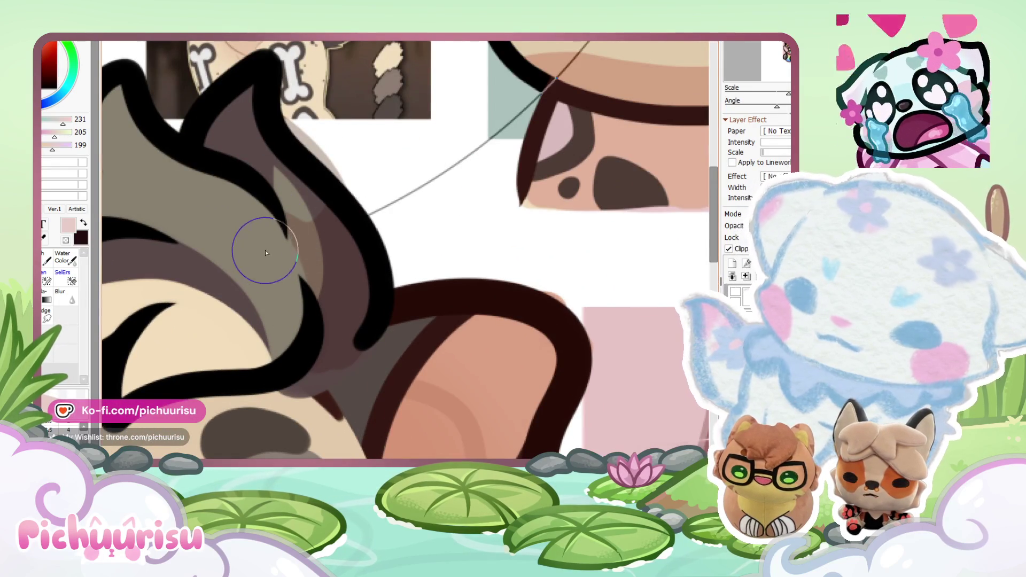
scroll(296, 213, up, 2)
scroll(427, 382, down, 3)
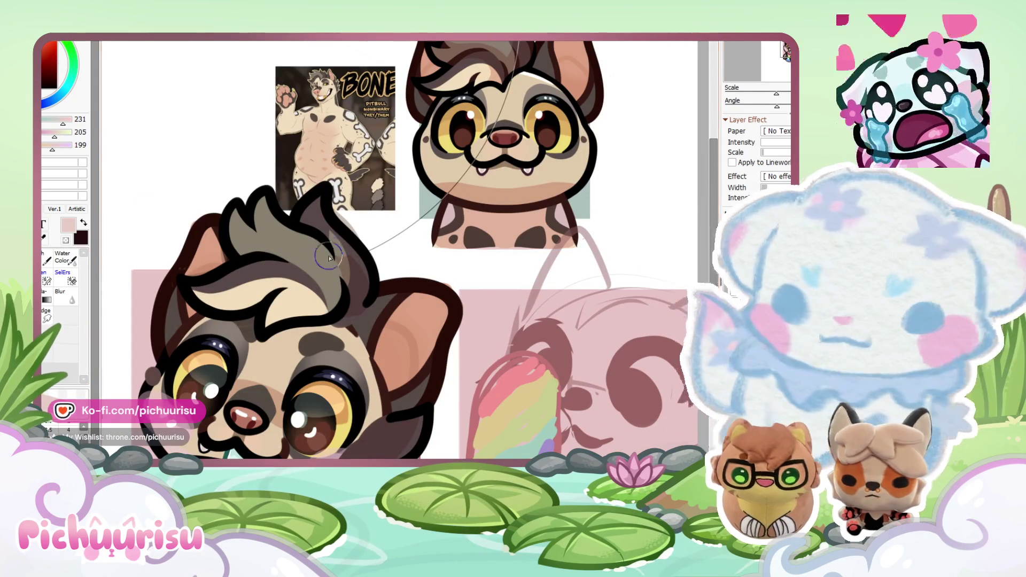
scroll(329, 252, up, 2)
mouse_move(332, 241)
mouse_down()
mouse_move(328, 268)
mouse_move(293, 297)
mouse_move(310, 340)
mouse_up()
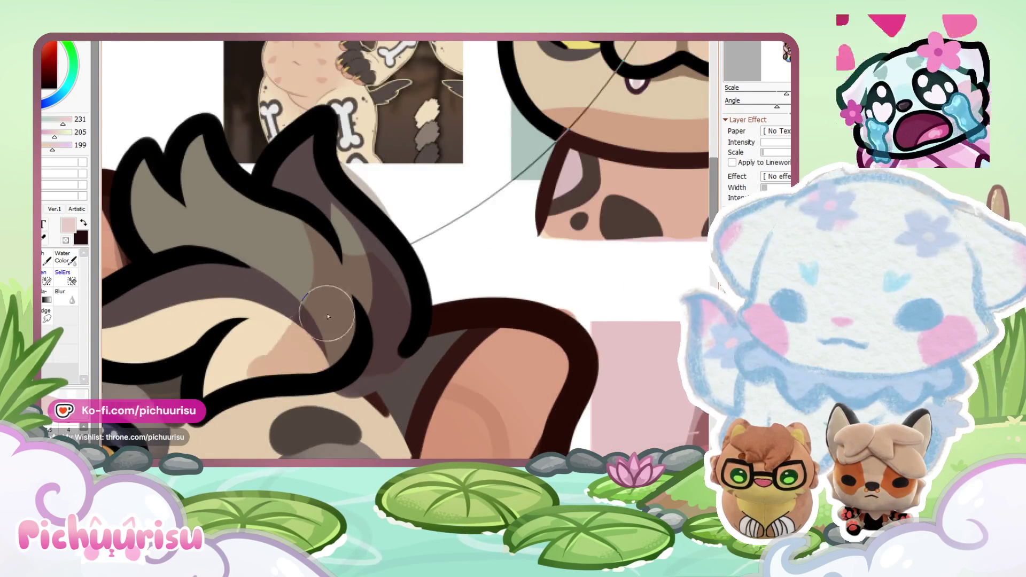
scroll(309, 340, down, 1)
scroll(310, 341, up, 2)
scroll(258, 356, up, 1)
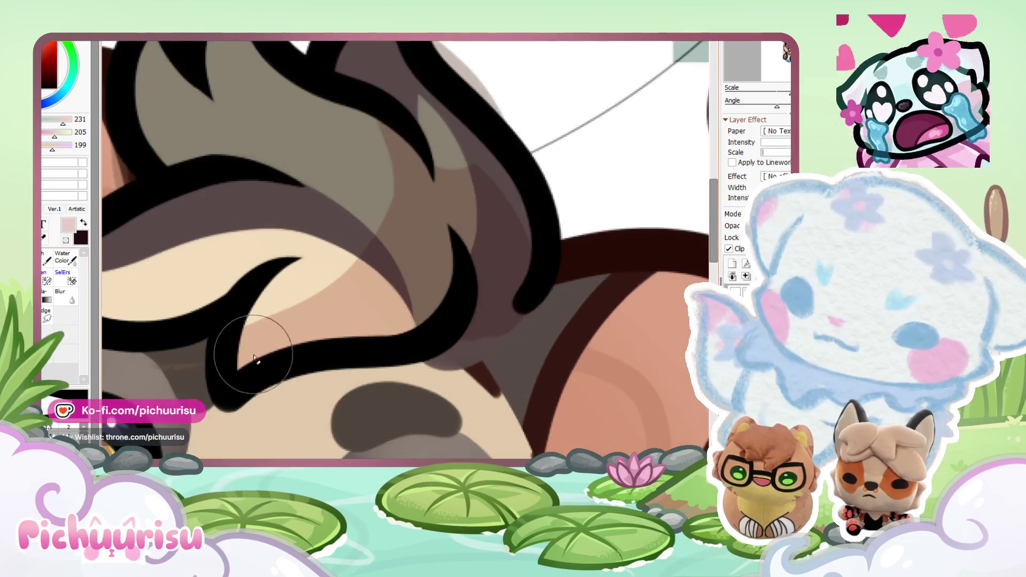
scroll(412, 178, down, 2)
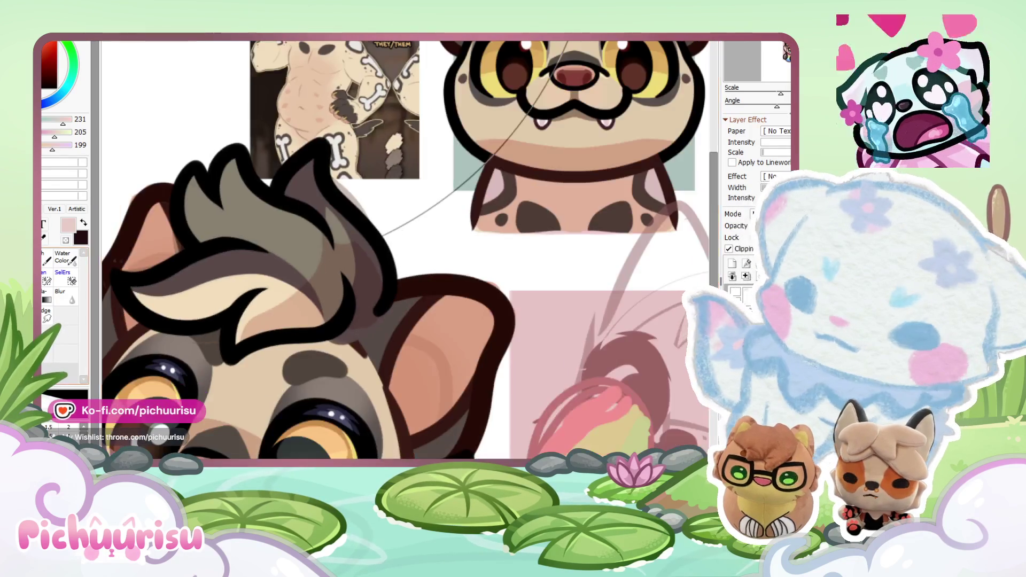
scroll(310, 217, up, 2)
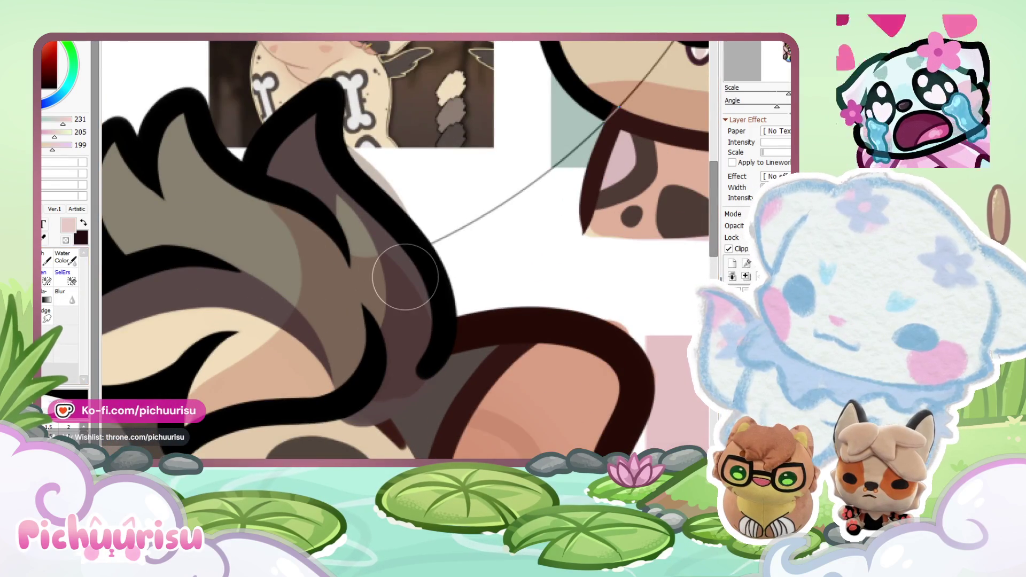
scroll(266, 197, up, 1)
scroll(418, 258, down, 2)
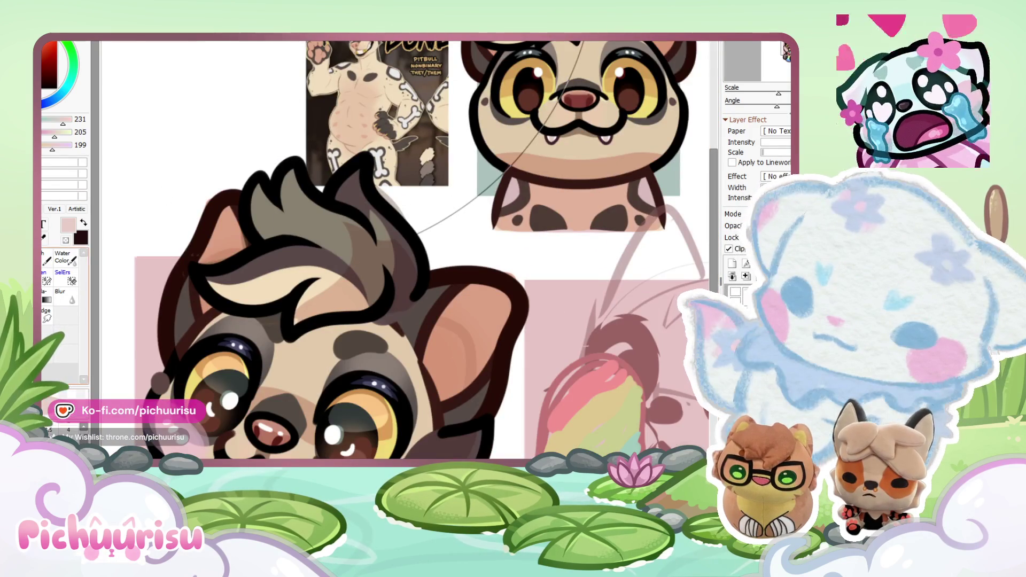
scroll(258, 247, up, 2)
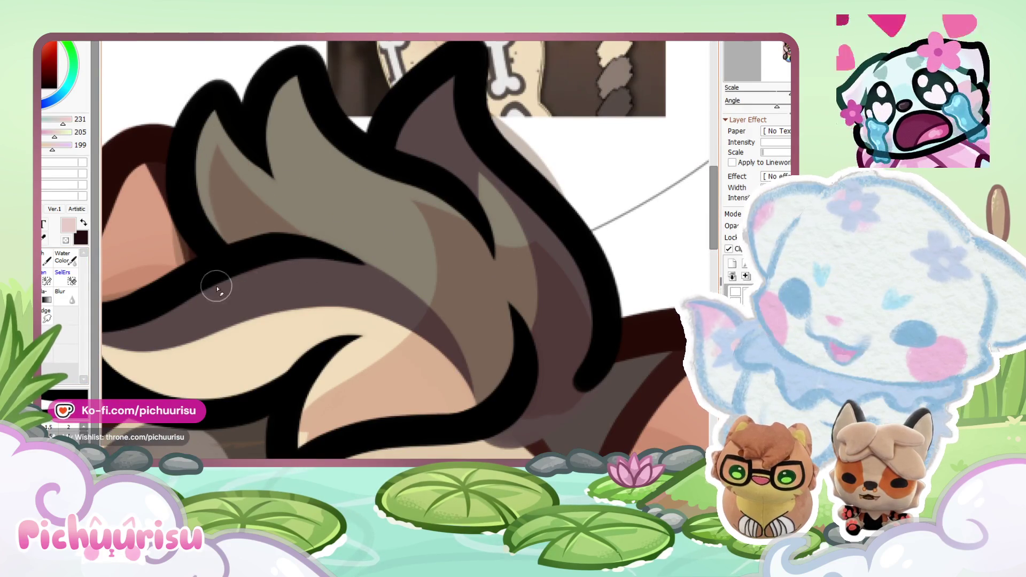
scroll(201, 289, down, 2)
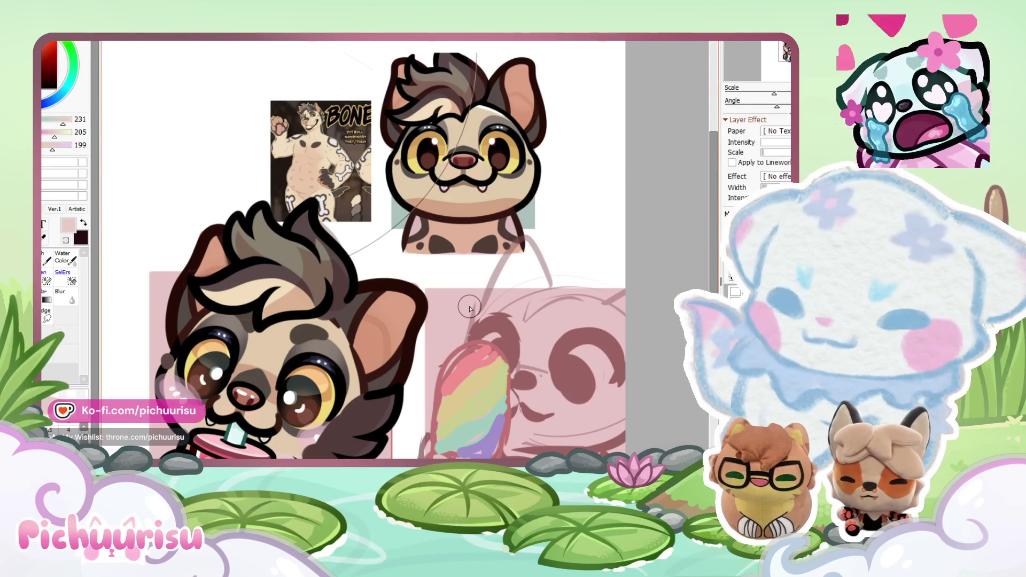
scroll(469, 308, up, 1)
scroll(469, 308, up, 1)
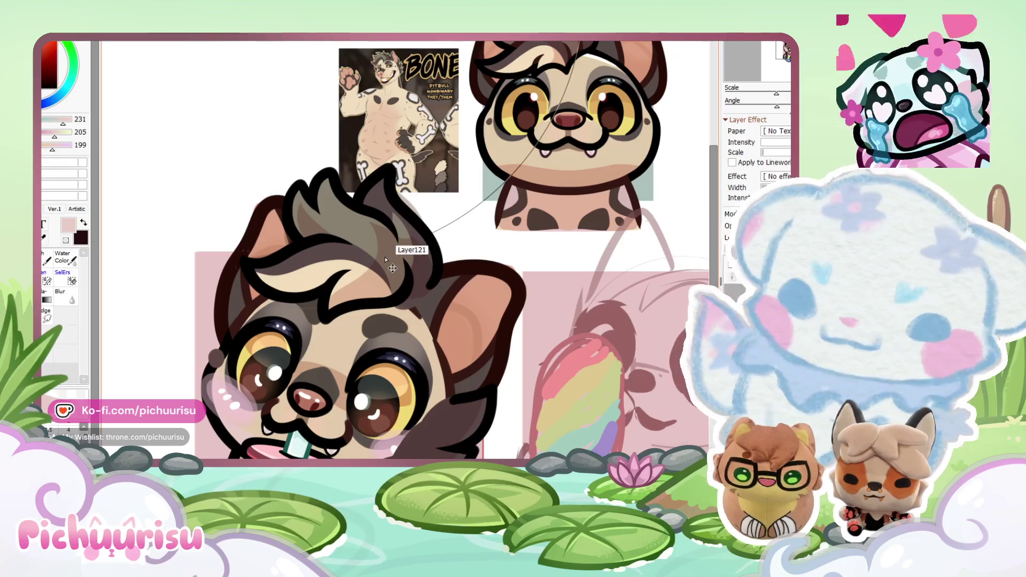
scroll(556, 47, up, 2)
Step: Rotate the canvas about 15° clockwise and paint over the light patch inside the ear
alt+click(513, 176)
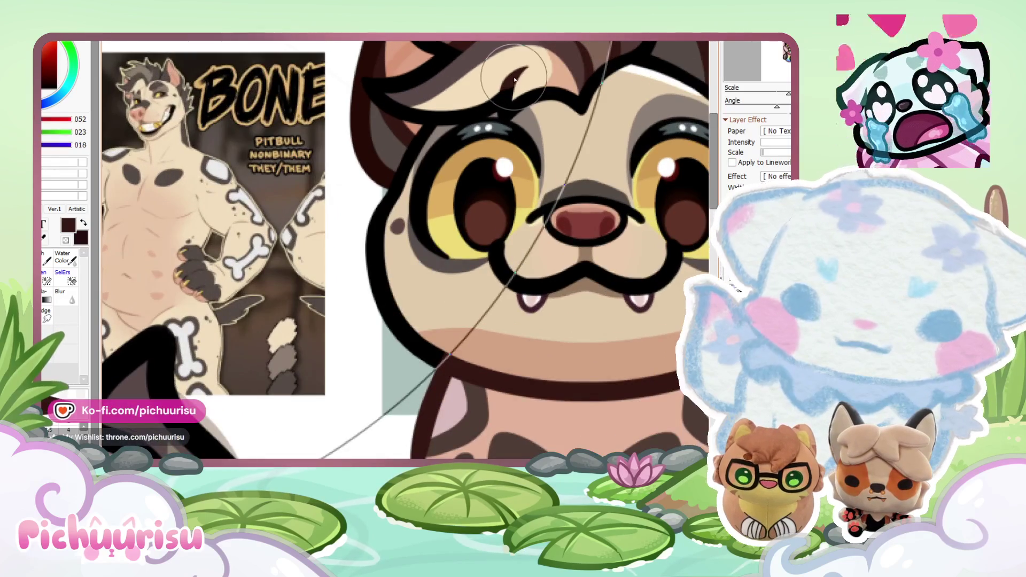
scroll(338, 399, down, 2)
scroll(338, 399, down, 1)
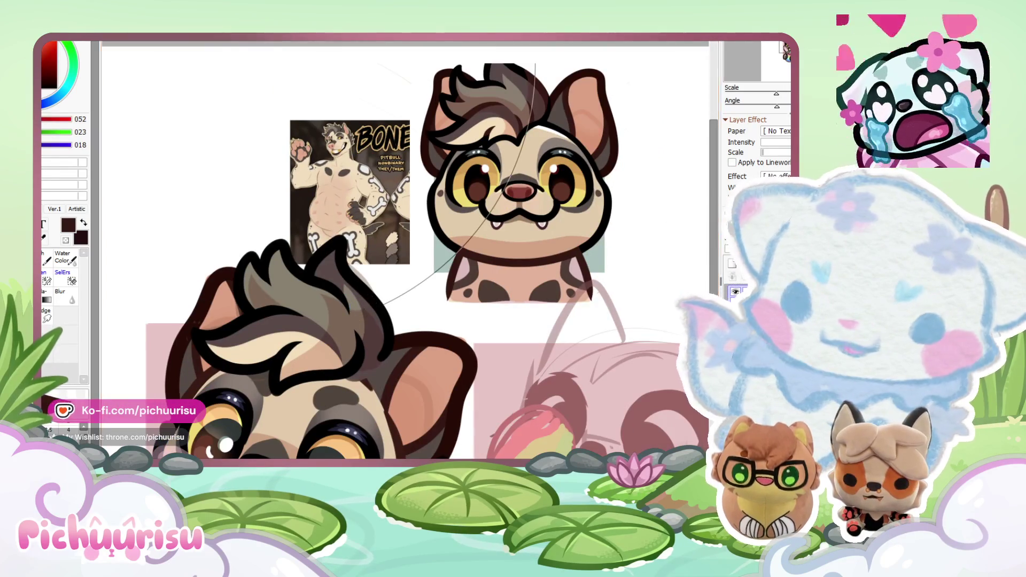
scroll(289, 331, up, 2)
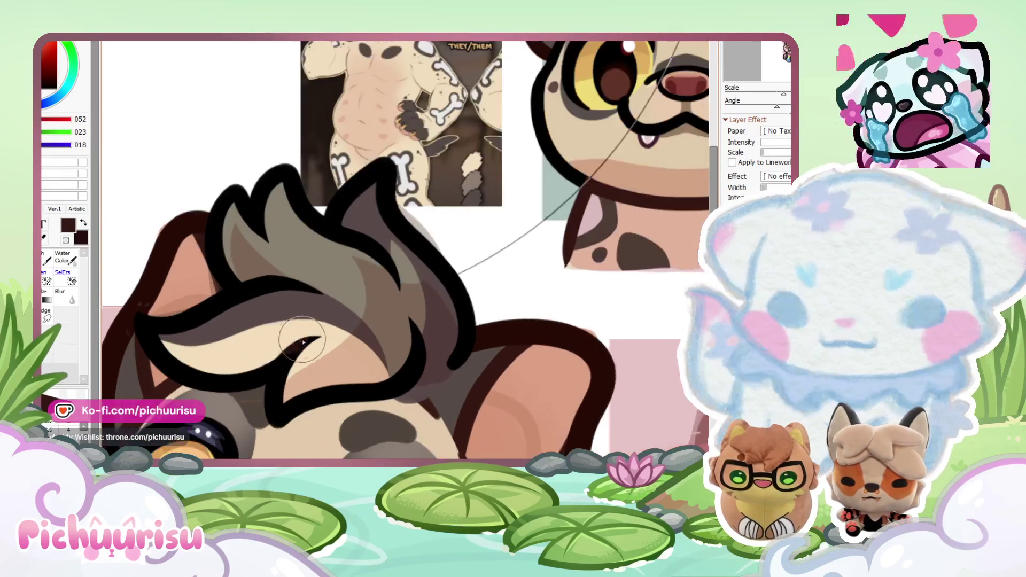
scroll(251, 297, down, 1)
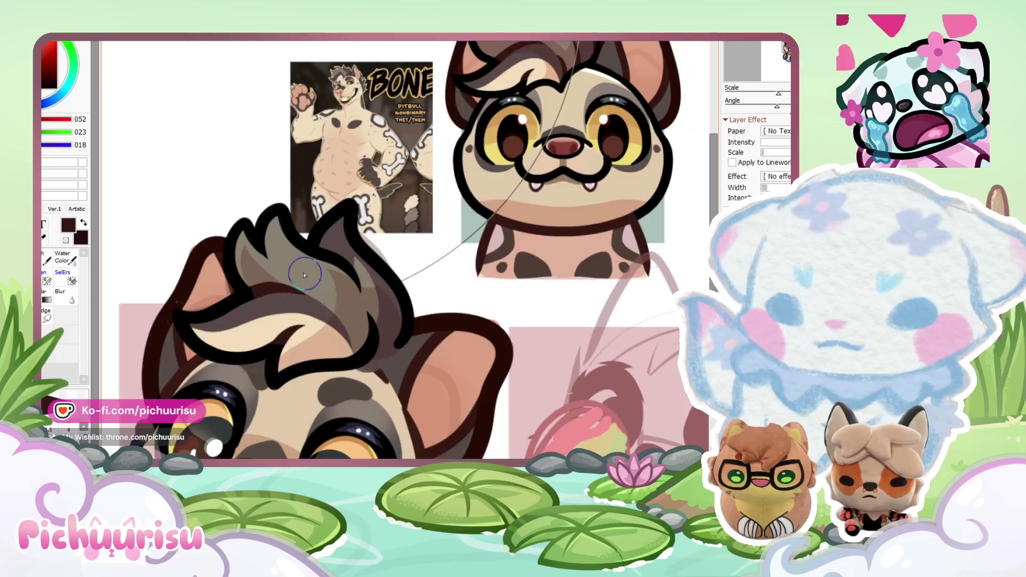
scroll(260, 230, down, 5)
scroll(259, 233, up, 5)
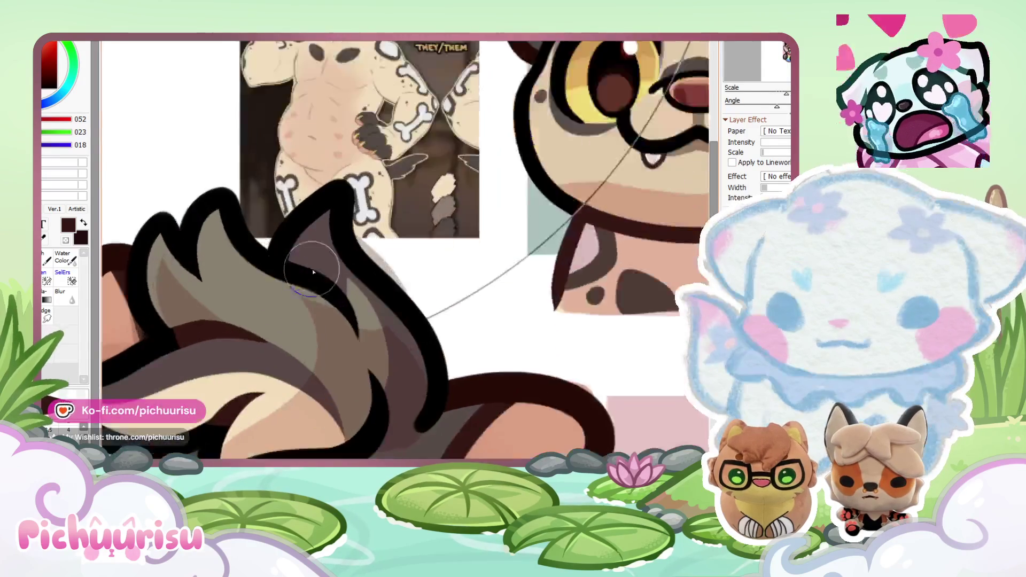
scroll(335, 288, down, 1)
scroll(363, 286, up, 2)
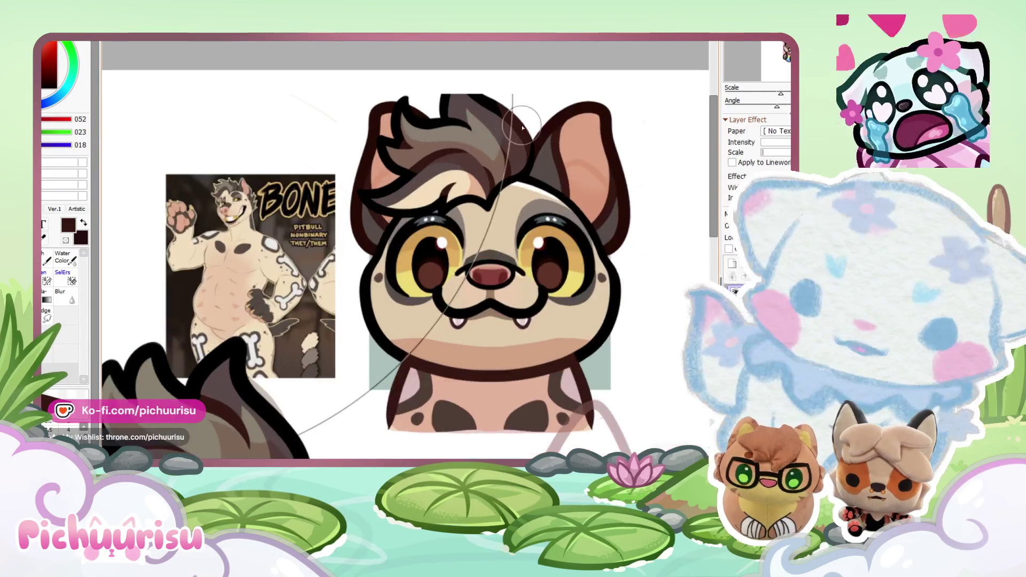
scroll(394, 283, down, 2)
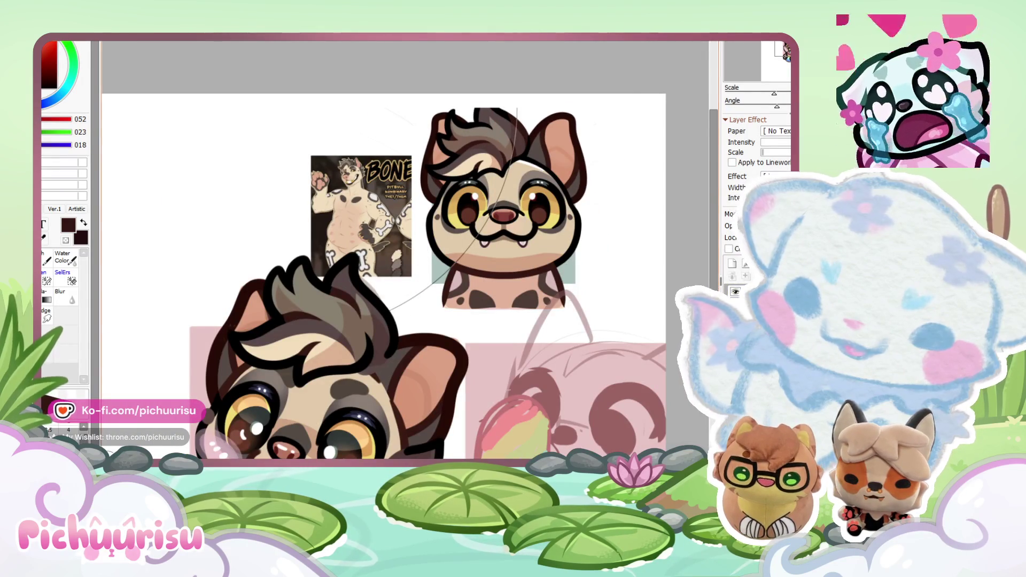
scroll(586, 300, down, 2)
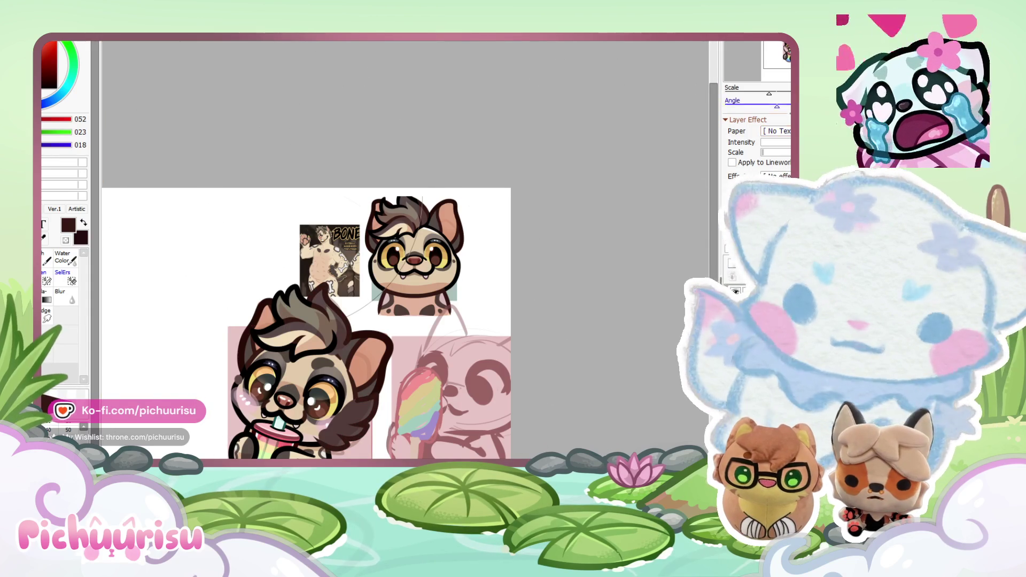
key(End)
key(End)
key(End)
key(End)
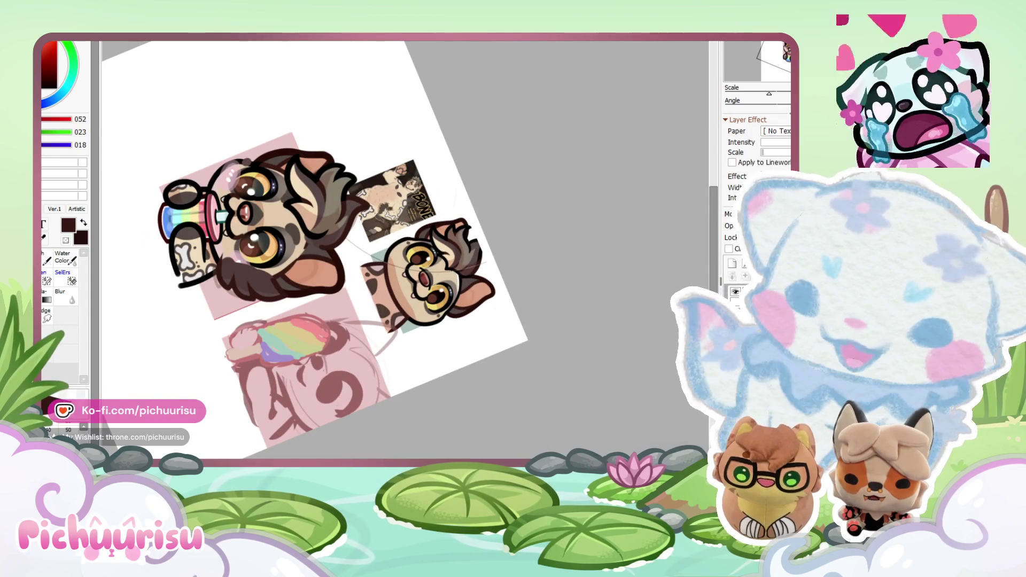
scroll(449, 155, up, 1)
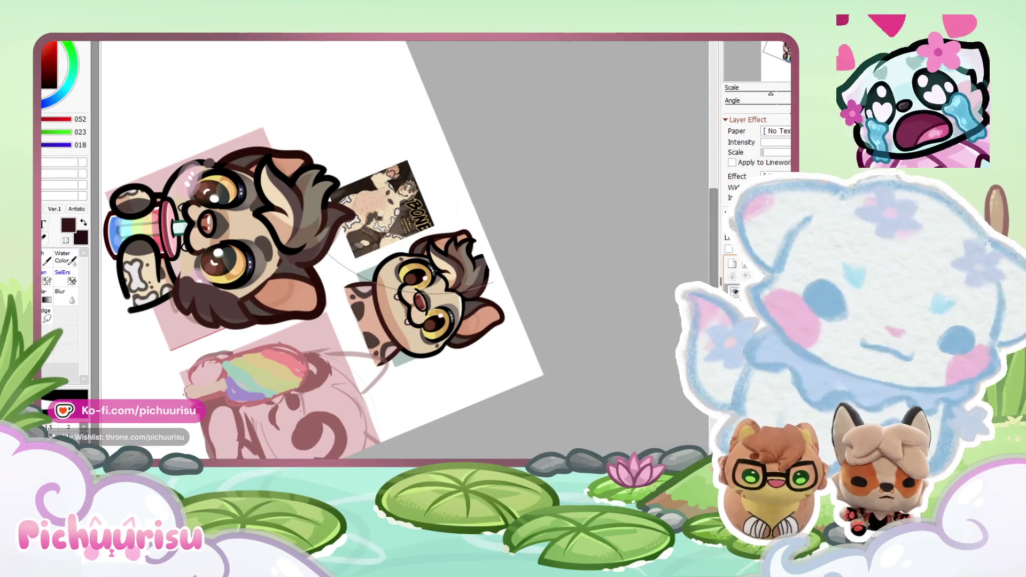
drag(312, 176, 261, 246)
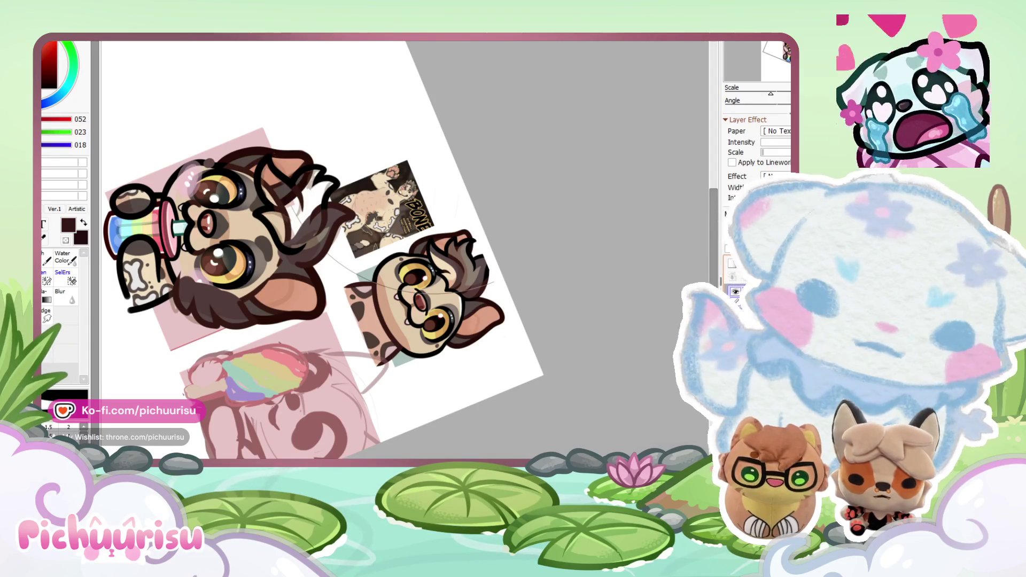
drag(318, 179, 275, 238)
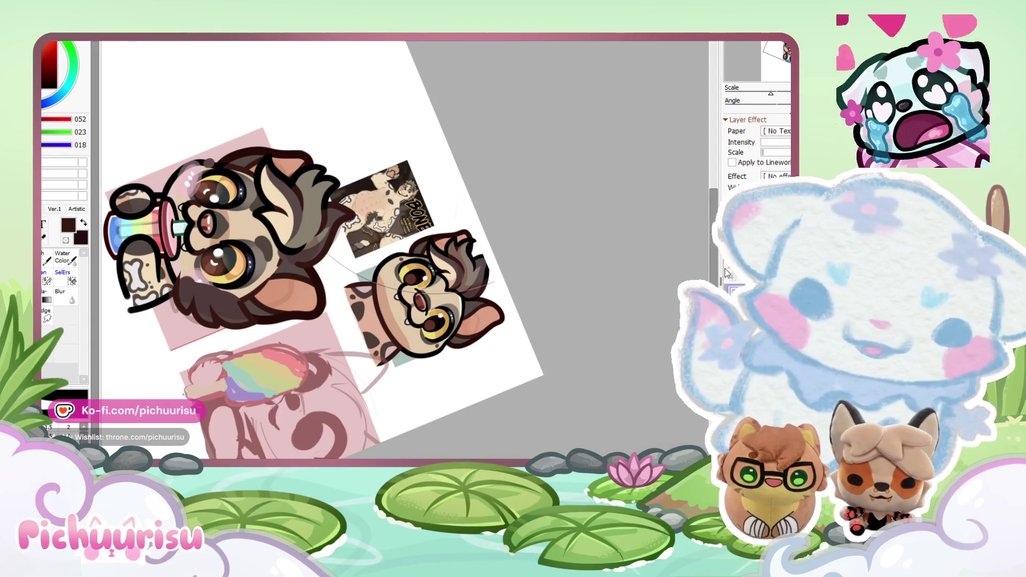
scroll(394, 339, up, 5)
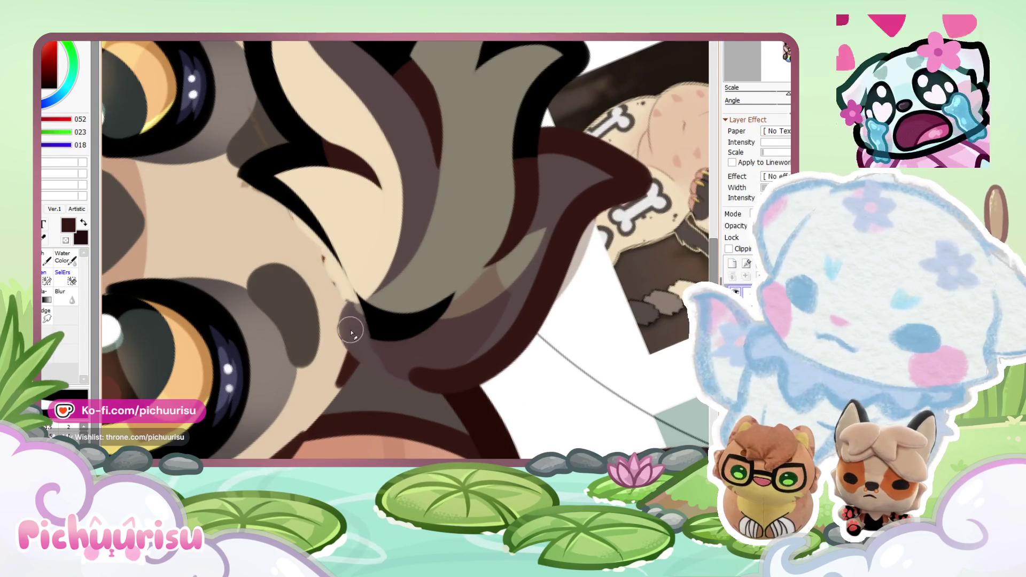
Step: Cover the small black patch with brown and draw a size-50 black lineart stroke along the hair
drag(394, 338, 406, 291)
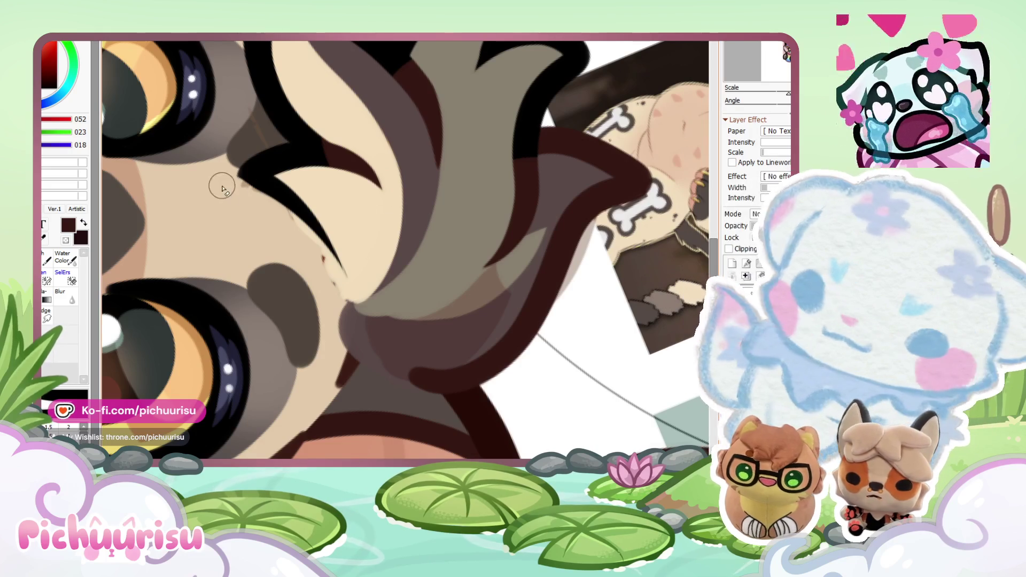
key(d)
click(68, 429)
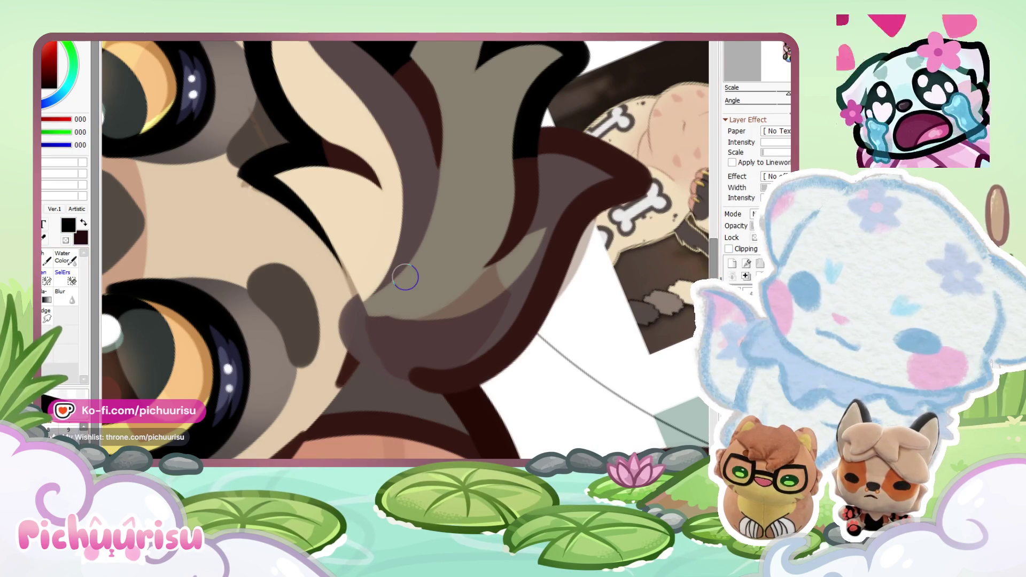
mouse_move(245, 172)
mouse_down()
mouse_move(355, 359)
mouse_move(342, 385)
mouse_up()
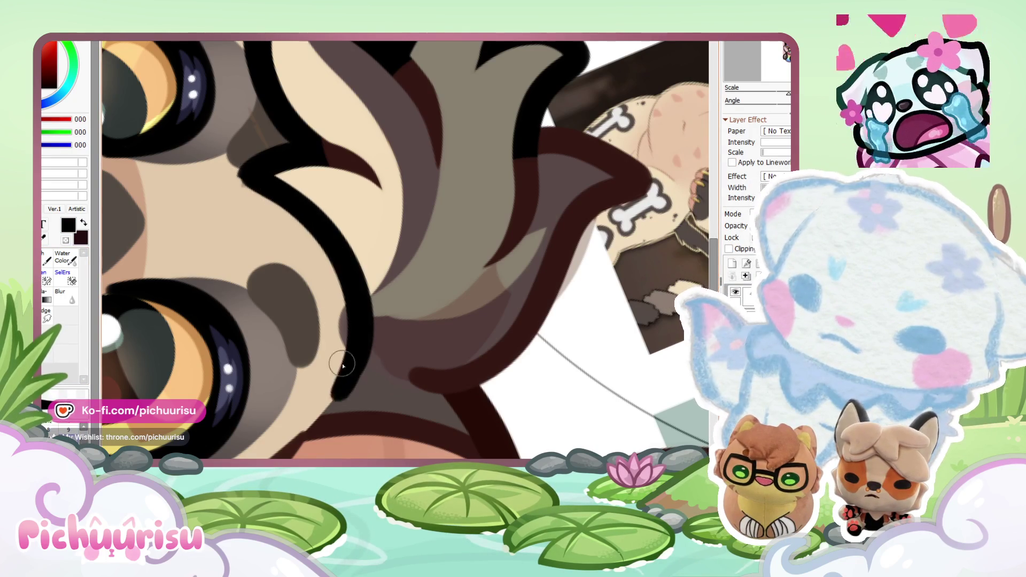
scroll(306, 311, down, 5)
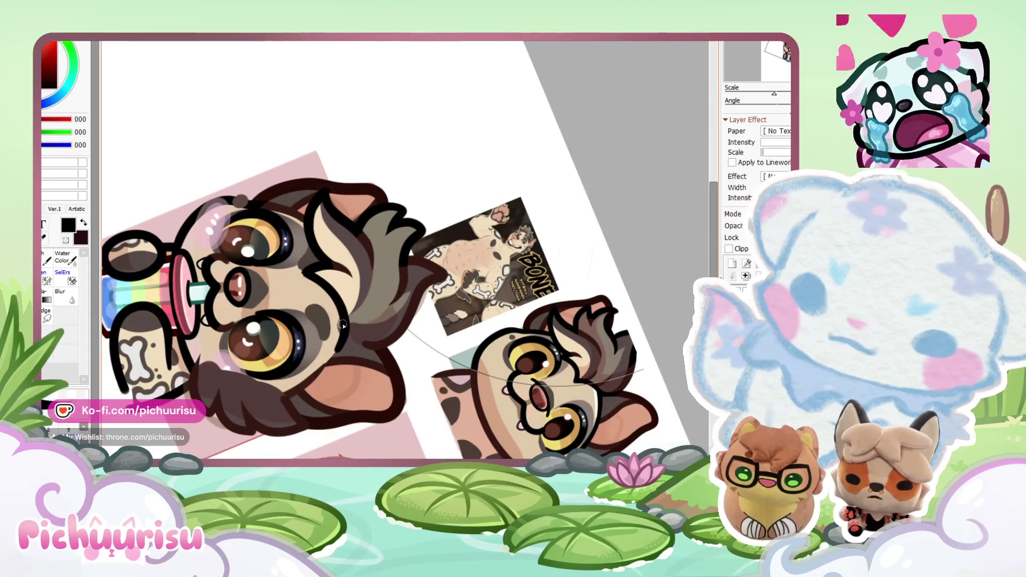
scroll(307, 322, up, 3)
scroll(308, 322, down, 3)
Step: Reset the canvas rotation to upright
key(Home)
scroll(336, 239, down, 2)
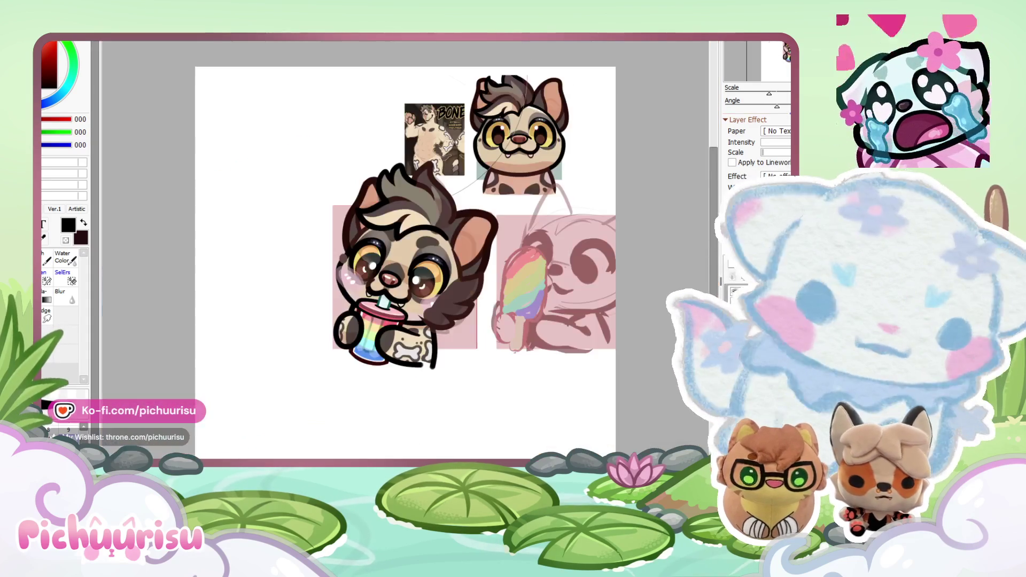
scroll(335, 239, up, 3)
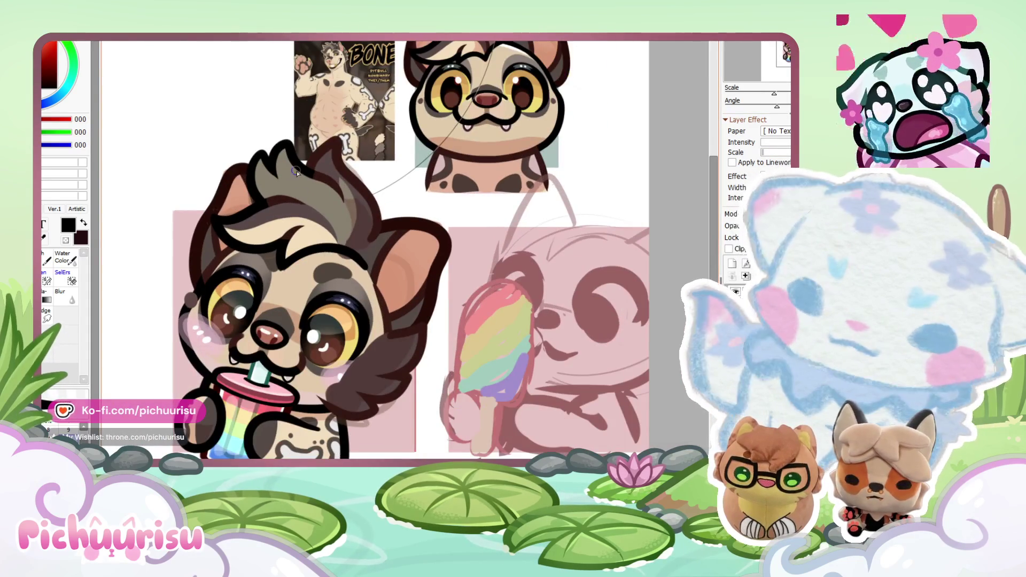
Step: Draw a black eyebrow stroke near the ear, erasing the stray blob and trimming its top tip
scroll(335, 239, up, 4)
drag(332, 182, 393, 341)
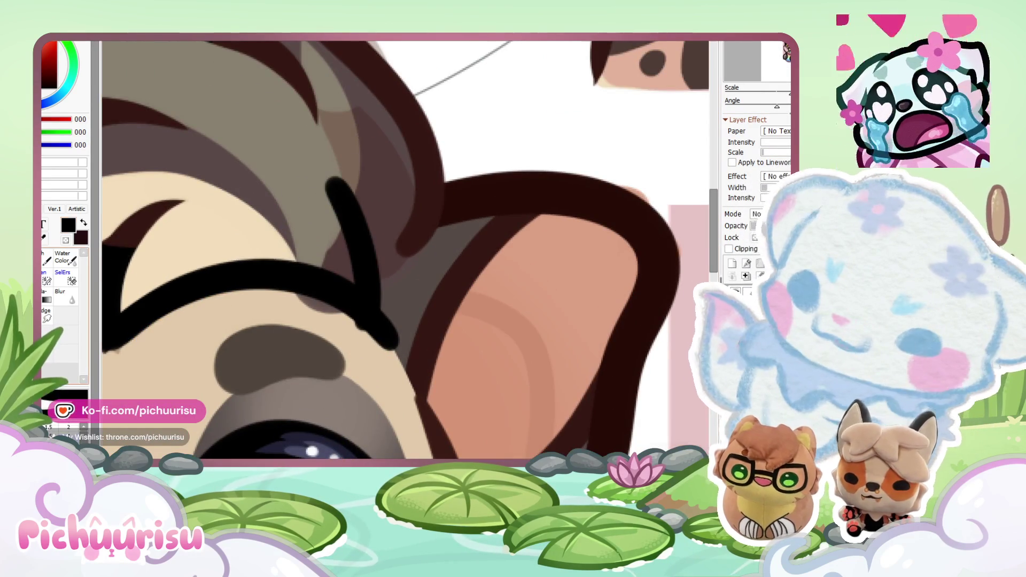
scroll(335, 174, up, 1)
scroll(337, 386, up, 1)
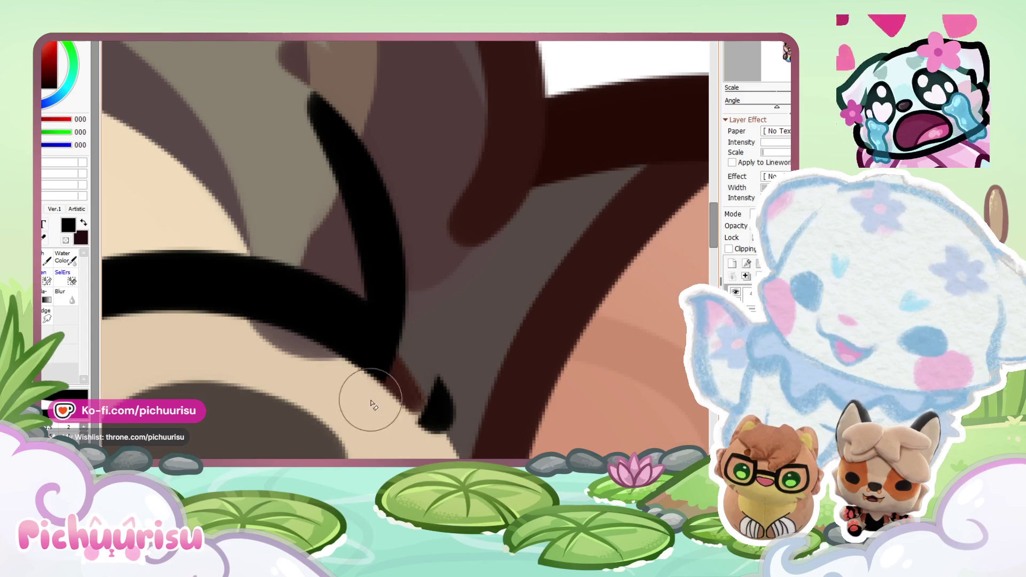
drag(321, 389, 451, 407)
drag(315, 123, 302, 83)
Step: Paint grey-brown over the stroke's upper tip and the dark patch on the hair strand
scroll(302, 83, down, 3)
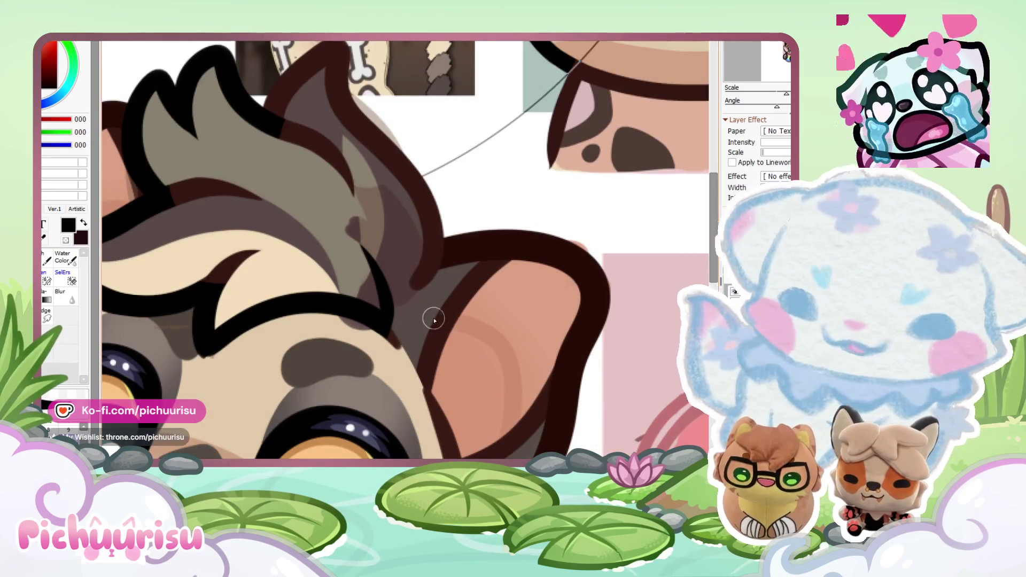
scroll(422, 315, up, 1)
scroll(187, 264, up, 1)
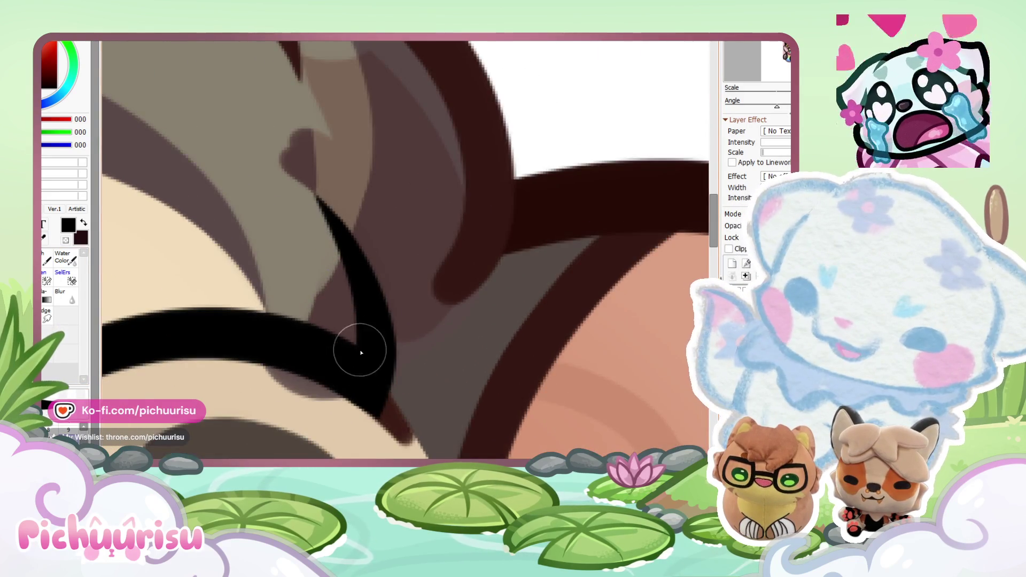
scroll(359, 359, down, 1)
alt+click(321, 259)
drag(323, 289, 321, 224)
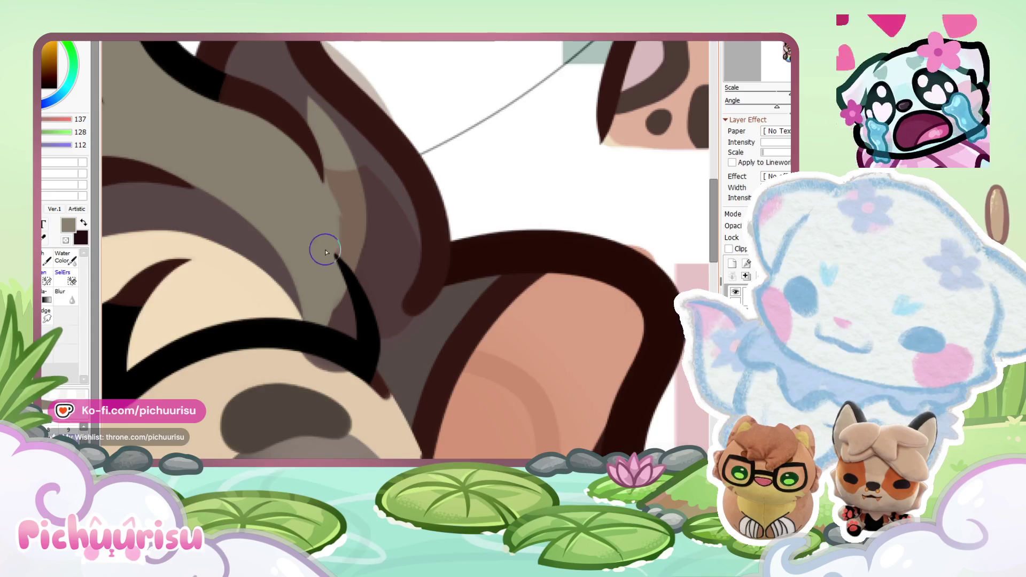
scroll(324, 230, down, 1)
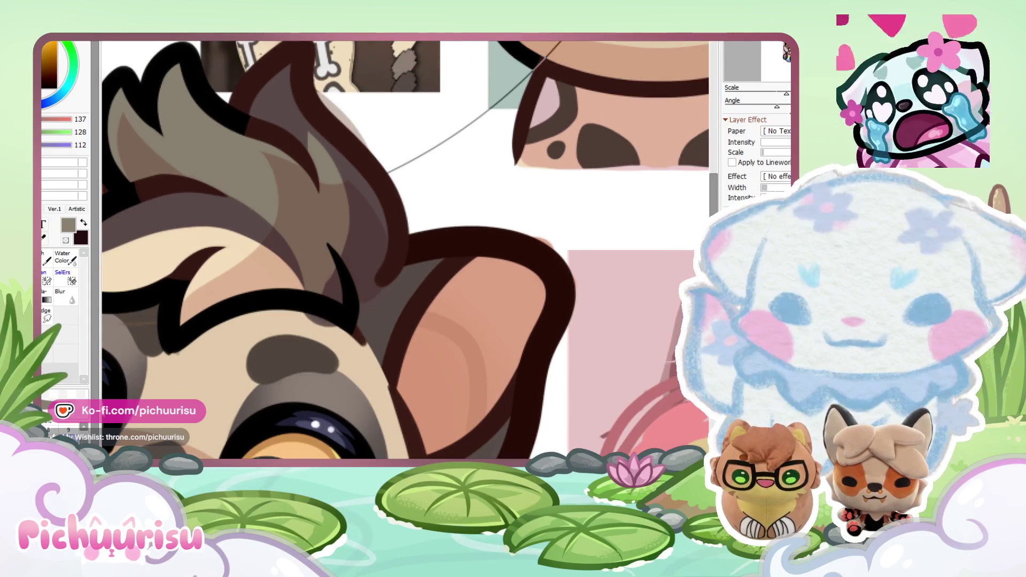
scroll(476, 363, down, 2)
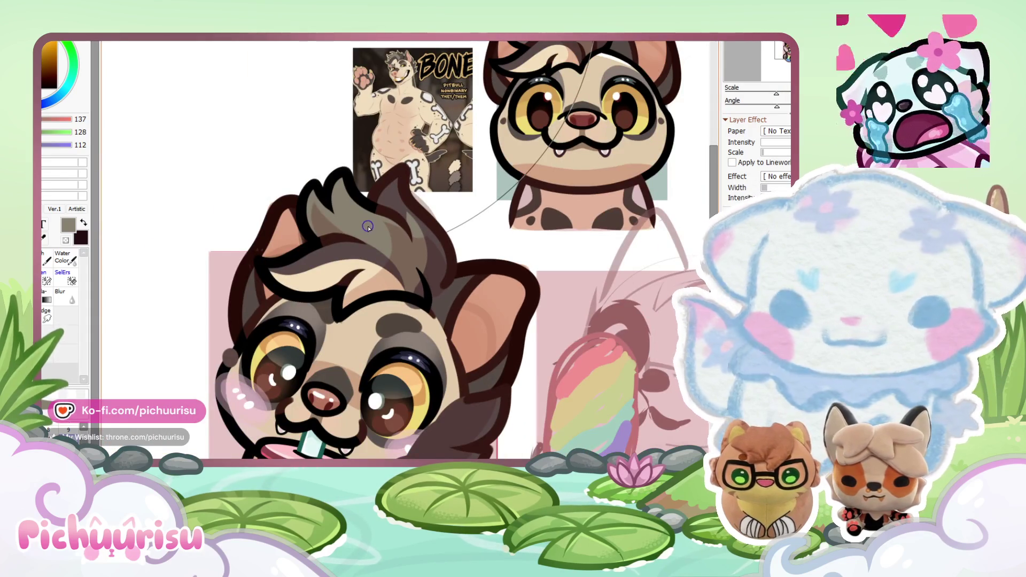
scroll(367, 227, up, 2)
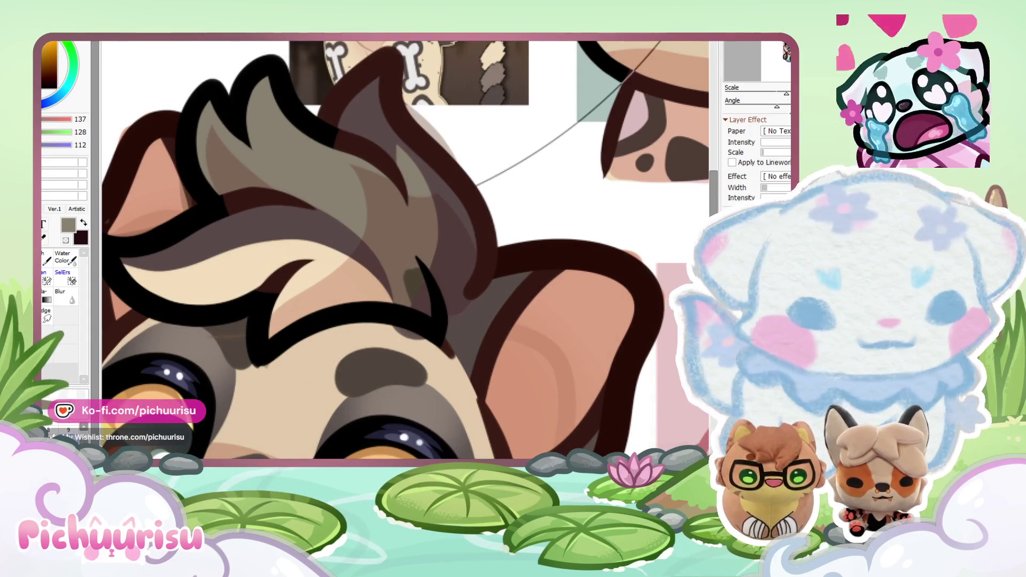
mouse_move(408, 277)
mouse_down()
mouse_move(424, 313)
mouse_move(406, 286)
mouse_move(403, 172)
mouse_move(435, 313)
mouse_move(389, 269)
mouse_move(348, 277)
mouse_move(366, 270)
mouse_up()
scroll(435, 316, up, 5)
scroll(367, 271, down, 8)
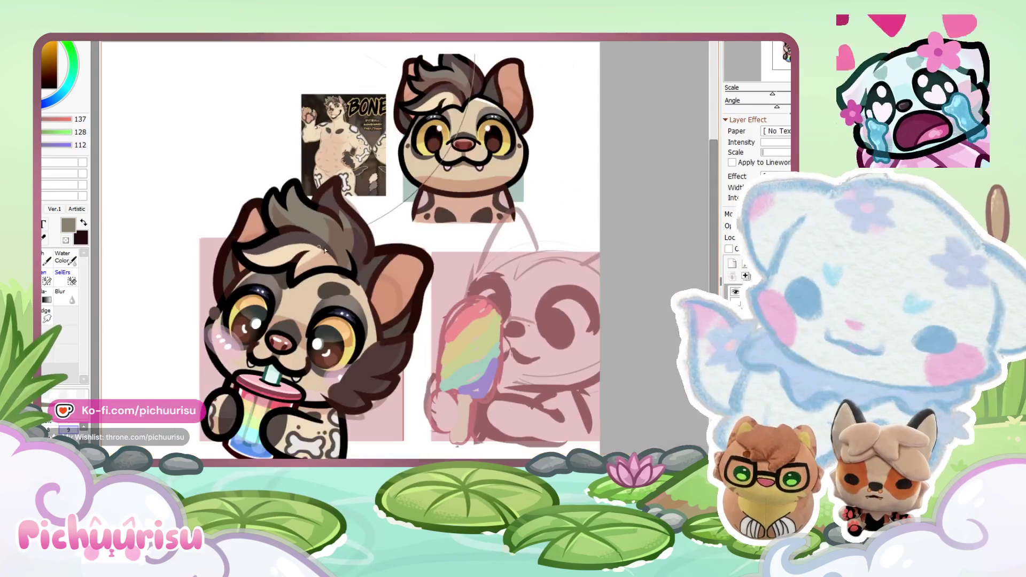
scroll(405, 259, down, 1)
scroll(406, 260, down, 1)
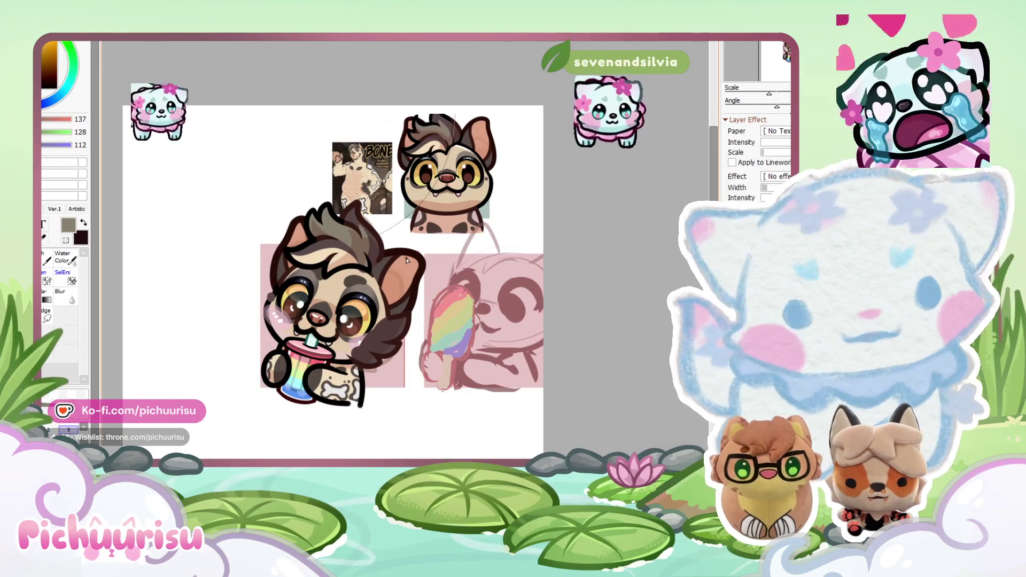
scroll(406, 261, up, 1)
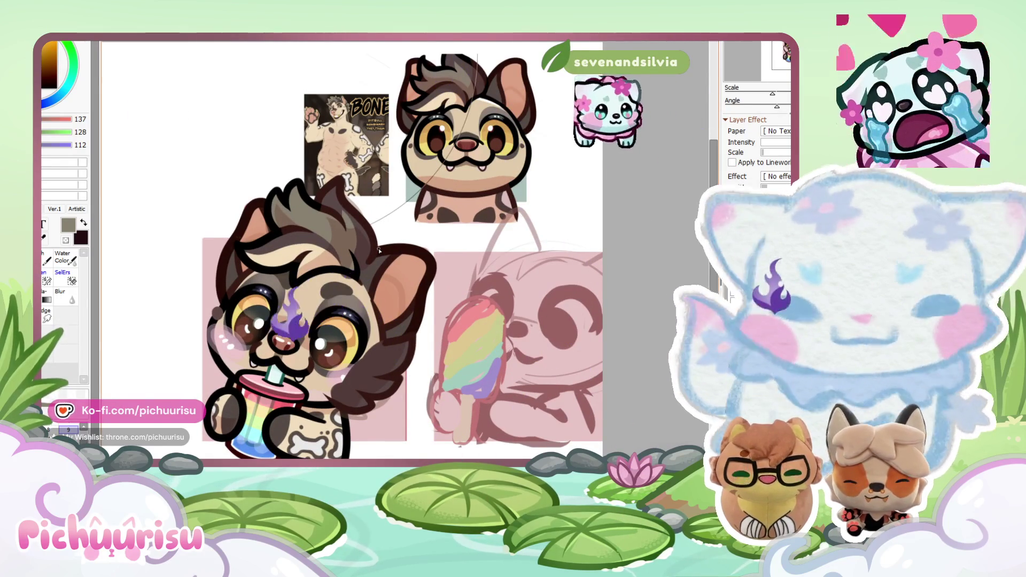
scroll(381, 250, up, 2)
Step: Paint a dark brown curved hair strand over the brow
alt+click(464, 279)
scroll(464, 279, up, 2)
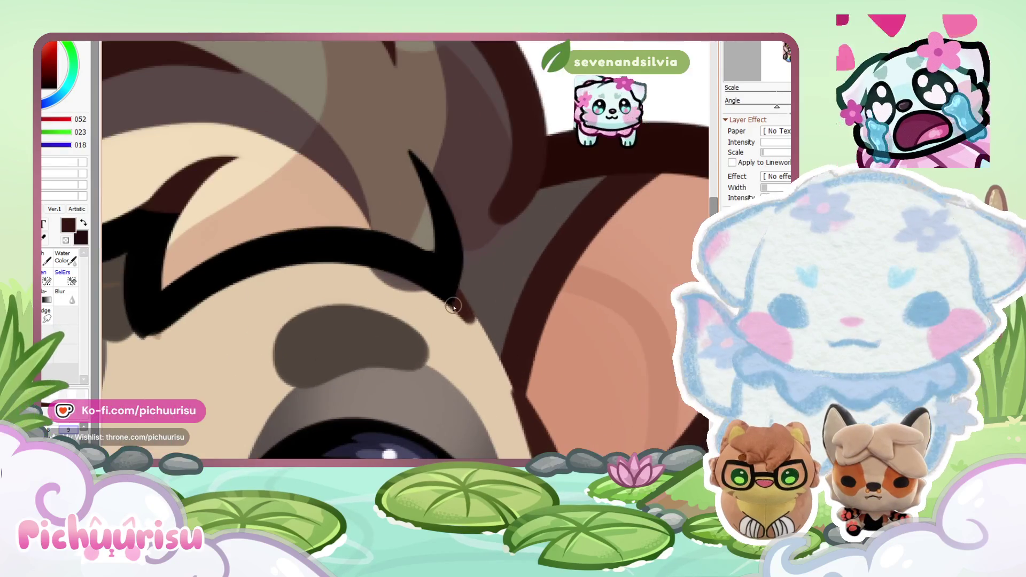
scroll(415, 156, up, 1)
mouse_move(405, 145)
mouse_down()
mouse_move(433, 201)
mouse_move(437, 332)
mouse_move(460, 358)
mouse_move(458, 222)
mouse_move(435, 192)
mouse_move(456, 311)
mouse_up()
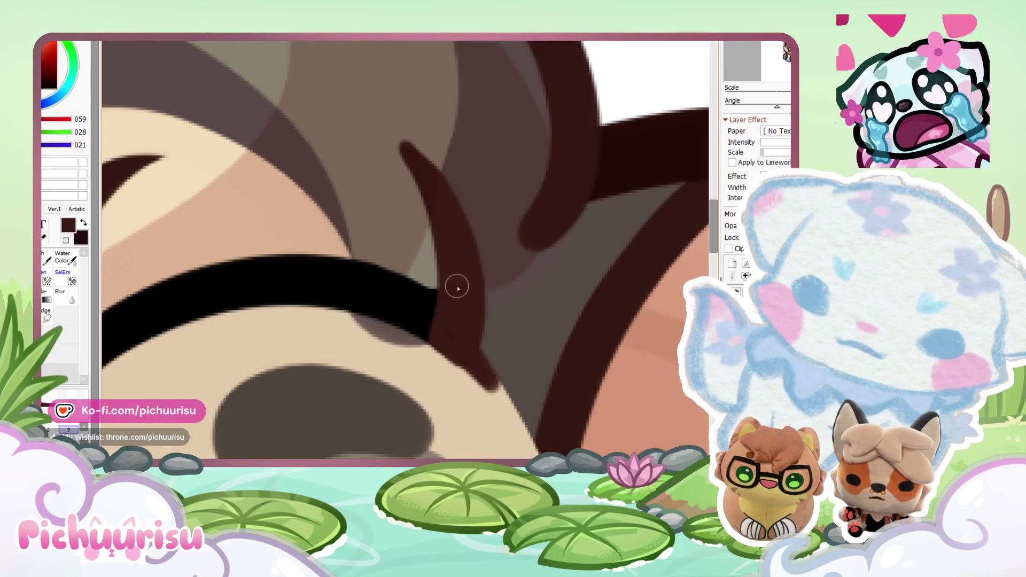
scroll(323, 217, down, 5)
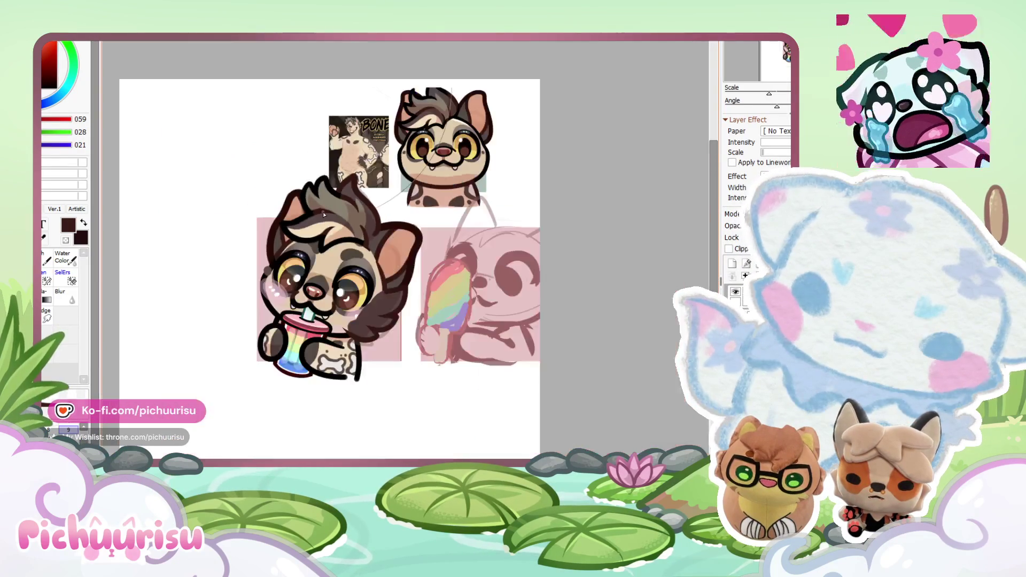
scroll(351, 208, up, 3)
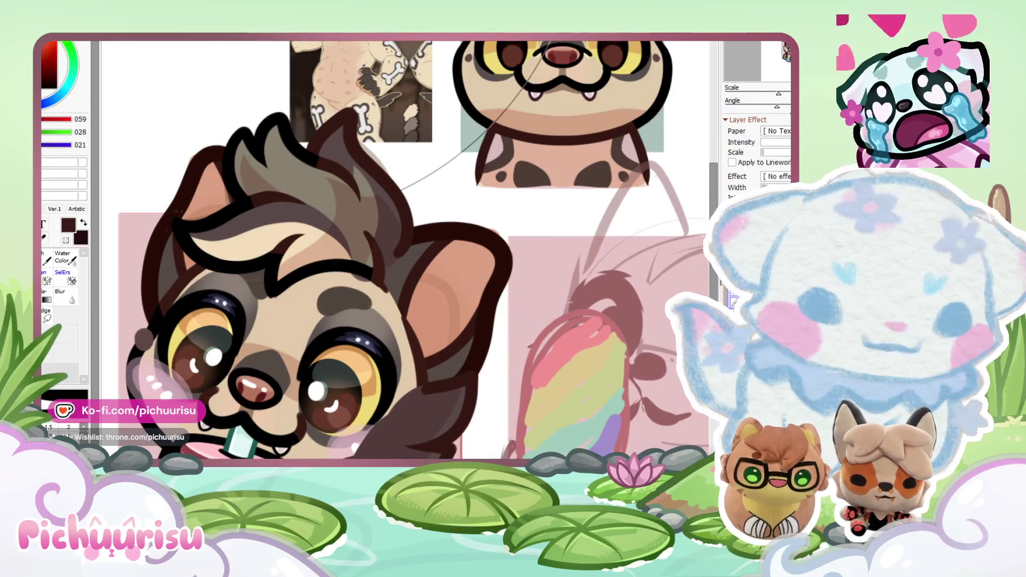
scroll(364, 252, up, 5)
Step: Try a grey-brown stroke along the strand's left edge, then undo it
alt+click(372, 275)
drag(373, 290, 348, 164)
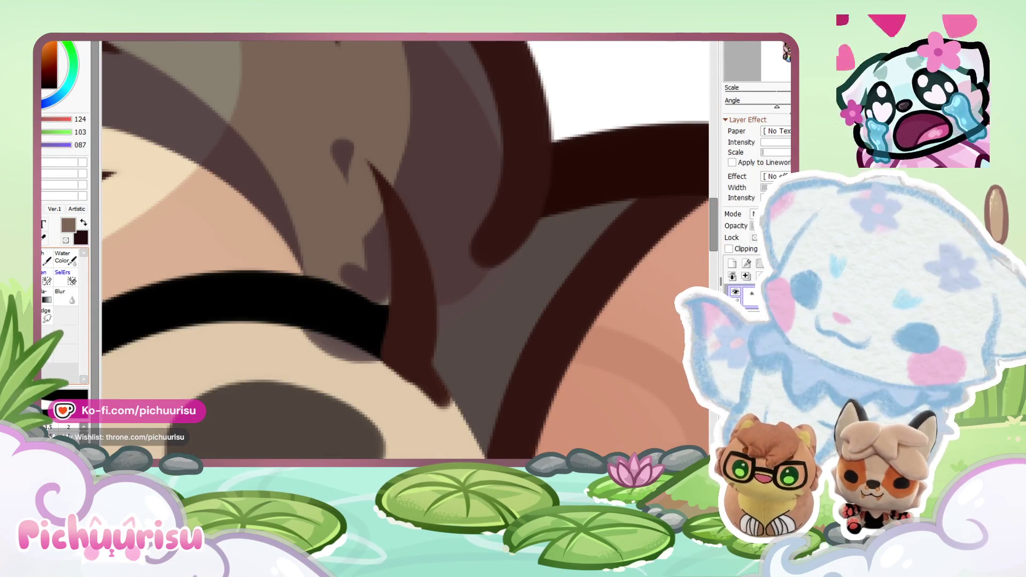
key(ctrl+z)
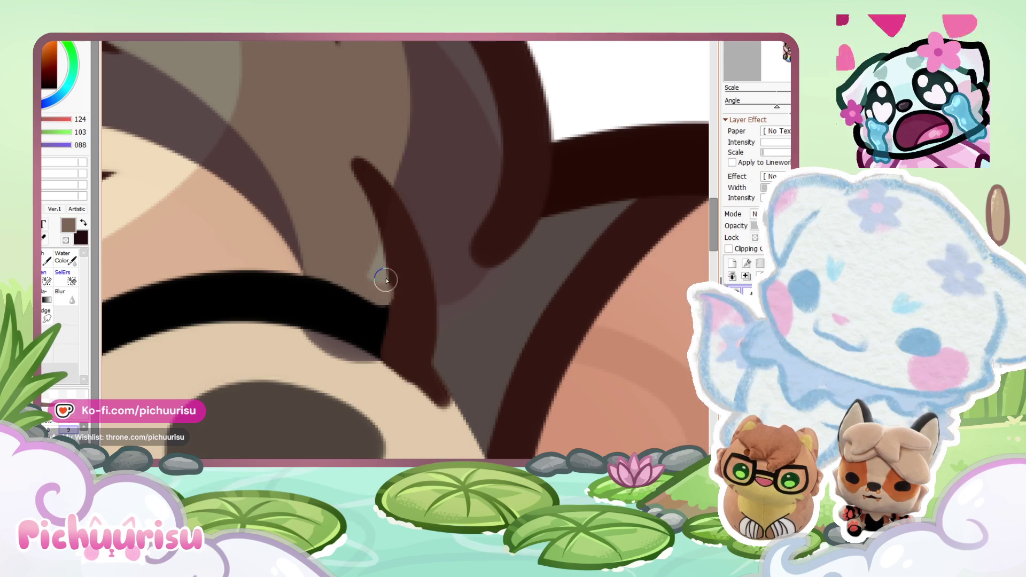
scroll(374, 290, down, 5)
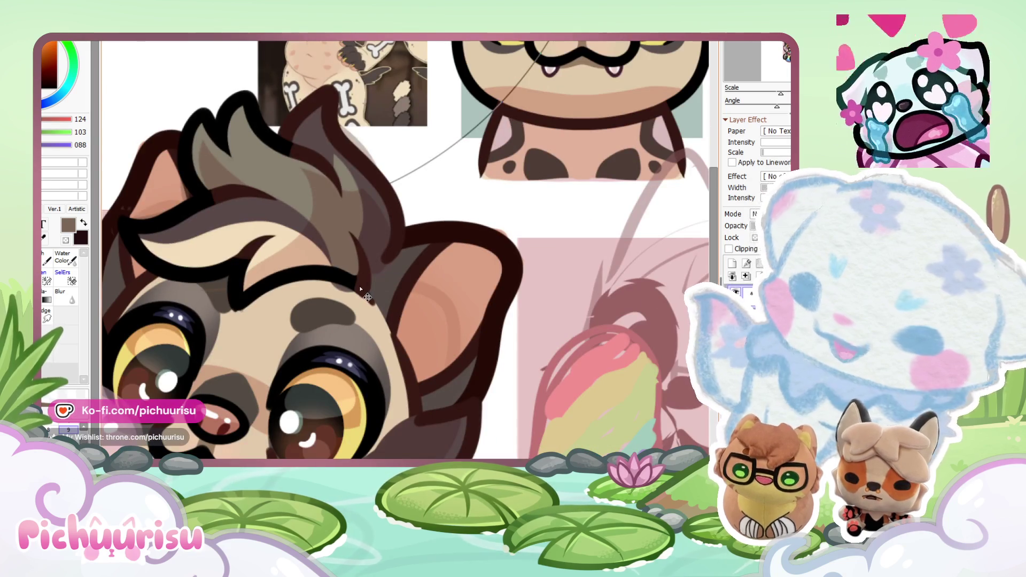
scroll(388, 262, down, 5)
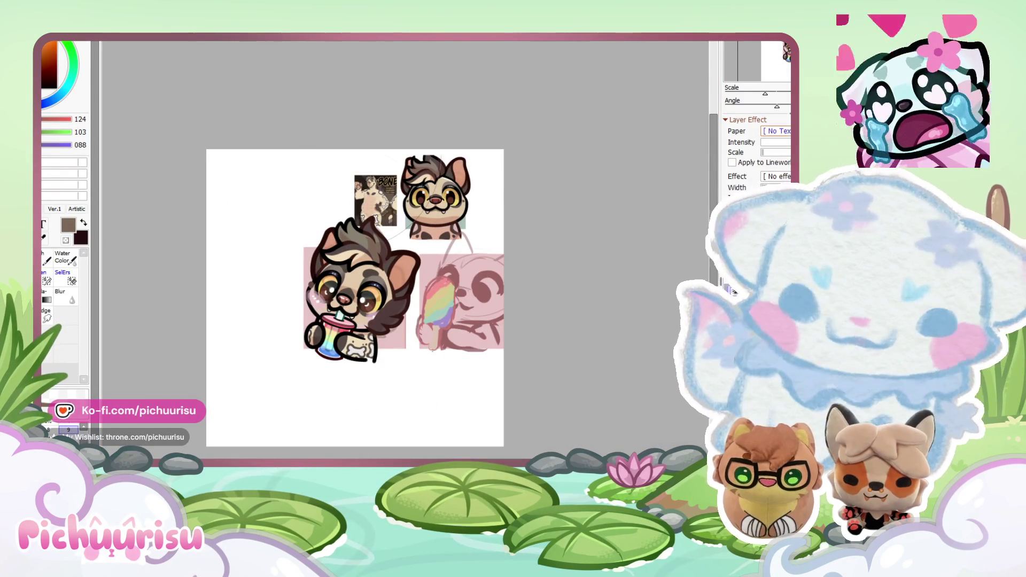
key(Delete)
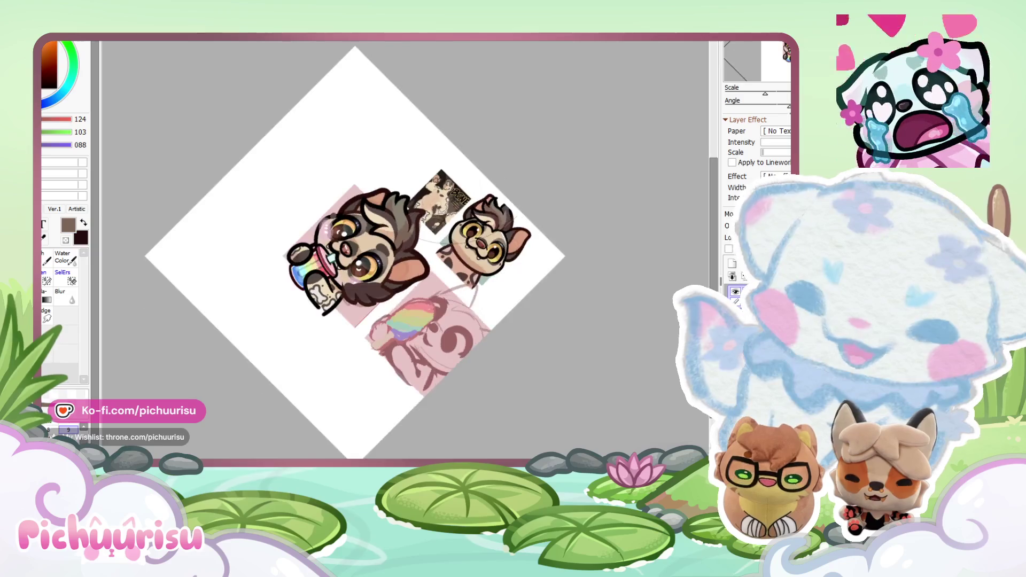
key(Home)
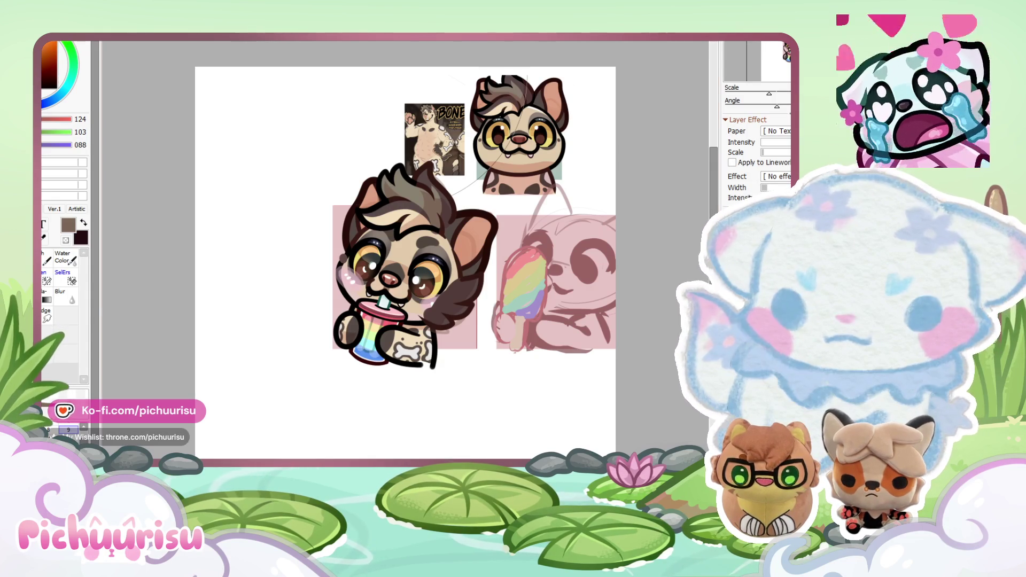
scroll(442, 237, up, 1)
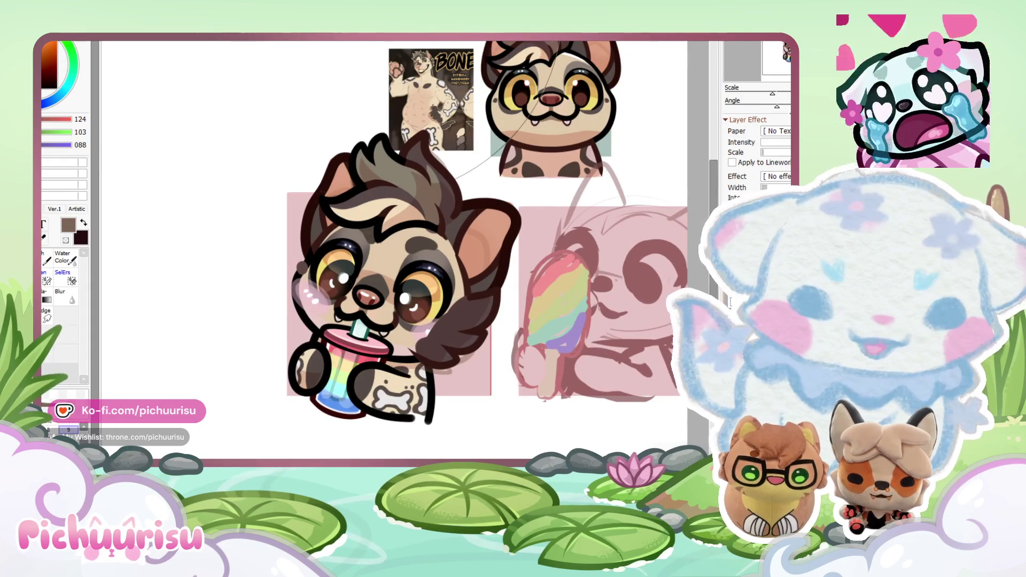
Step: Brush light pink skin colour across the forehead and brow
scroll(532, 271, up, 1)
alt+click(357, 384)
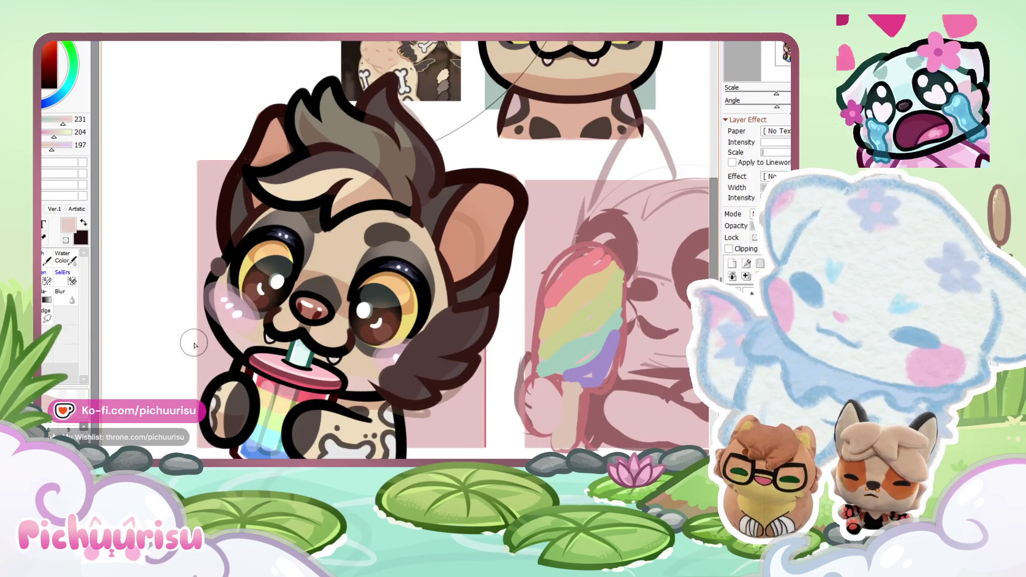
scroll(318, 217, up, 1)
mouse_move(396, 195)
mouse_down()
mouse_move(245, 203)
mouse_move(327, 195)
mouse_move(364, 253)
mouse_move(470, 235)
mouse_up()
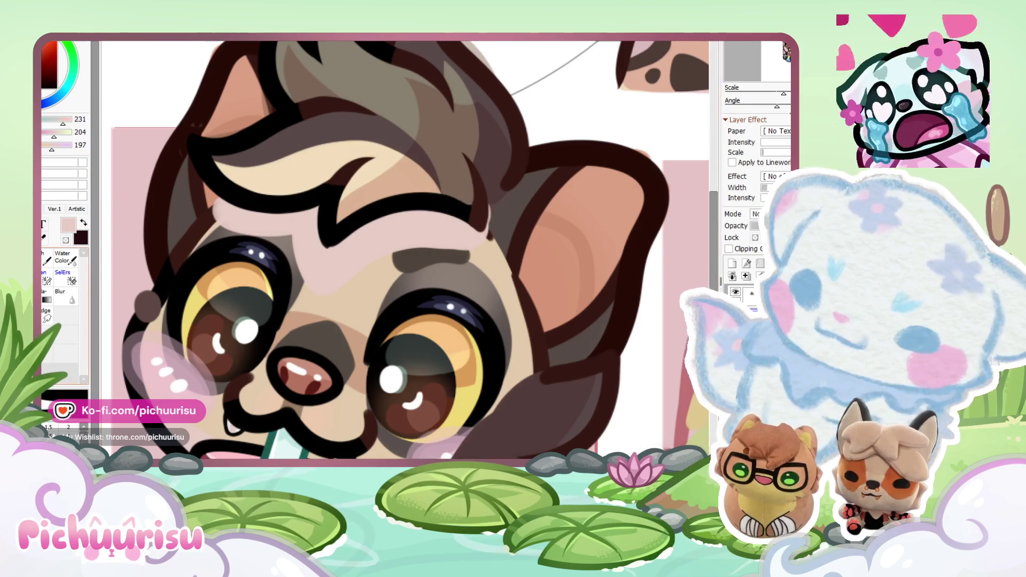
scroll(351, 244, up, 2)
Step: Try a tan stroke under the brow line, then undo it
mouse_move(294, 302)
mouse_down()
mouse_move(378, 222)
mouse_move(398, 220)
mouse_up()
key(ctrl+z)
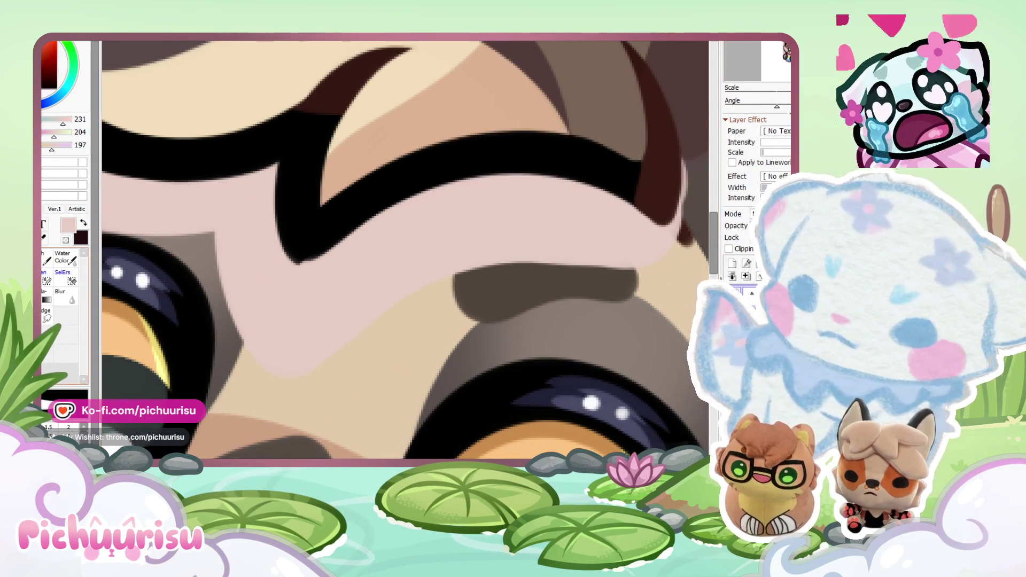
scroll(307, 275, up, 1)
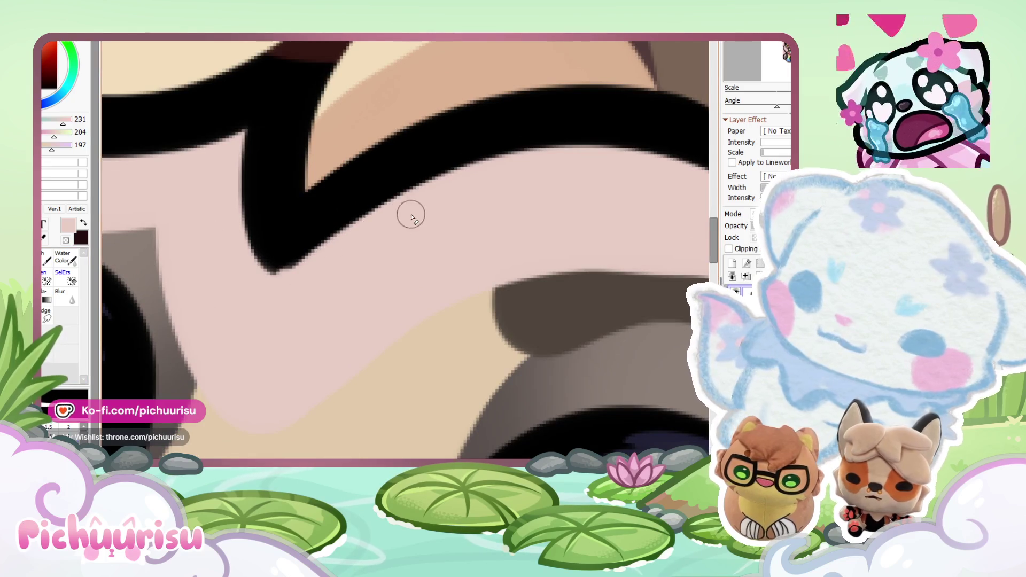
scroll(208, 278, down, 3)
scroll(381, 241, up, 4)
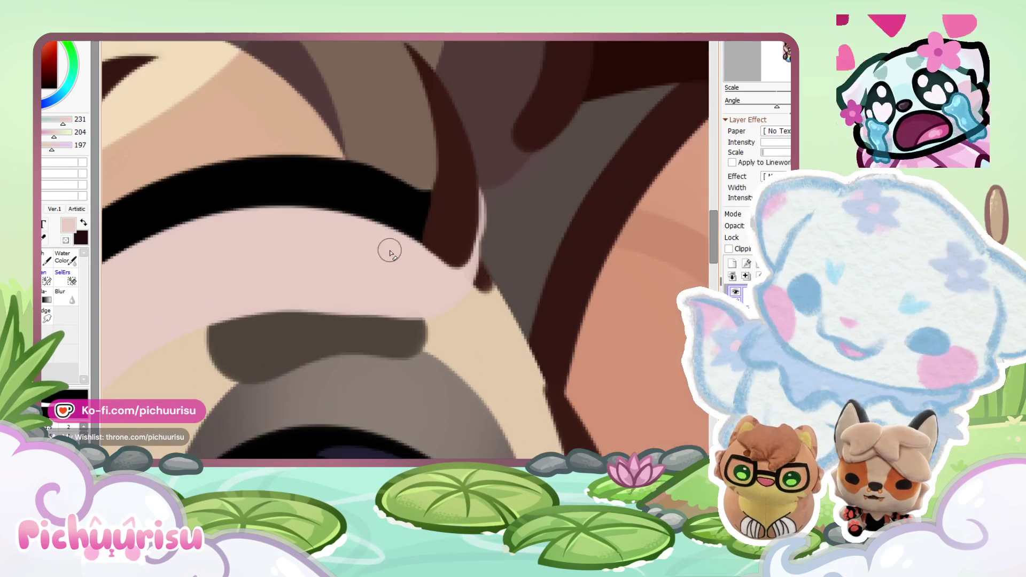
scroll(532, 262, down, 5)
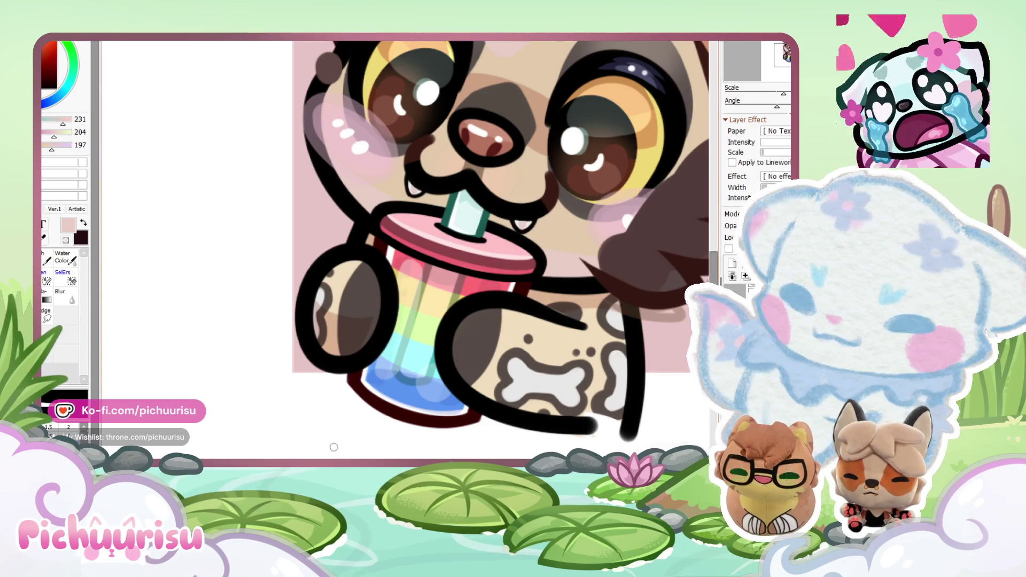
Step: Fill the rainbow cup with blue sampled from the butterfly reference
scroll(428, 257, down, 4)
scroll(370, 230, up, 1)
alt+click(377, 145)
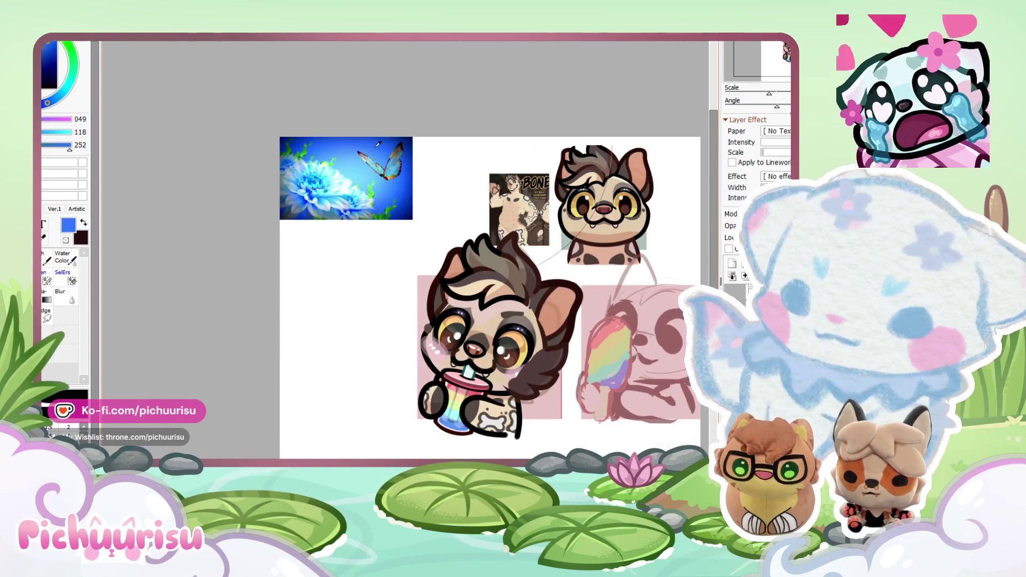
scroll(403, 375, down, 1)
scroll(403, 375, up, 5)
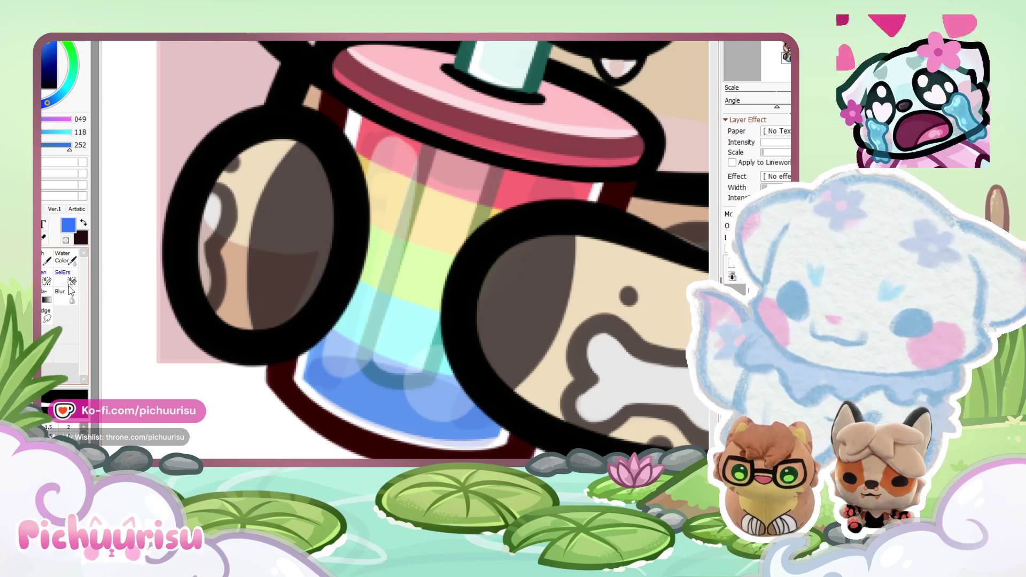
scroll(64, 427, down, 3)
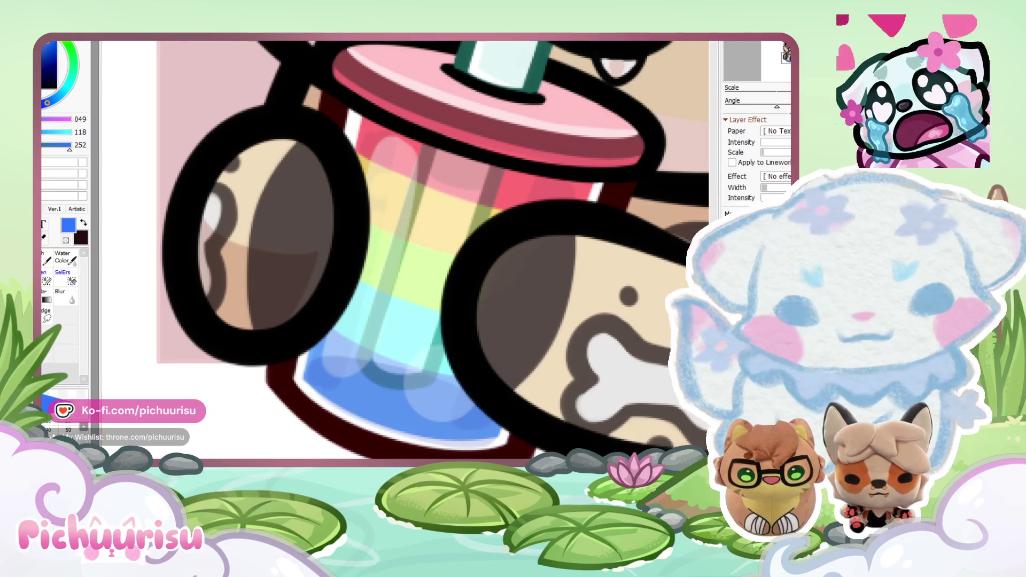
scroll(419, 367, down, 2)
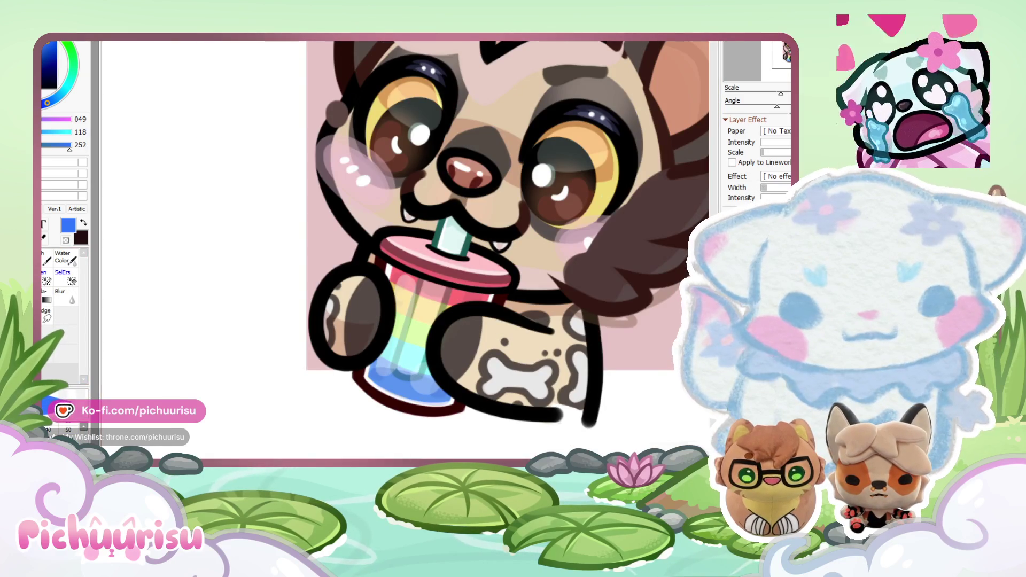
click(412, 341)
Step: Recolour the pink cup lid to pale teal
scroll(466, 322, down, 3)
scroll(466, 322, up, 5)
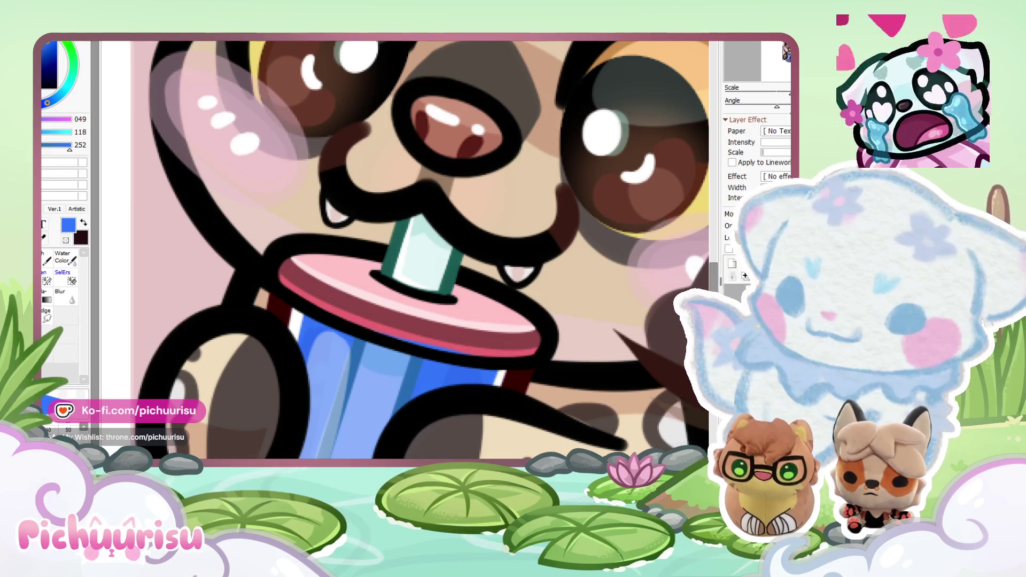
click(741, 169)
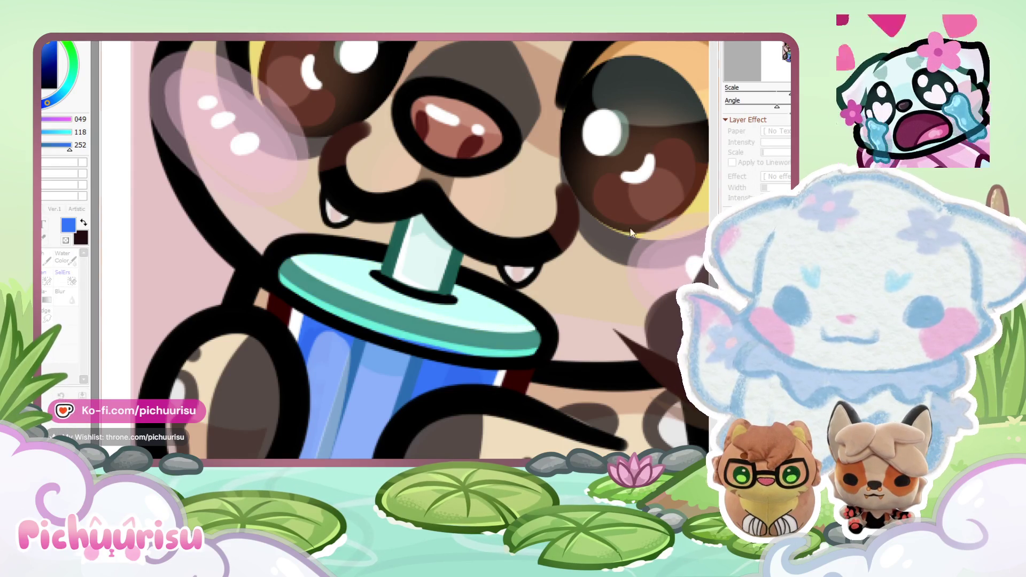
scroll(536, 203, down, 5)
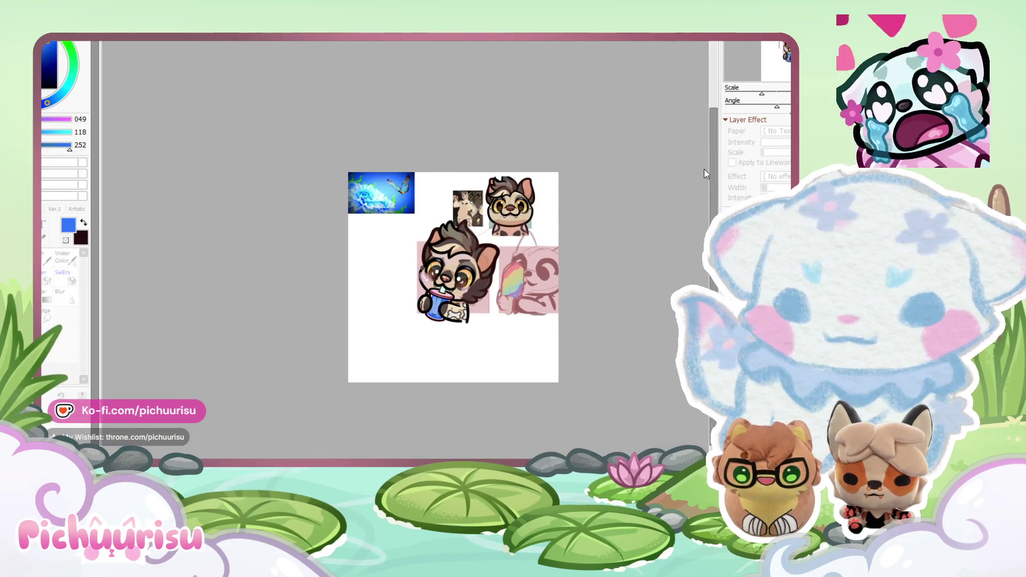
scroll(480, 282, up, 4)
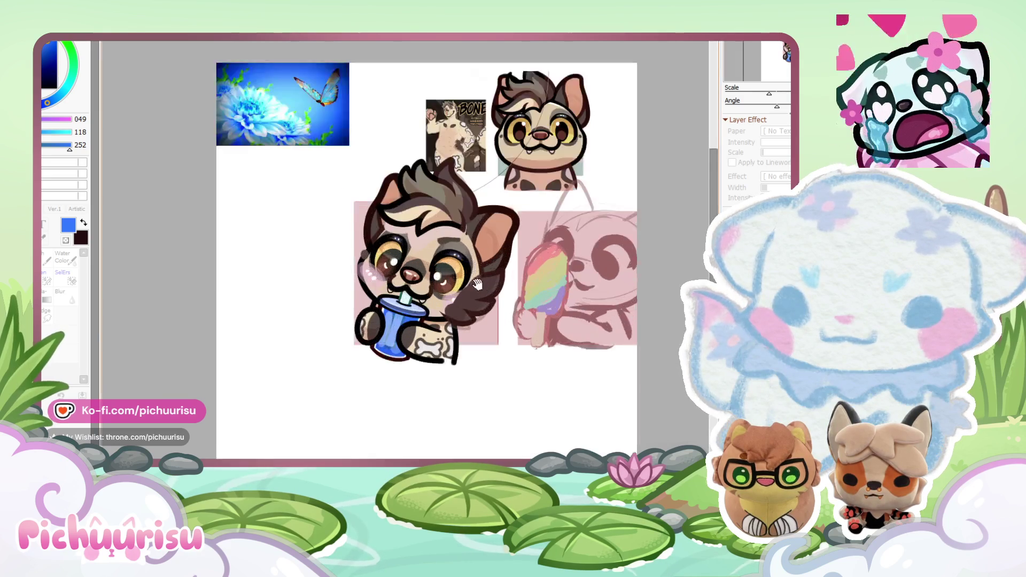
scroll(367, 396, up, 6)
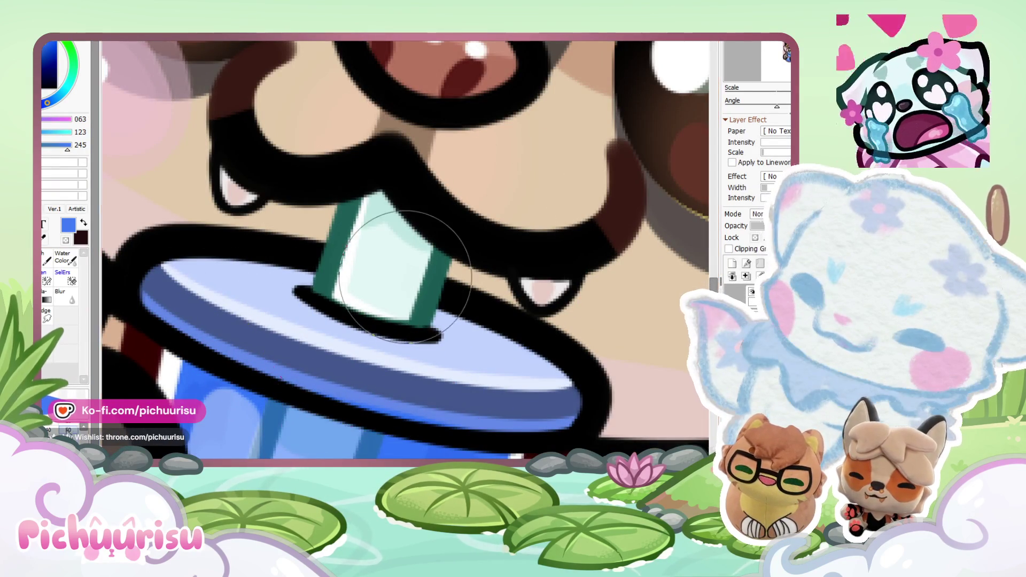
alt+click(344, 430)
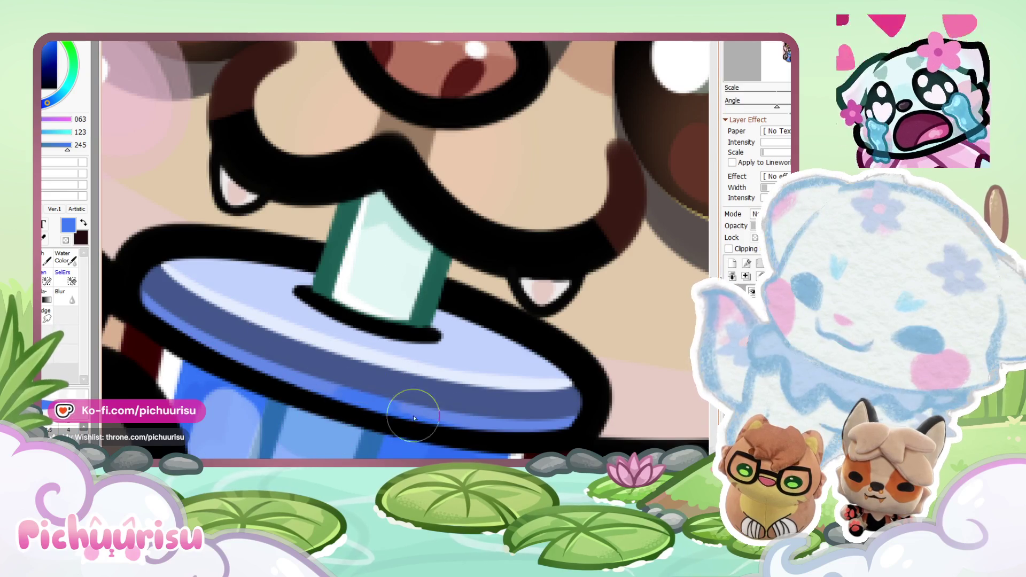
scroll(368, 406, down, 8)
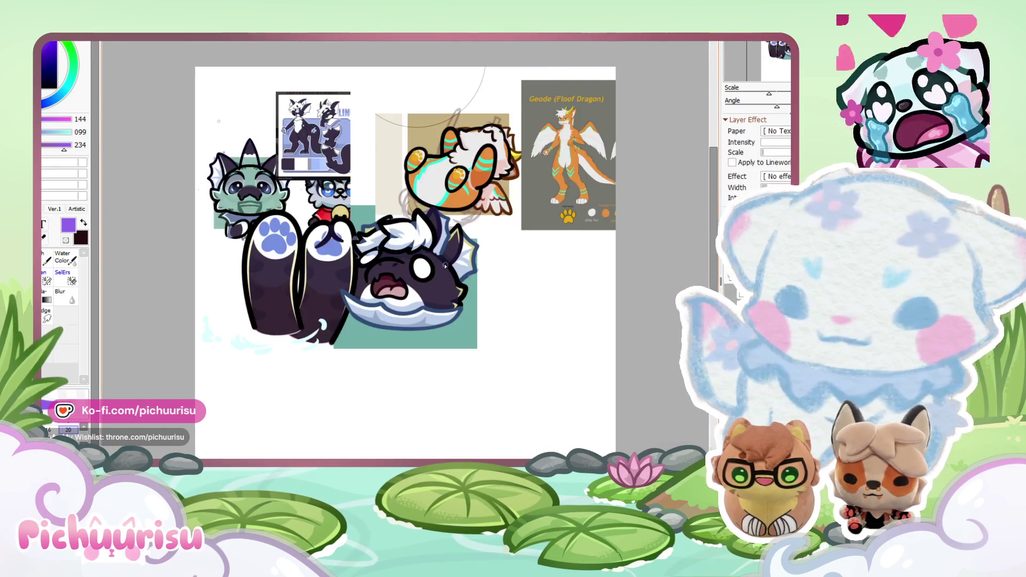
Step: Move the orange creature group up-right and shift the other reference images left
drag(483, 178, 545, 146)
mouse_move(300, 141)
mouse_down()
mouse_move(374, 192)
mouse_move(262, 129)
mouse_up()
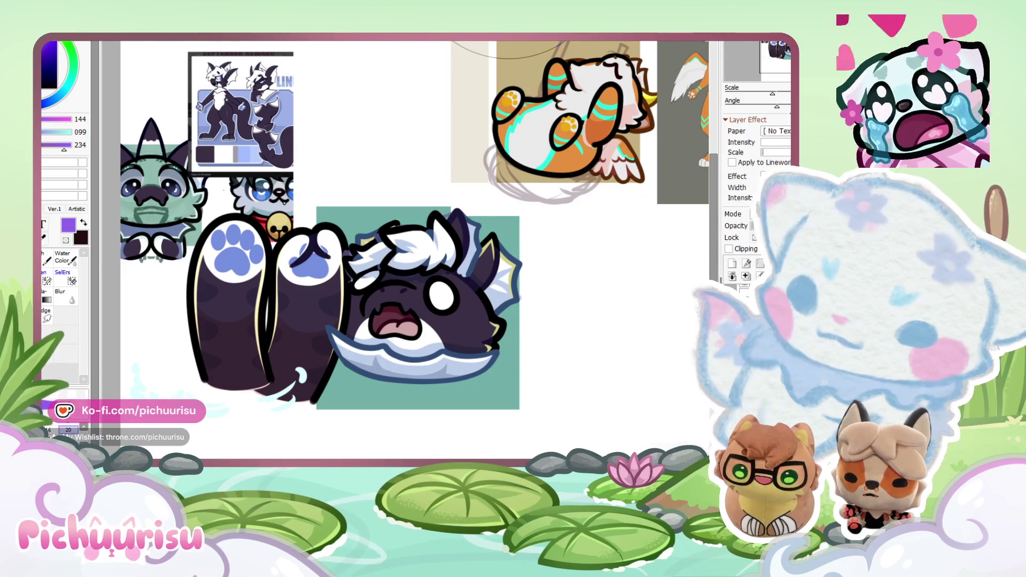
scroll(469, 278, down, 2)
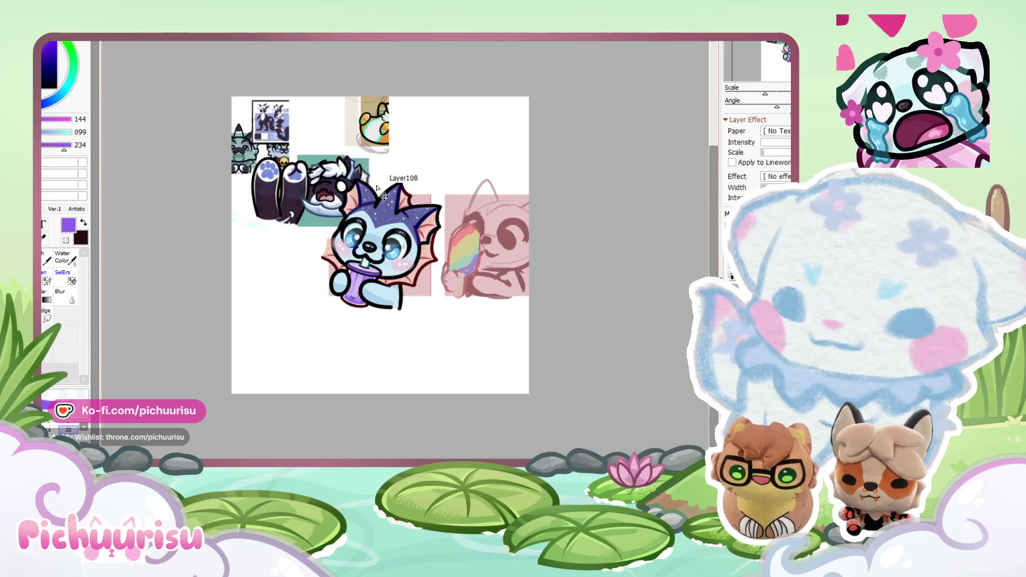
Step: Sample the dark purple from the creature and fill its right arm with it
scroll(340, 167, up, 5)
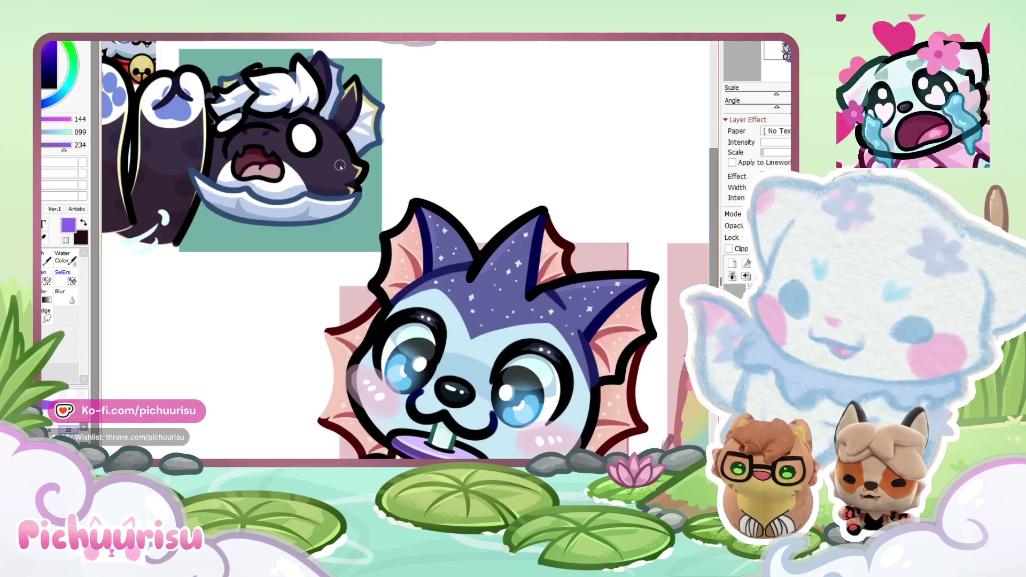
alt+click(341, 166)
scroll(340, 167, down, 3)
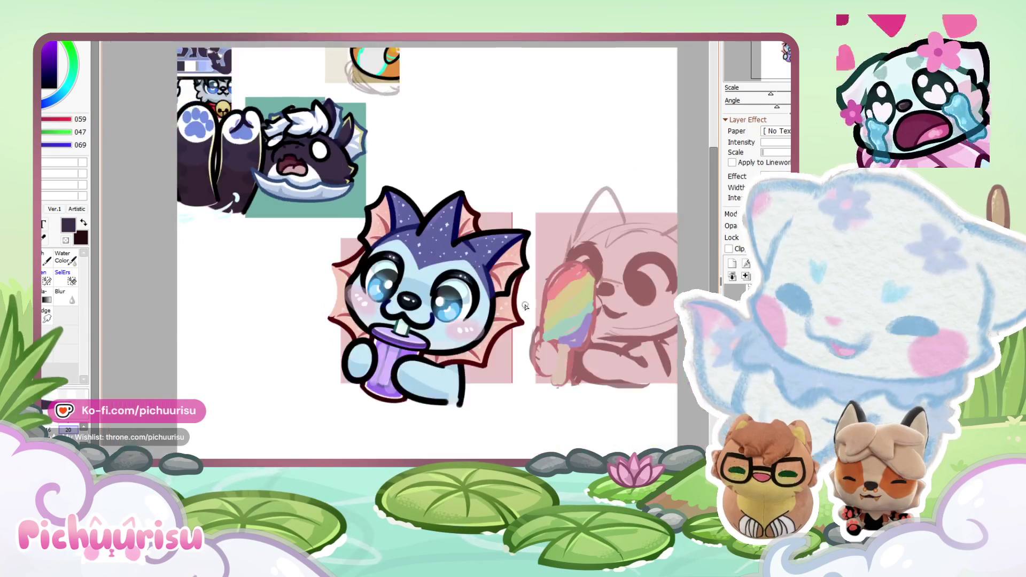
scroll(464, 262, up, 2)
scroll(480, 327, down, 1)
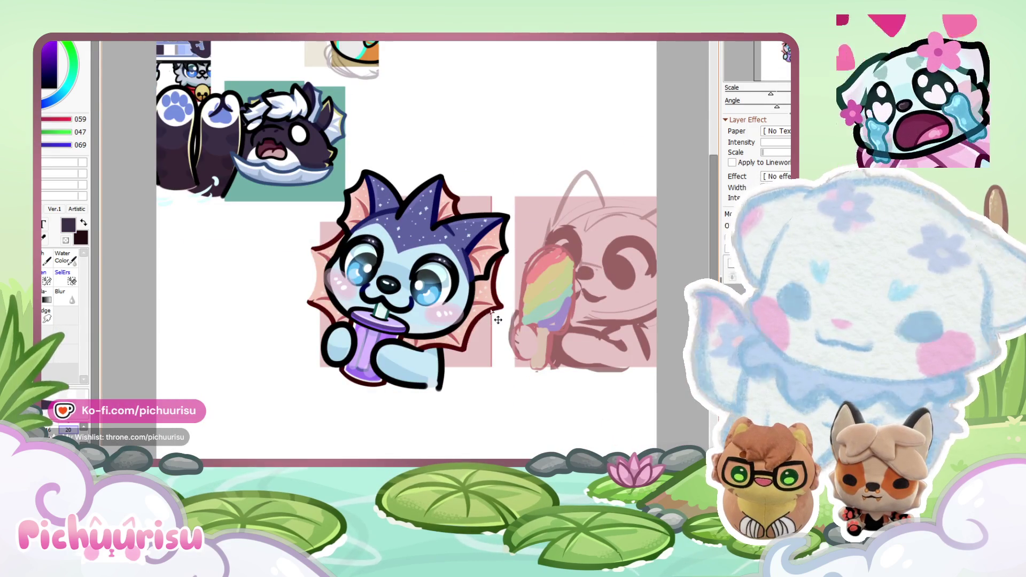
drag(488, 312, 524, 312)
key(ctrl+z)
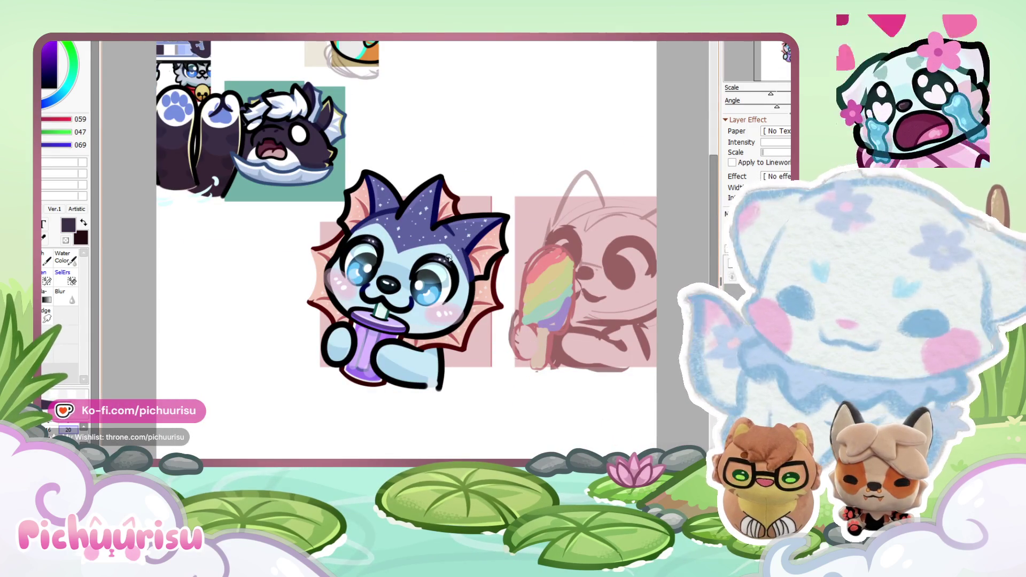
scroll(452, 254, down, 1)
scroll(388, 361, up, 2)
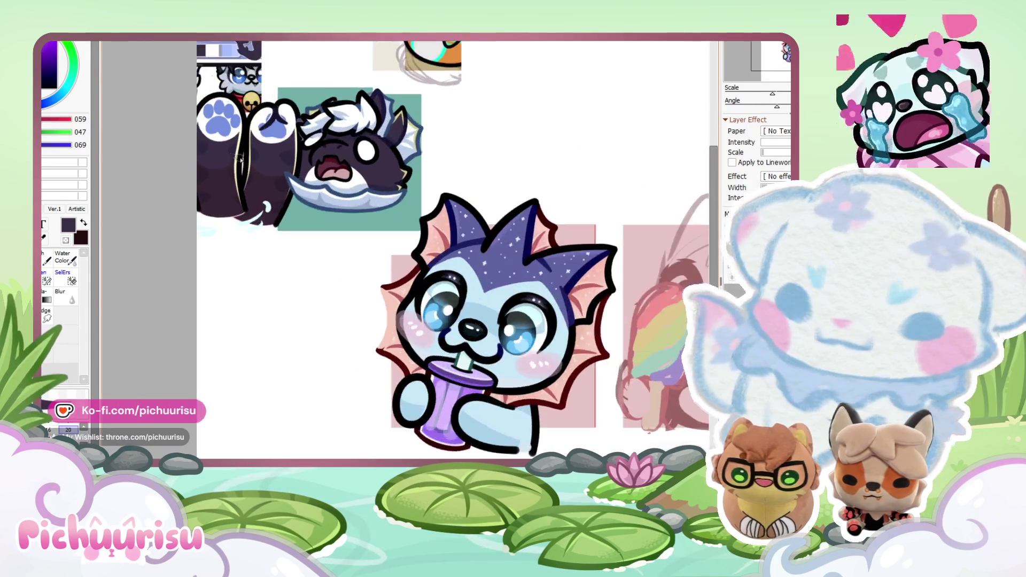
scroll(427, 347, down, 2)
scroll(473, 341, up, 1)
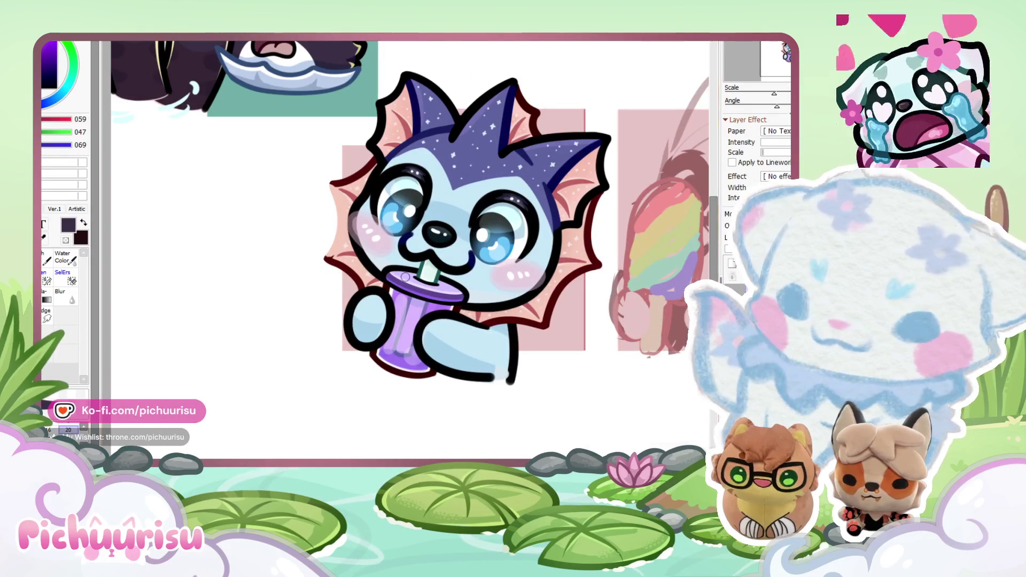
drag(472, 341, 454, 352)
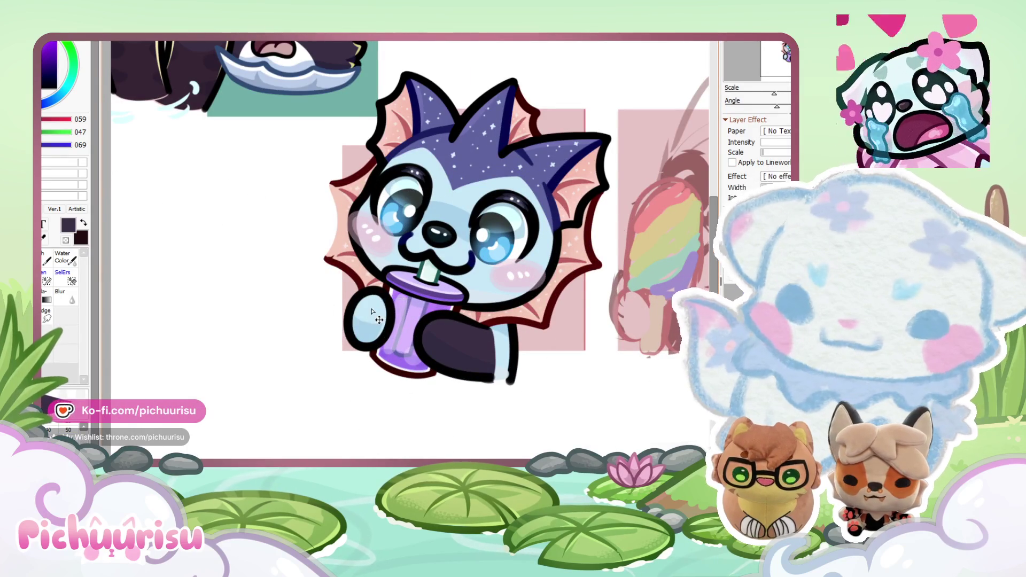
scroll(344, 339, down, 2)
scroll(324, 190, up, 2)
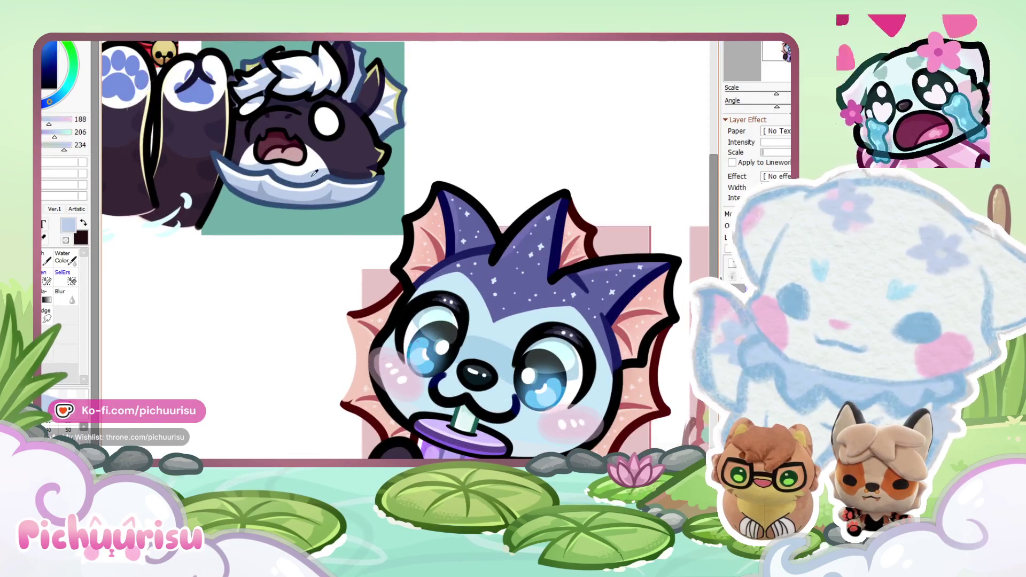
scroll(374, 240, down, 2)
scroll(374, 240, up, 2)
scroll(567, 267, down, 1)
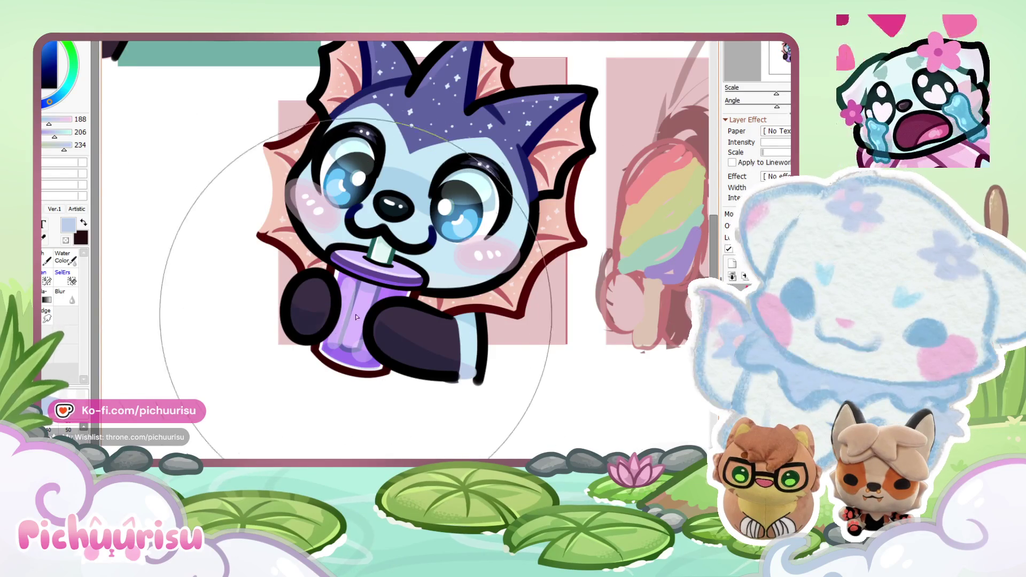
scroll(359, 308, up, 1)
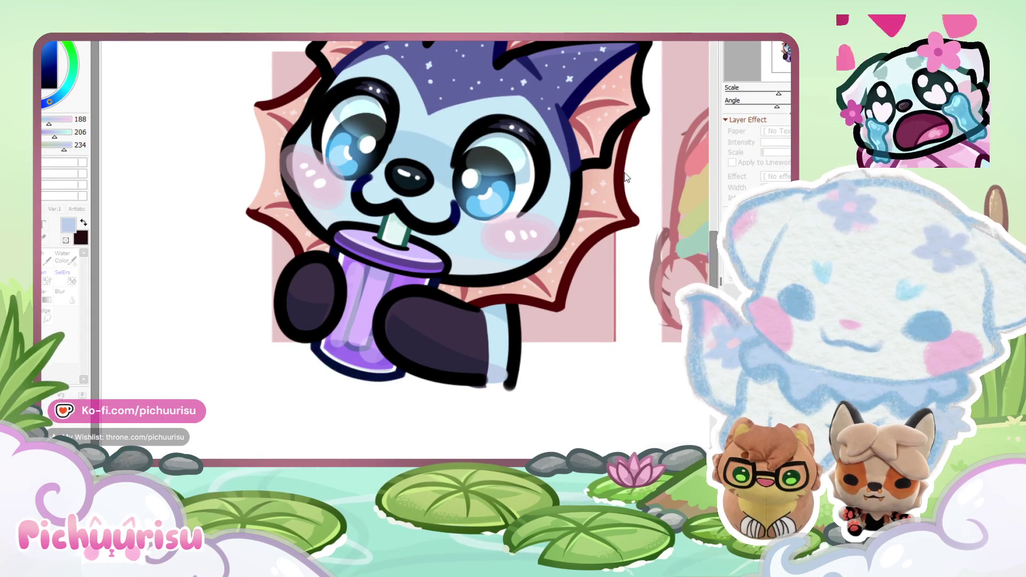
Step: Recolour the boba cup's outline to dark purple
click(727, 202)
click(726, 201)
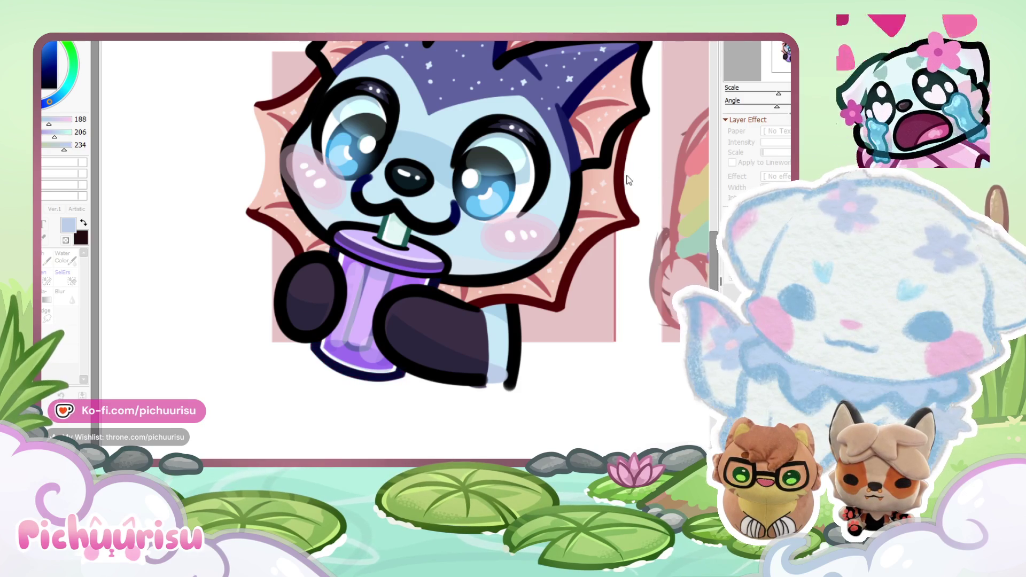
scroll(626, 180, down, 5)
scroll(378, 321, up, 5)
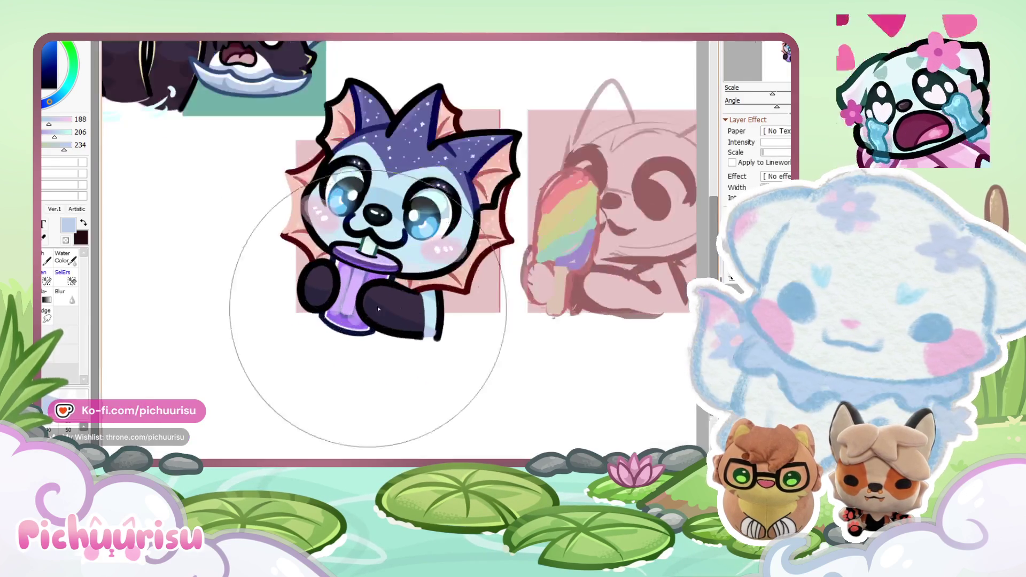
scroll(455, 322, down, 4)
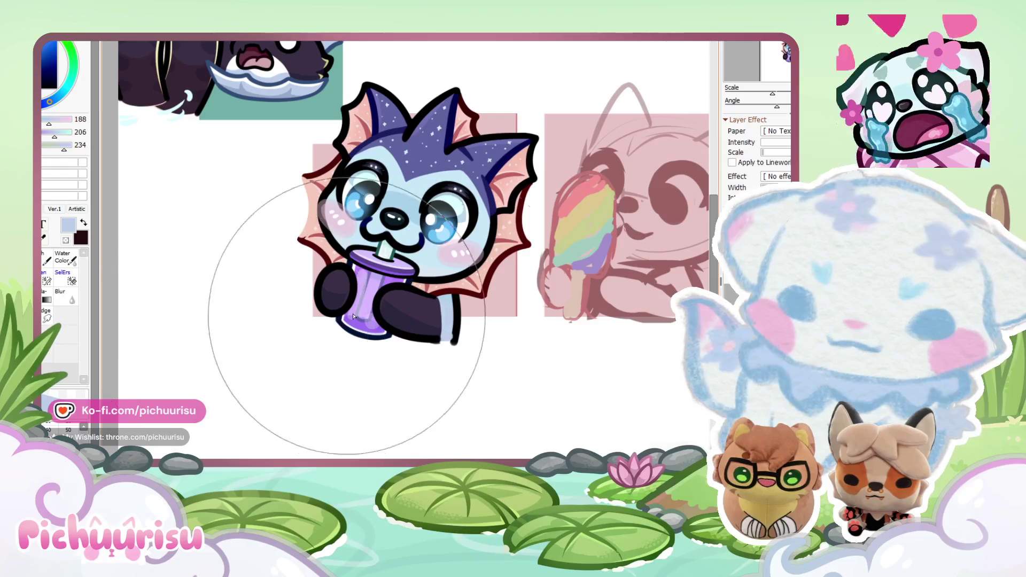
scroll(315, 305, up, 2)
Step: Resample the dark purple from the arm, then switch the paint colour to white
alt+click(444, 313)
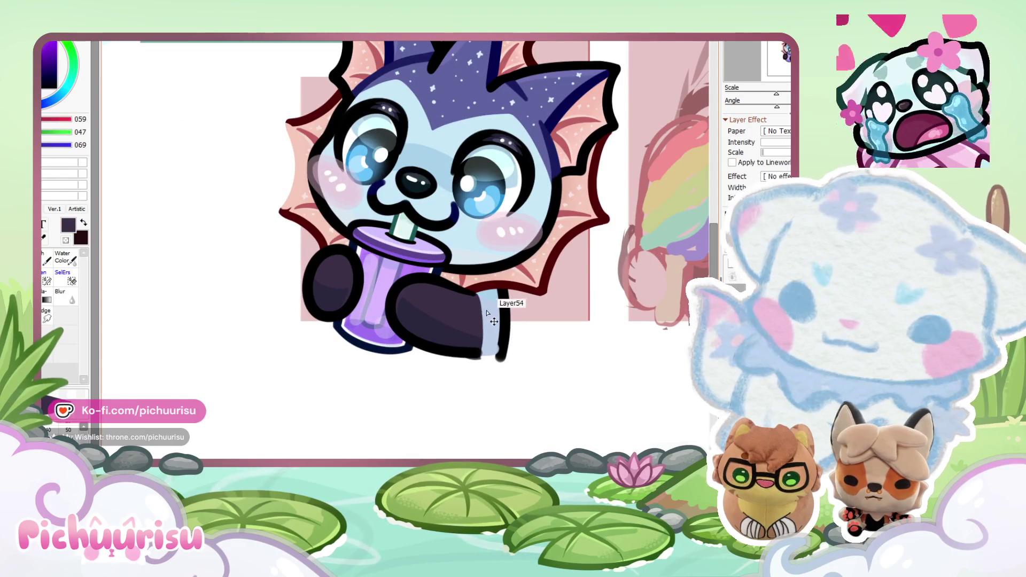
scroll(292, 304, down, 3)
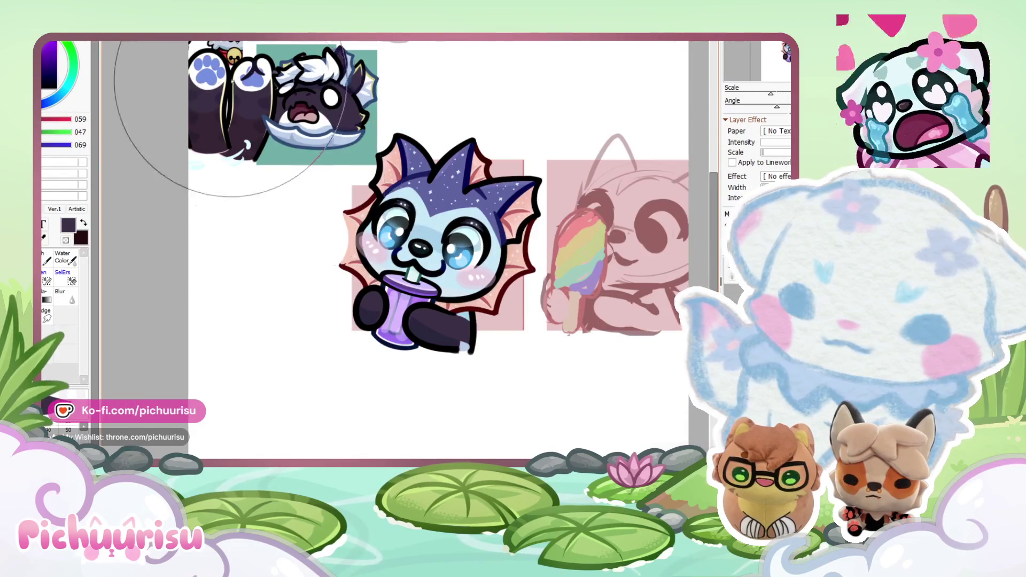
scroll(298, 65, up, 3)
alt+click(298, 65)
scroll(320, 214, down, 3)
Step: Paint white highlight strokes along the arm's inner edge and the dark paw's inner edge
scroll(417, 301, up, 3)
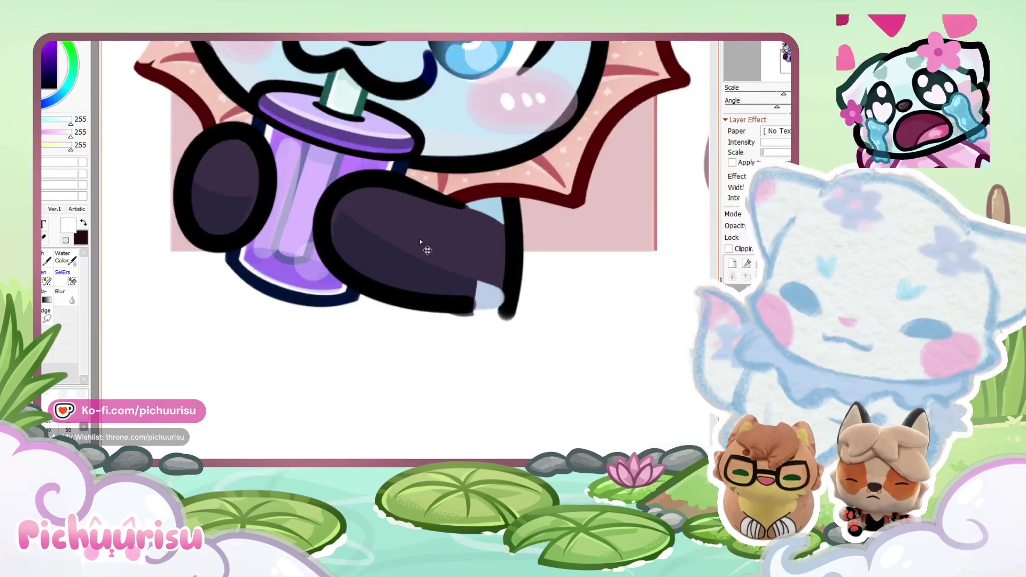
scroll(336, 247, up, 1)
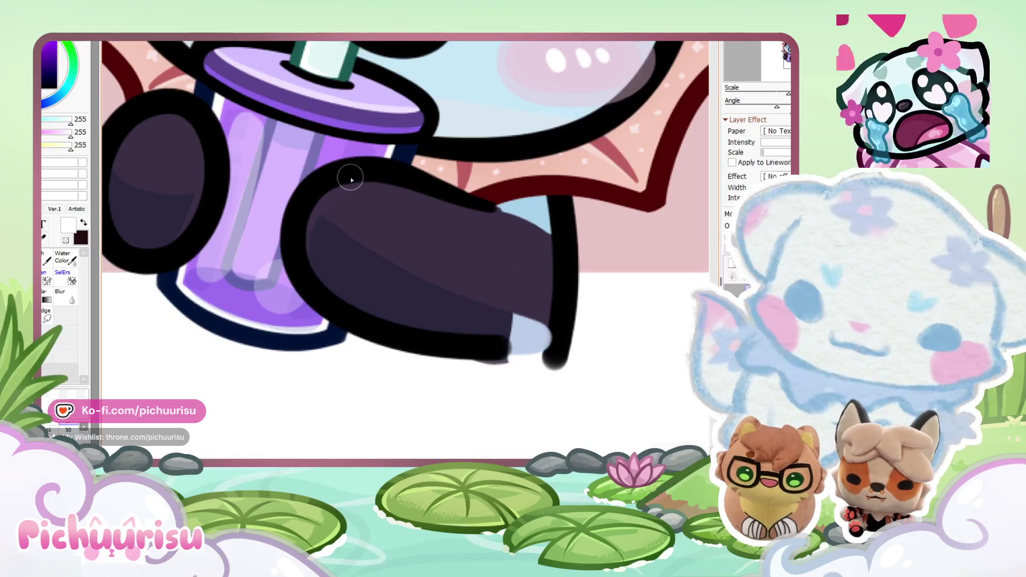
drag(348, 179, 310, 291)
drag(364, 180, 328, 299)
scroll(361, 213, down, 3)
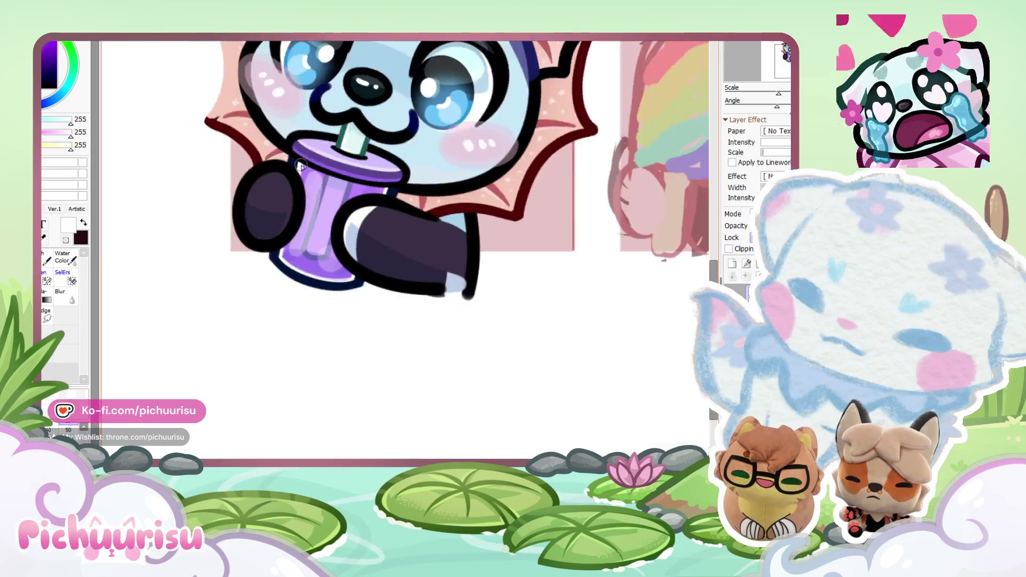
scroll(274, 168, up, 3)
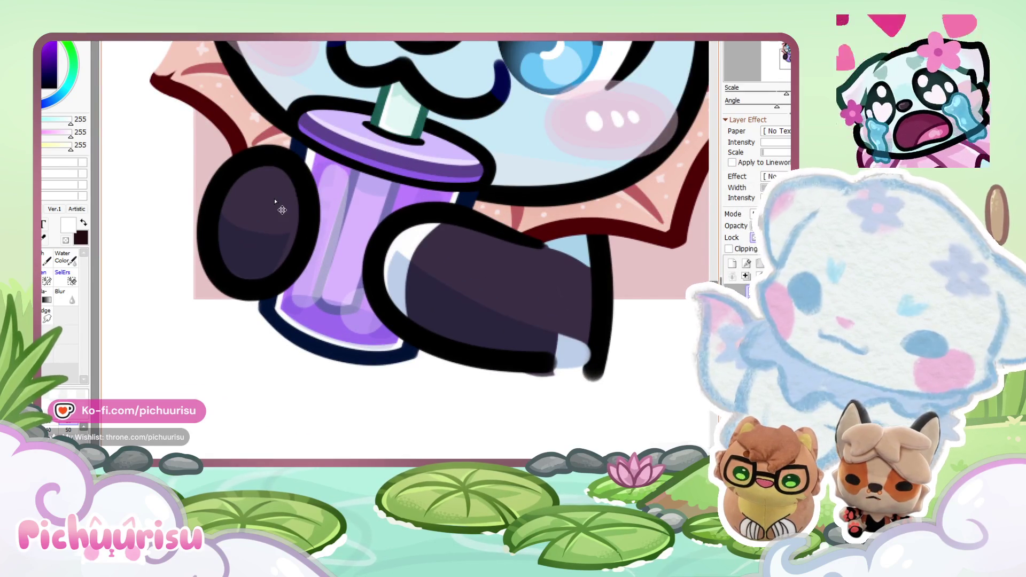
scroll(274, 201, up, 1)
drag(271, 152, 291, 179)
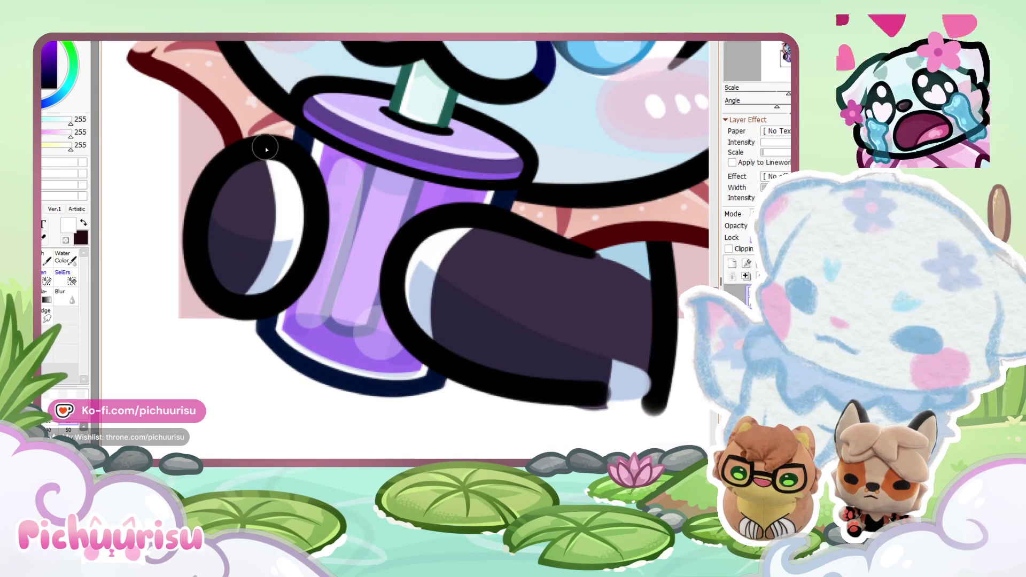
Step: Tidy the arm highlight edge with sampled dark purple and move the pink frill to the lower-left
alt+click(253, 176)
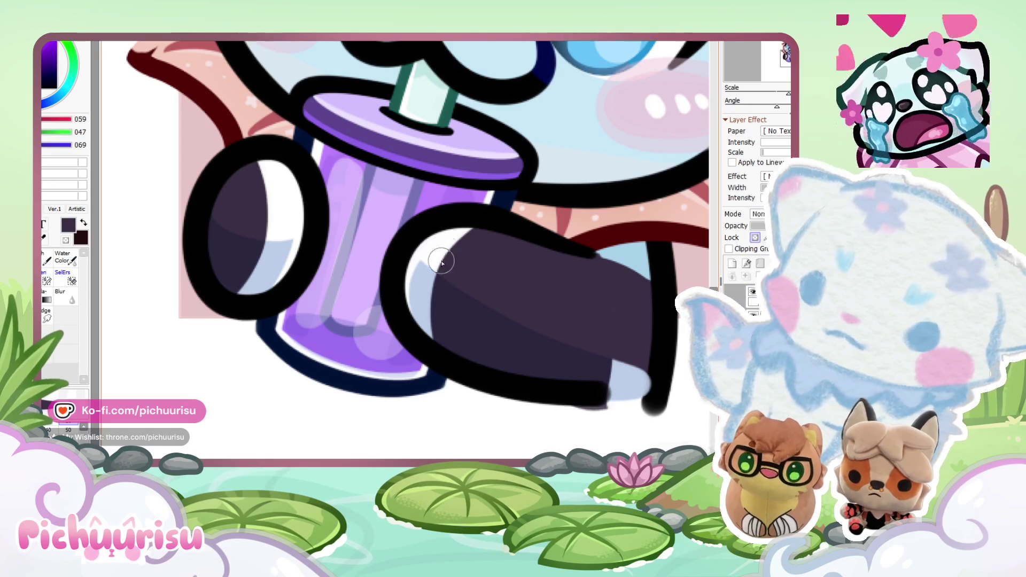
drag(480, 219, 435, 360)
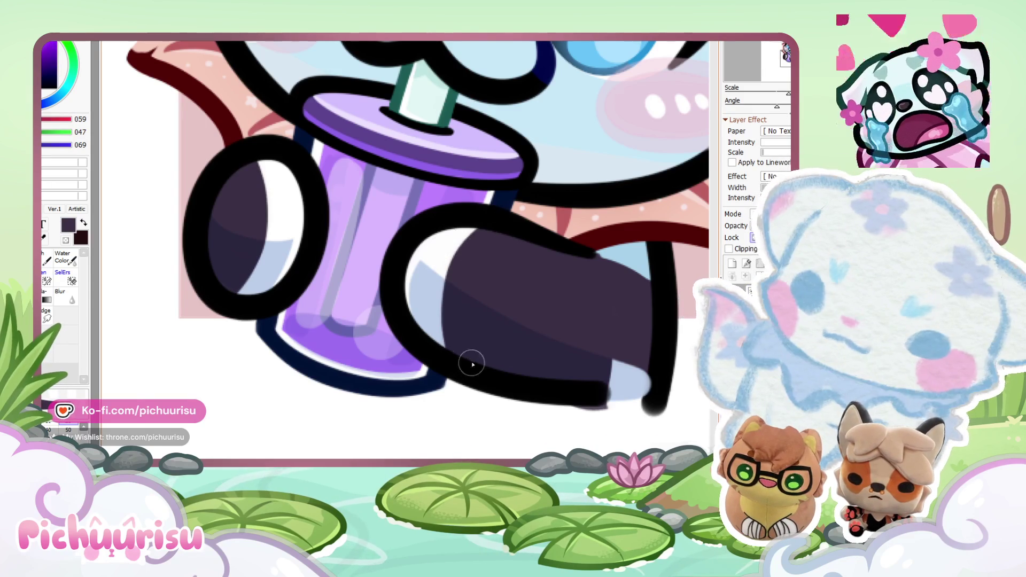
scroll(473, 373, down, 5)
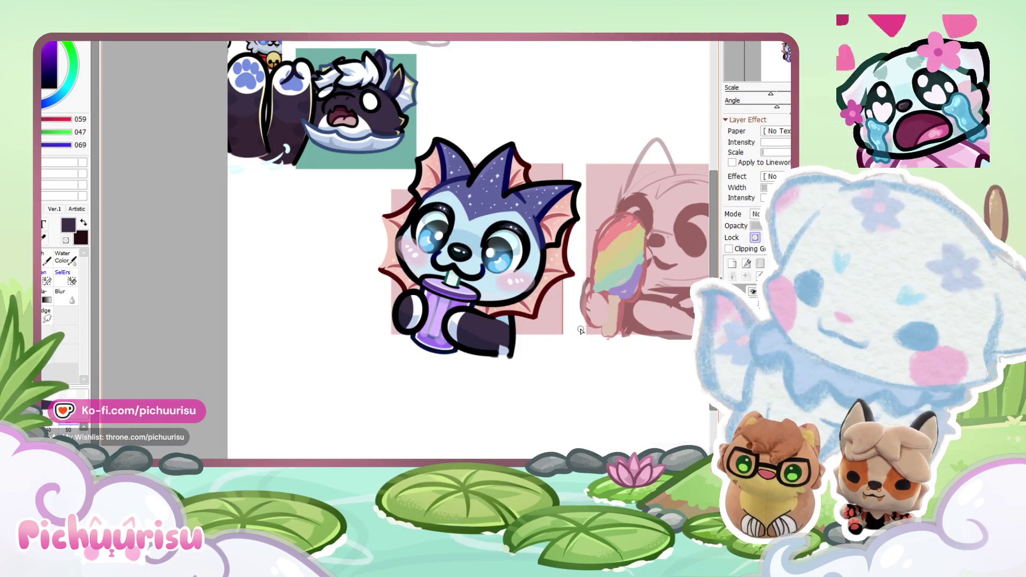
scroll(580, 331, down, 2)
scroll(568, 294, up, 2)
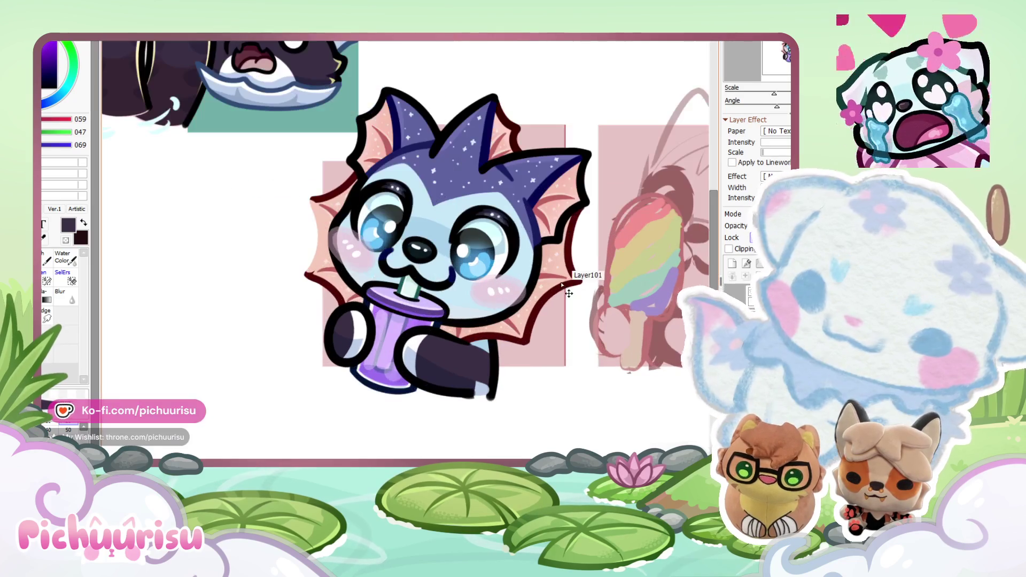
scroll(477, 228, down, 3)
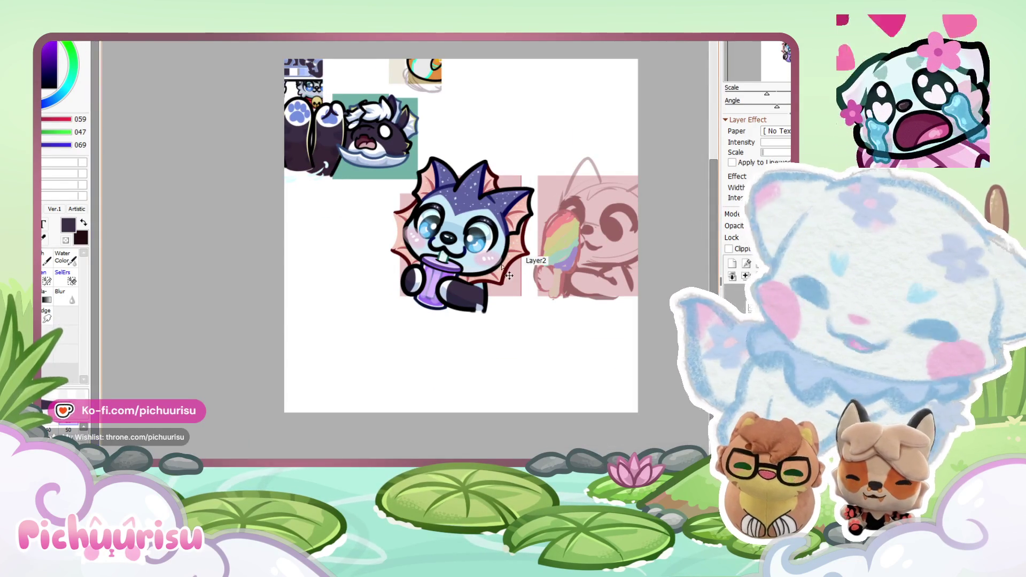
drag(512, 271, 424, 386)
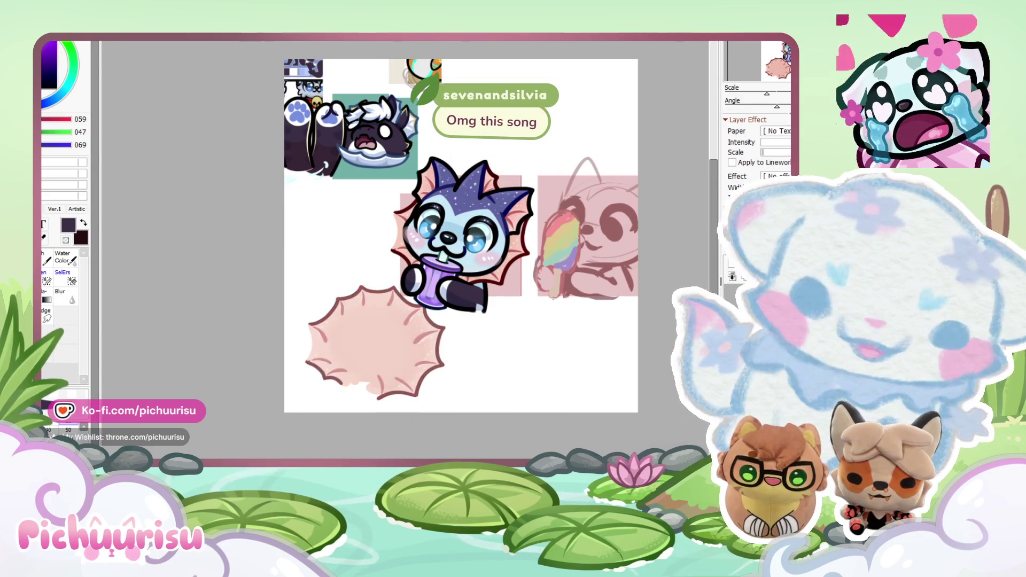
Step: Switch to black and outline the pink frill's right edge and bottom
scroll(459, 327, up, 1)
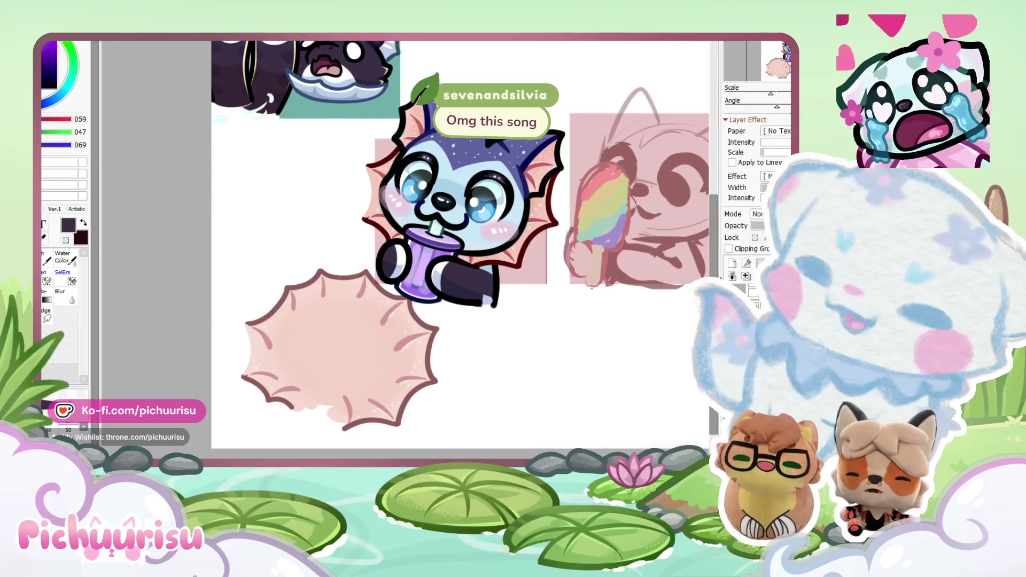
key(n)
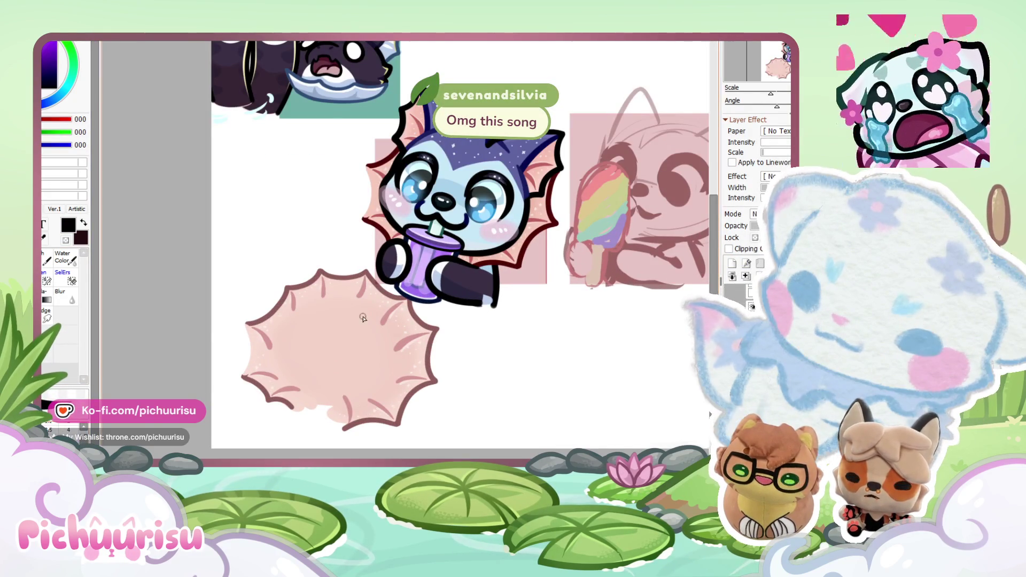
scroll(350, 336, up, 3)
scroll(355, 194, down, 2)
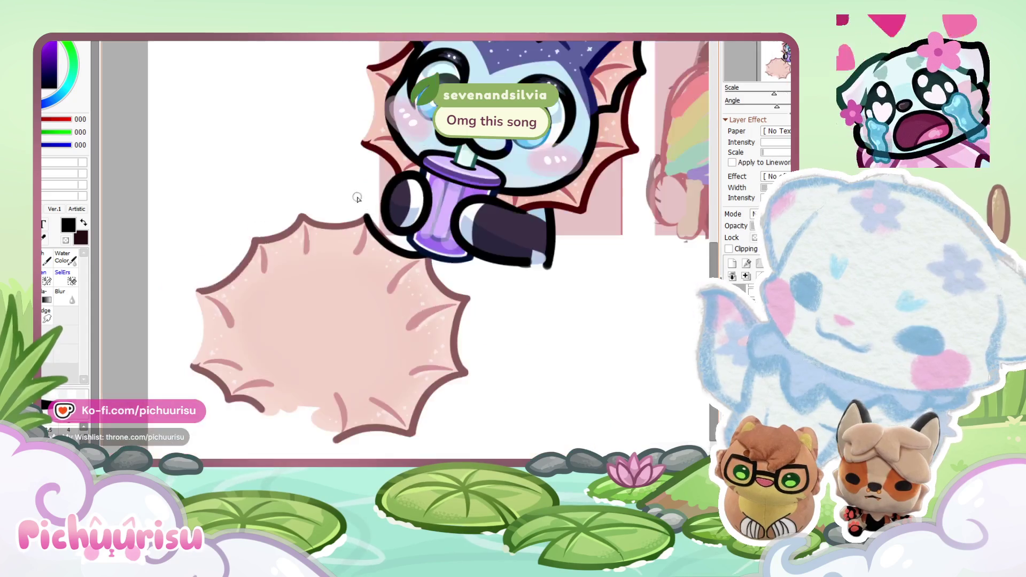
scroll(355, 194, up, 2)
mouse_move(420, 235)
mouse_down()
mouse_move(422, 286)
mouse_move(512, 355)
mouse_move(497, 422)
mouse_up()
scroll(490, 329, down, 1)
scroll(497, 422, down, 2)
scroll(482, 332, up, 4)
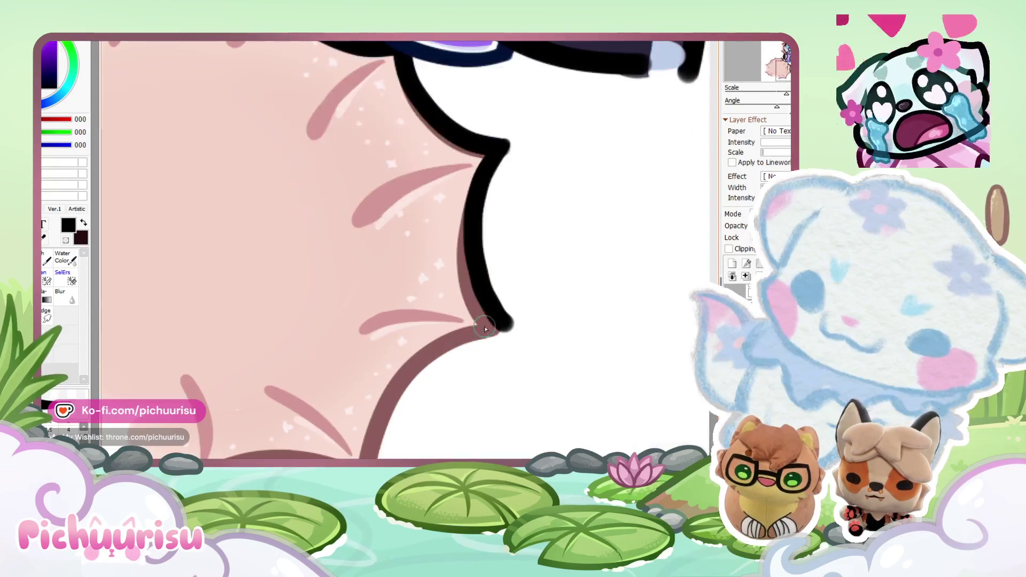
mouse_move(510, 323)
mouse_down()
mouse_move(347, 457)
mouse_move(222, 454)
mouse_up()
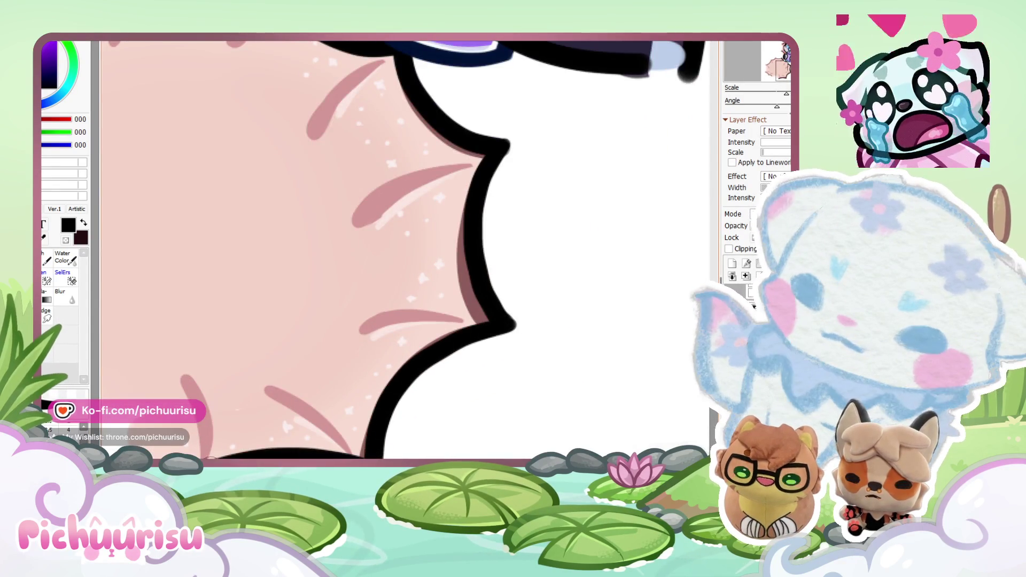
scroll(474, 336, down, 2)
scroll(371, 245, up, 2)
scroll(349, 221, up, 1)
scroll(348, 235, up, 1)
scroll(379, 221, down, 2)
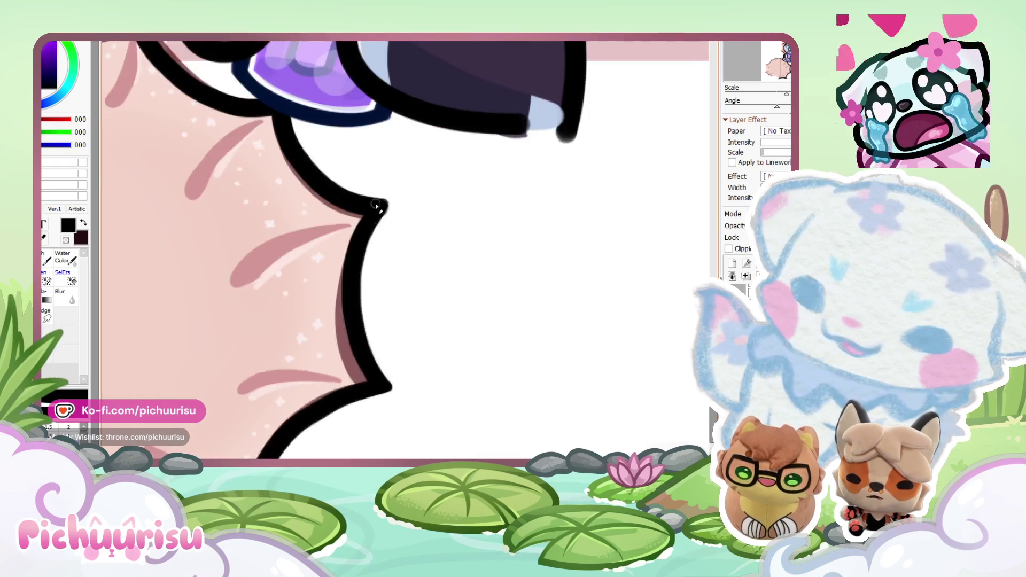
scroll(378, 220, up, 1)
scroll(426, 222, down, 3)
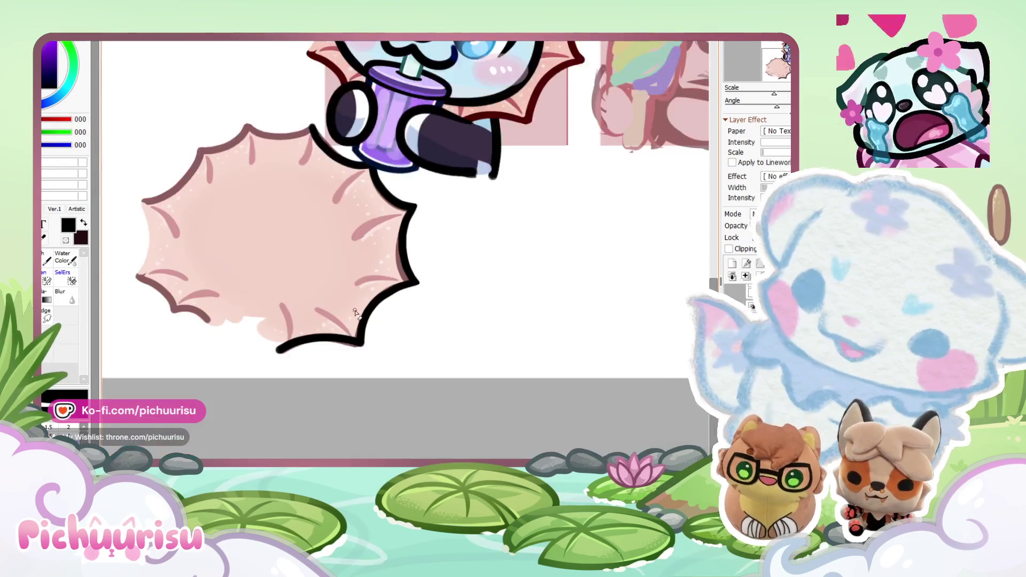
scroll(358, 293, up, 2)
scroll(396, 327, up, 1)
scroll(444, 372, down, 1)
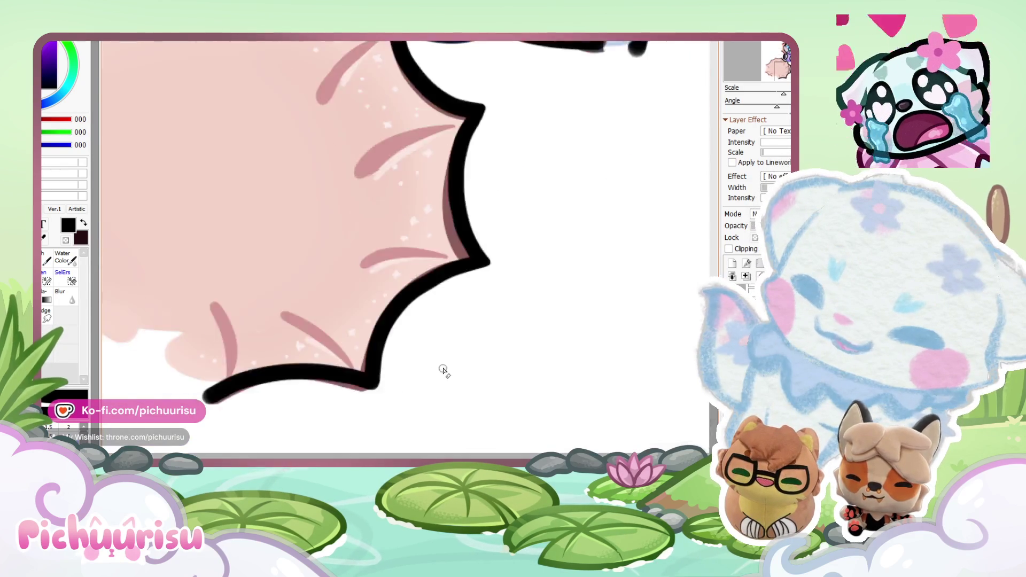
scroll(444, 373, down, 2)
scroll(342, 153, down, 3)
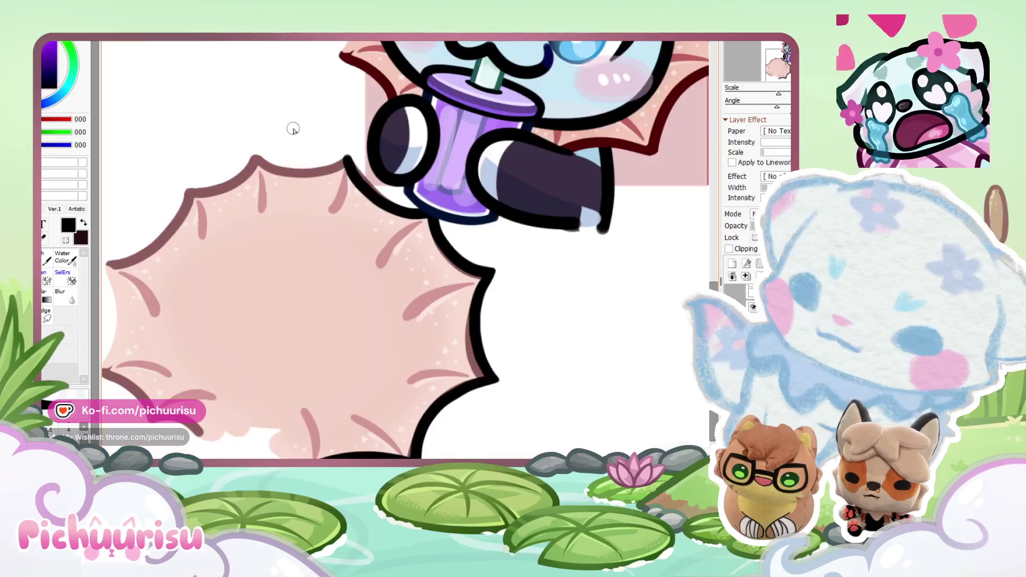
scroll(437, 222, up, 4)
Step: Continue the black outline along the frill's top and down its left edge
mouse_move(475, 232)
mouse_down()
mouse_move(288, 243)
mouse_move(256, 229)
mouse_up()
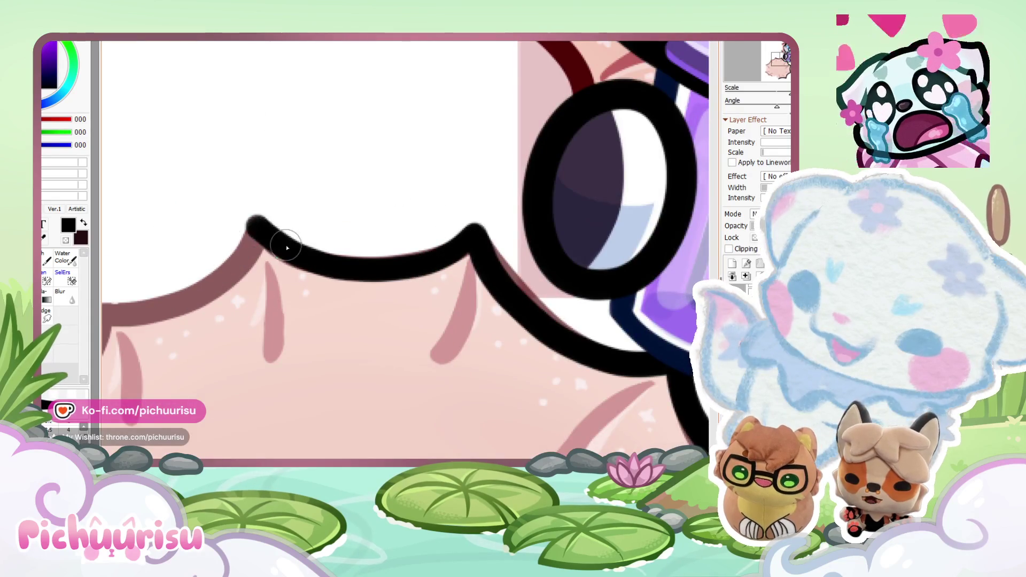
scroll(268, 252, down, 3)
scroll(380, 212, up, 3)
drag(365, 255, 217, 298)
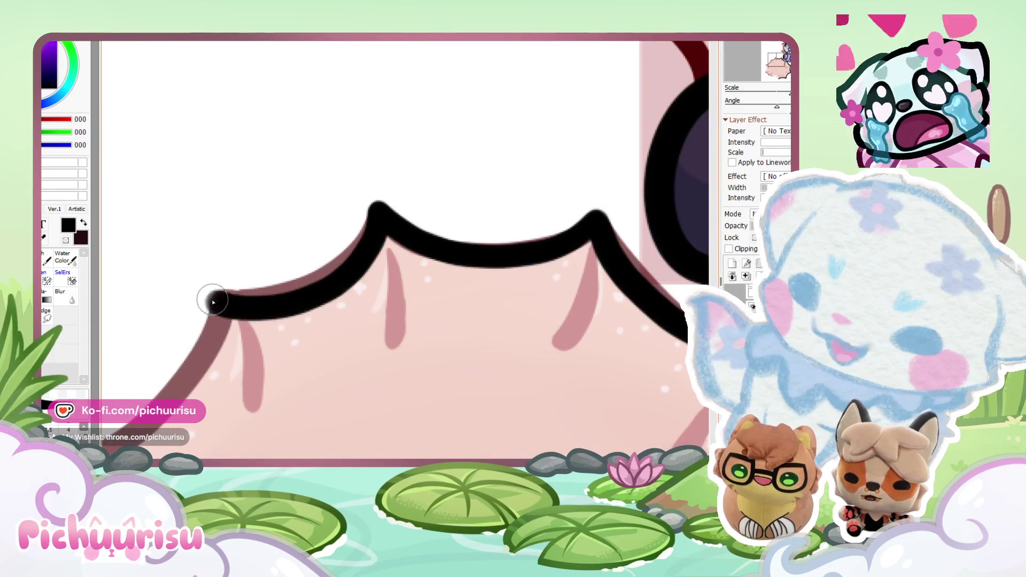
scroll(218, 297, down, 3)
scroll(316, 202, up, 4)
mouse_move(321, 199)
mouse_down()
mouse_move(291, 281)
mouse_move(165, 344)
mouse_up()
scroll(208, 270, down, 3)
scroll(197, 269, up, 4)
drag(198, 269, 184, 416)
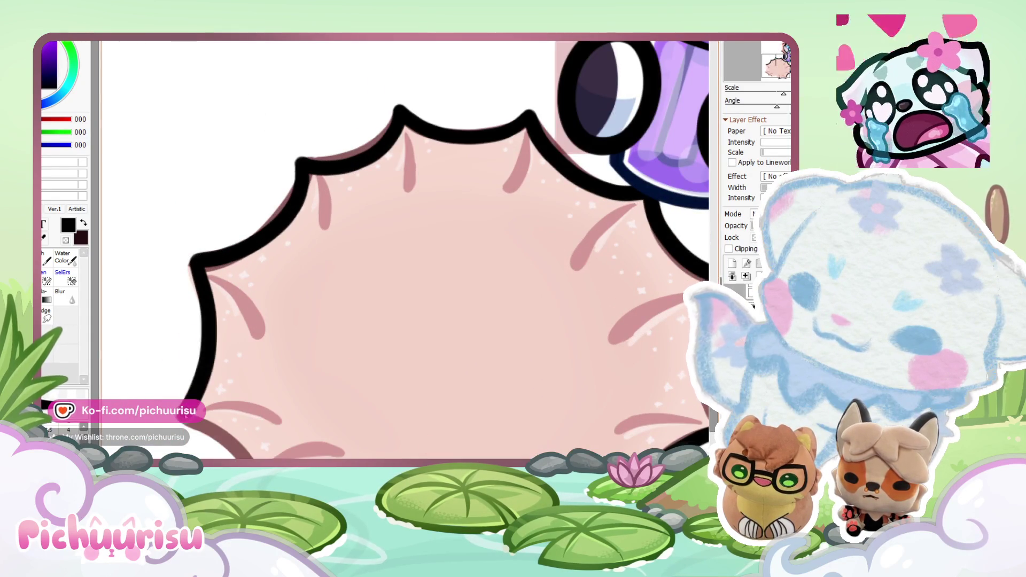
scroll(178, 255, up, 2)
scroll(199, 397, down, 3)
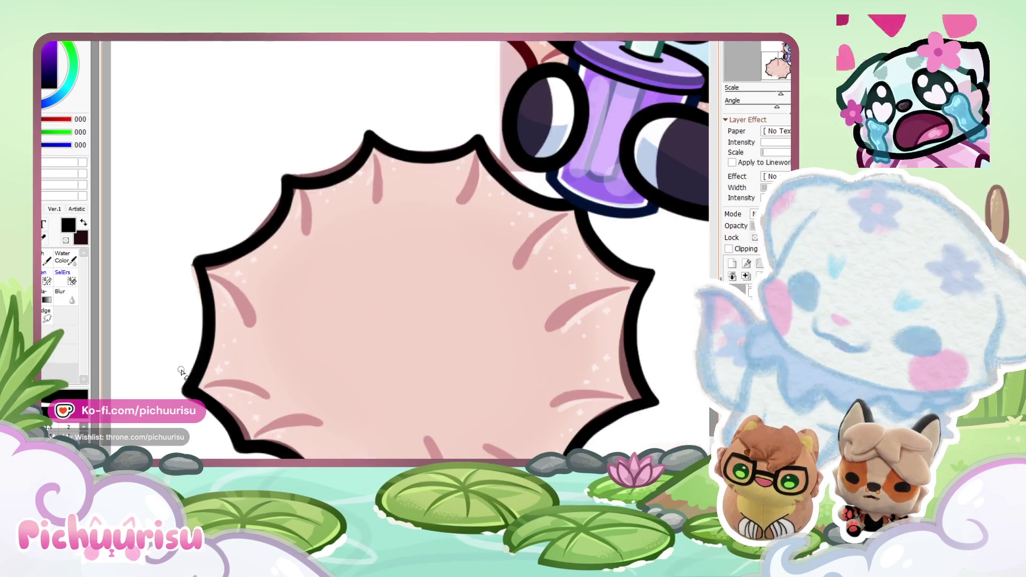
scroll(197, 417, up, 5)
scroll(152, 371, down, 3)
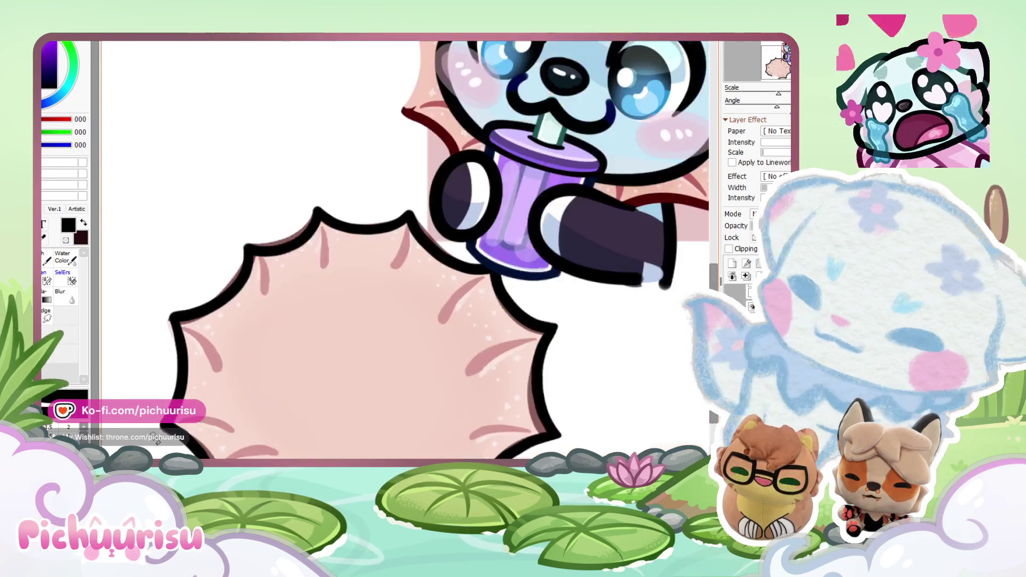
scroll(290, 270, up, 4)
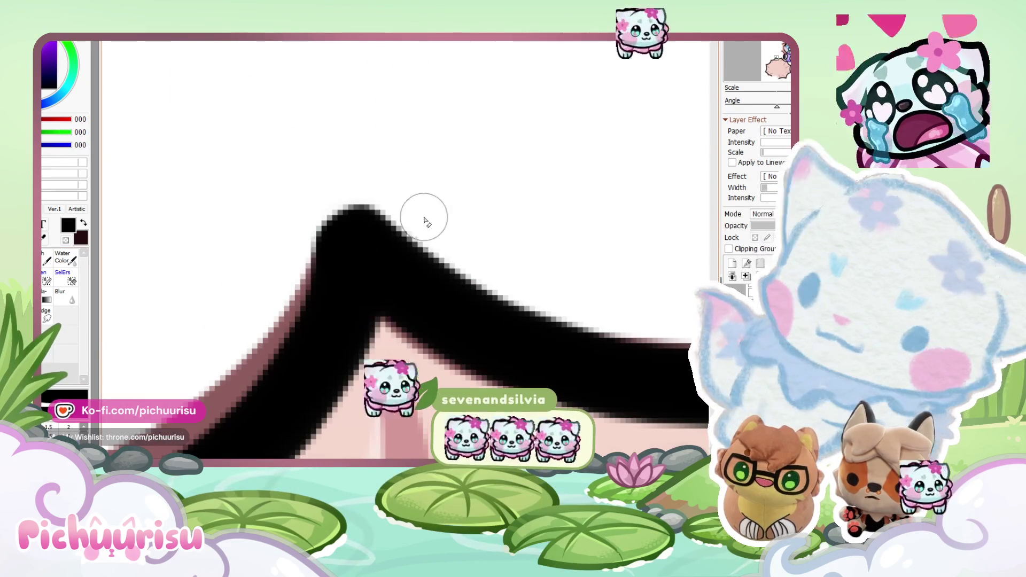
scroll(493, 256, down, 3)
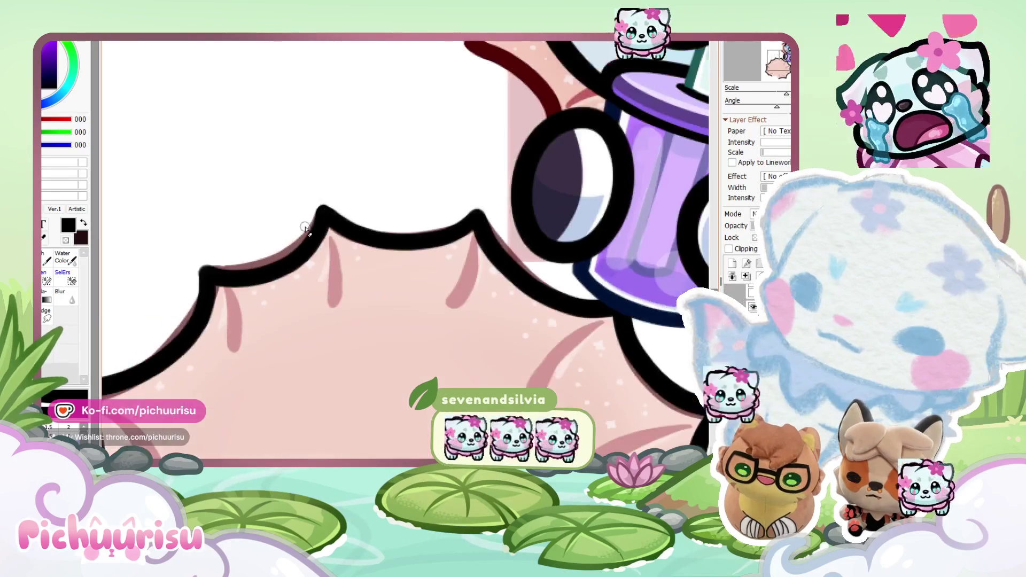
scroll(218, 264, up, 4)
scroll(134, 259, down, 4)
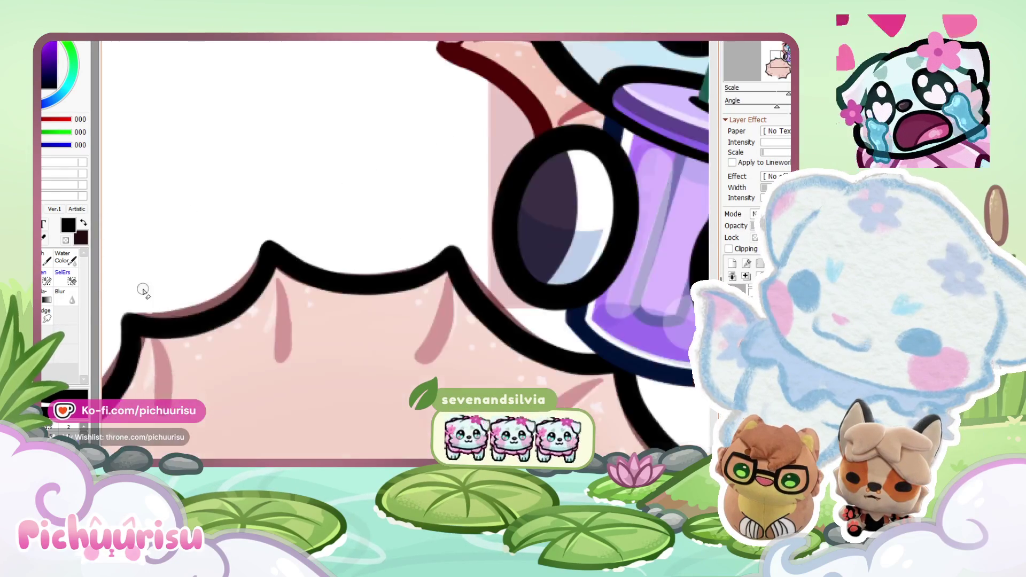
scroll(331, 235, up, 2)
scroll(227, 237, down, 4)
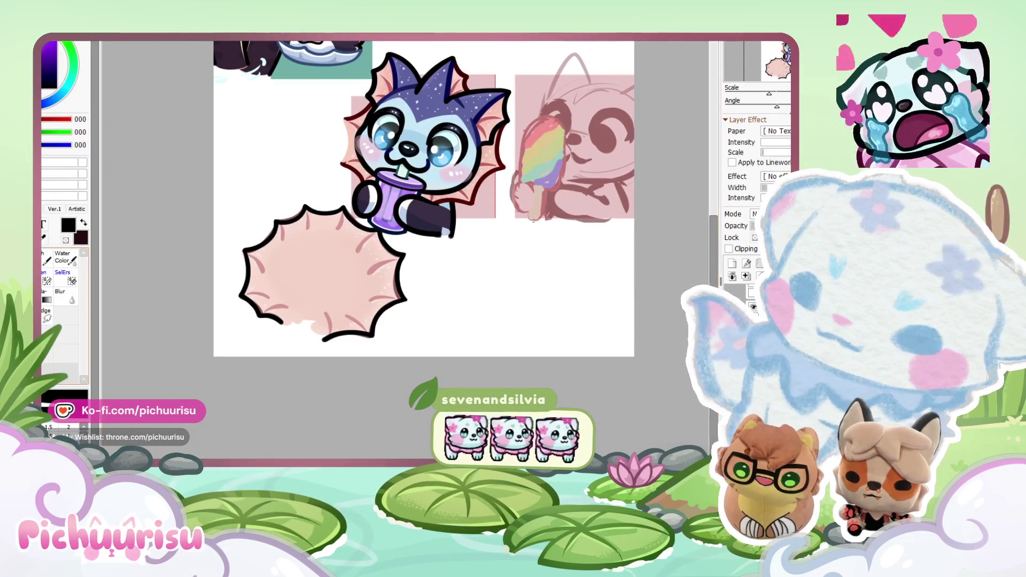
scroll(267, 299, up, 4)
scroll(287, 338, down, 5)
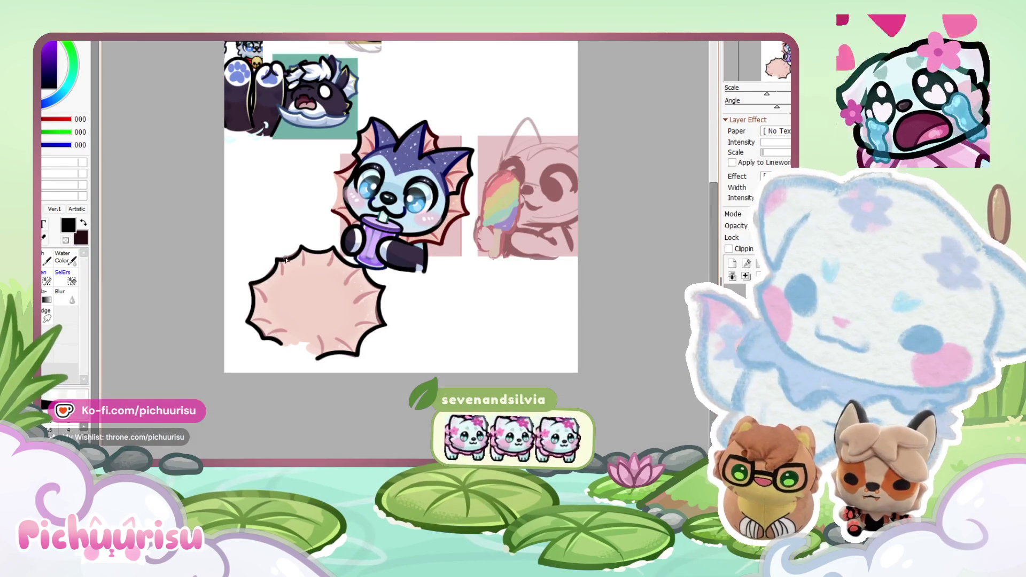
scroll(348, 77, up, 4)
scroll(348, 76, down, 4)
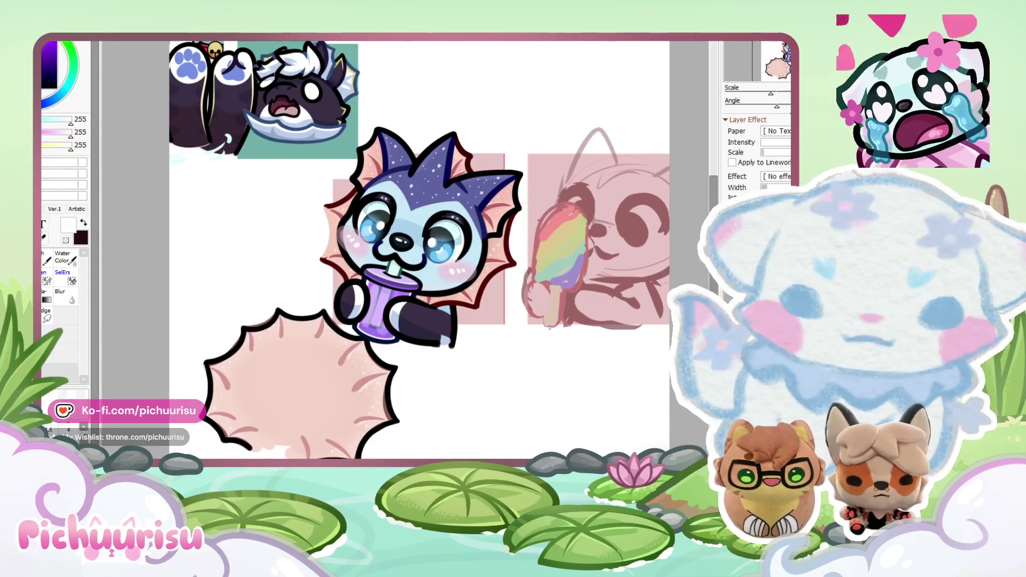
Step: Hide the pink sketch, pick lavender (168,132,198), and paint inside the burst's upper-left edge
key(Delete)
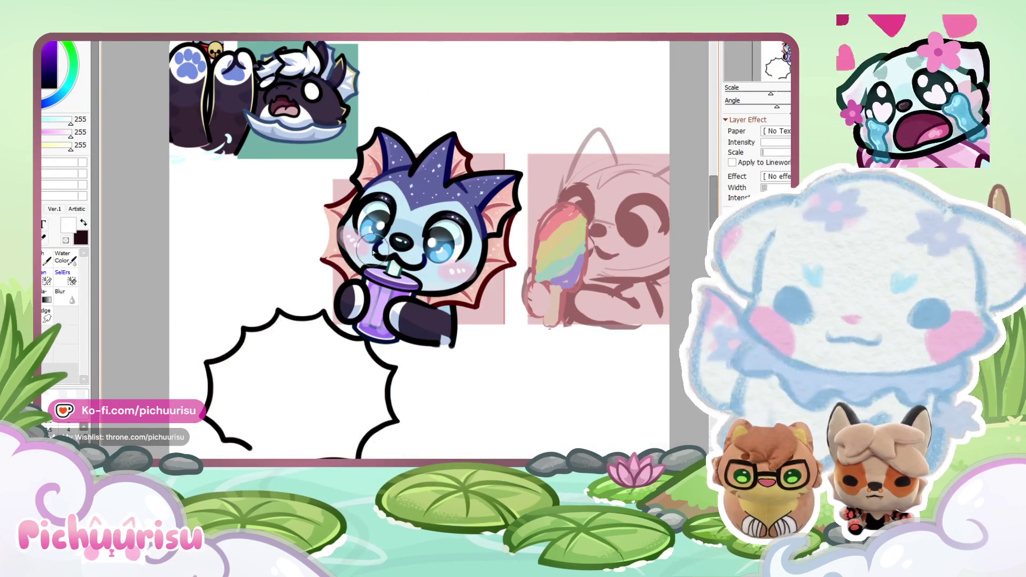
scroll(230, 308, up, 1)
scroll(231, 307, up, 1)
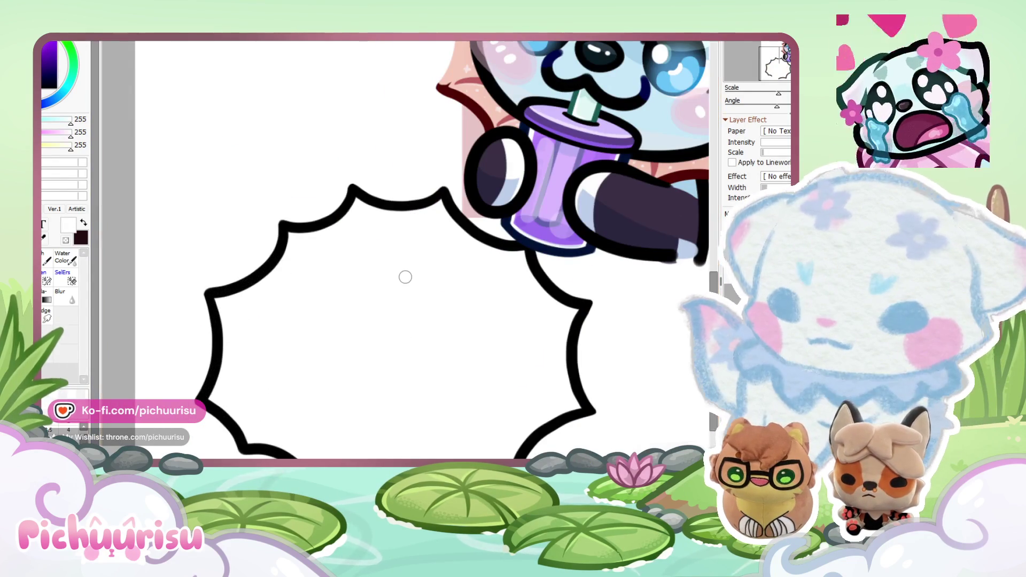
alt+click(545, 214)
mouse_move(229, 305)
mouse_down()
mouse_move(246, 336)
mouse_move(223, 307)
mouse_move(246, 424)
mouse_up()
scroll(246, 425, down, 1)
mouse_move(229, 347)
mouse_down()
mouse_move(274, 240)
mouse_move(231, 334)
mouse_move(263, 252)
mouse_move(366, 218)
mouse_up()
scroll(275, 240, up, 1)
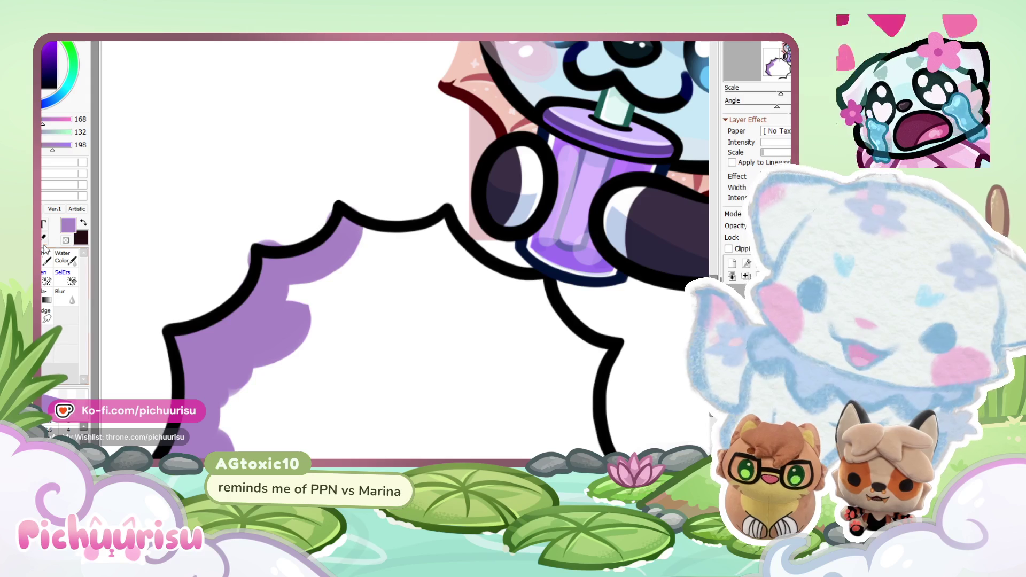
Step: Erase the lavender spilling past the outline at the top
click(59, 395)
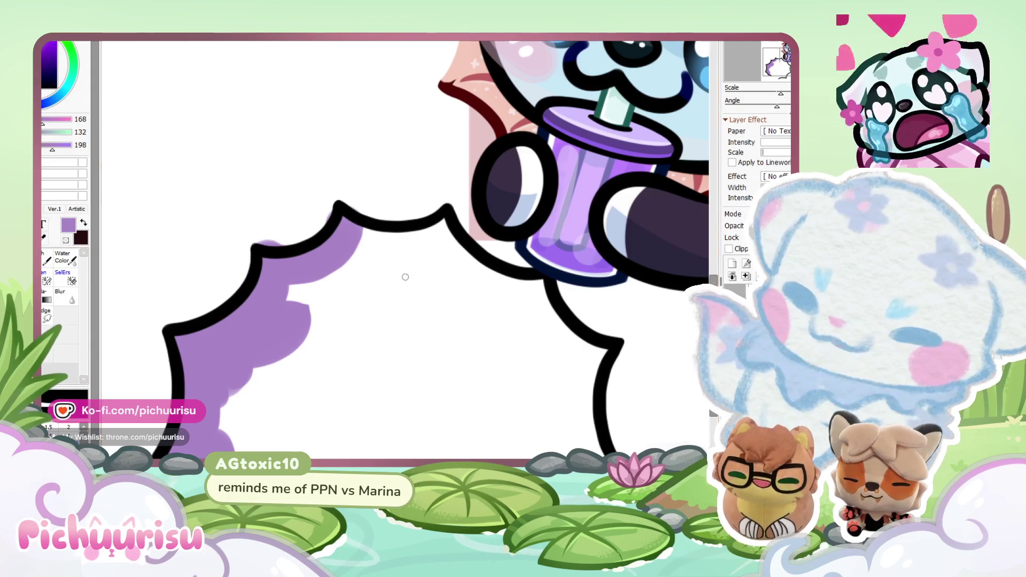
key(bracketright)
key(bracketright)
key(bracketright)
drag(271, 225, 289, 228)
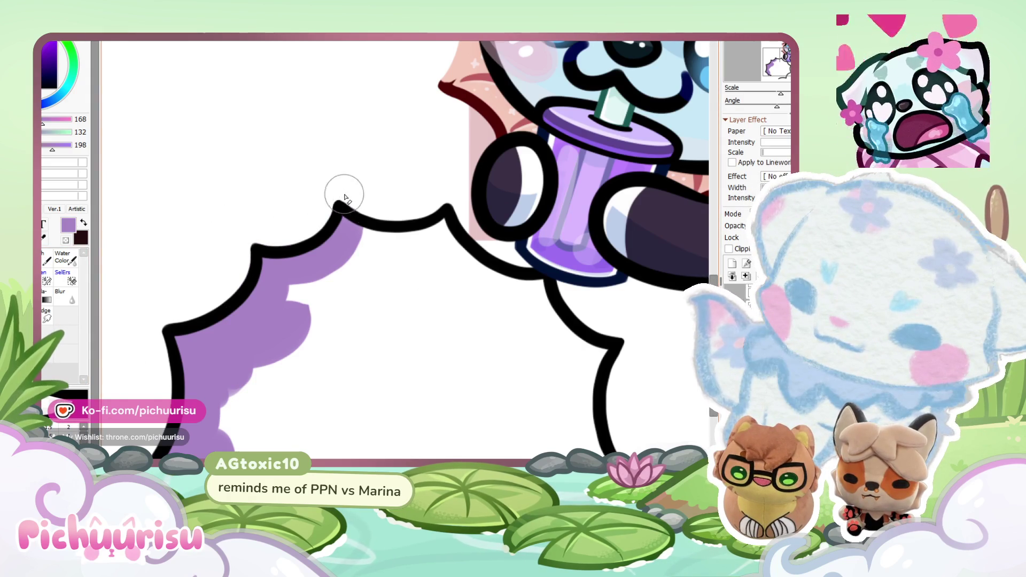
scroll(342, 203, down, 1)
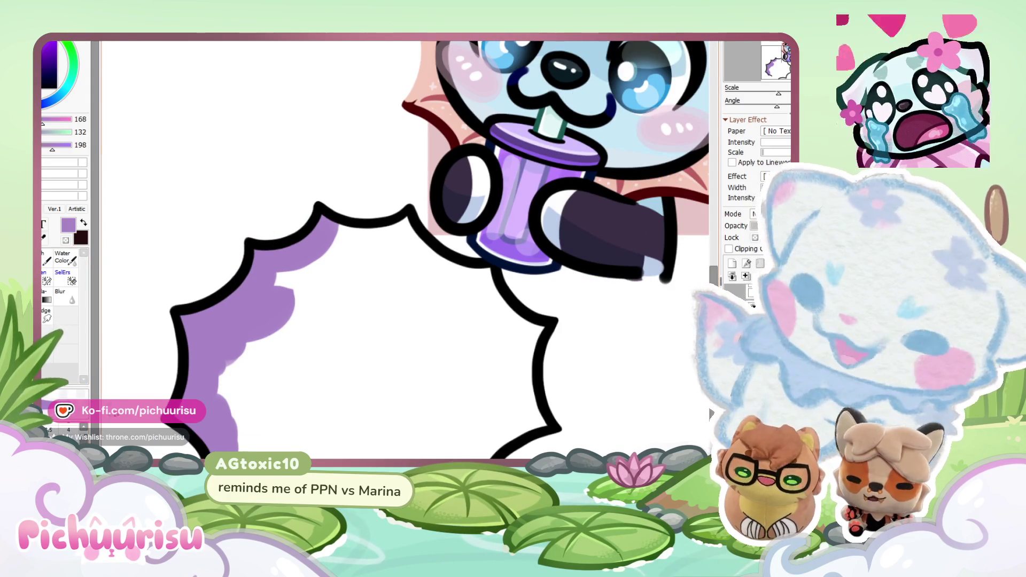
key(bracketleft)
key(bracketleft)
key(bracketleft)
Step: Fill the rest of the burst interior with lavender, between peaks and along the lower edges
mouse_move(320, 227)
mouse_down()
mouse_move(406, 225)
mouse_move(401, 270)
mouse_move(459, 297)
mouse_move(523, 350)
mouse_move(534, 454)
mouse_up()
scroll(406, 225, down, 1)
scroll(405, 277, up, 2)
scroll(522, 350, down, 1)
scroll(529, 406, down, 3)
scroll(529, 407, up, 2)
mouse_move(529, 390)
mouse_down()
mouse_move(481, 422)
mouse_move(467, 457)
mouse_up()
mouse_move(366, 454)
mouse_down()
mouse_move(300, 443)
mouse_move(251, 393)
mouse_up()
scroll(405, 276, down, 1)
mouse_move(251, 336)
mouse_down()
mouse_move(256, 412)
mouse_move(310, 369)
mouse_up()
mouse_move(332, 288)
mouse_down()
mouse_move(299, 321)
mouse_move(342, 272)
mouse_move(375, 276)
mouse_move(434, 325)
mouse_move(458, 394)
mouse_move(419, 435)
mouse_move(315, 428)
mouse_move(336, 409)
mouse_move(329, 306)
mouse_move(412, 343)
mouse_move(408, 412)
mouse_up()
scroll(282, 265, down, 3)
scroll(292, 80, up, 3)
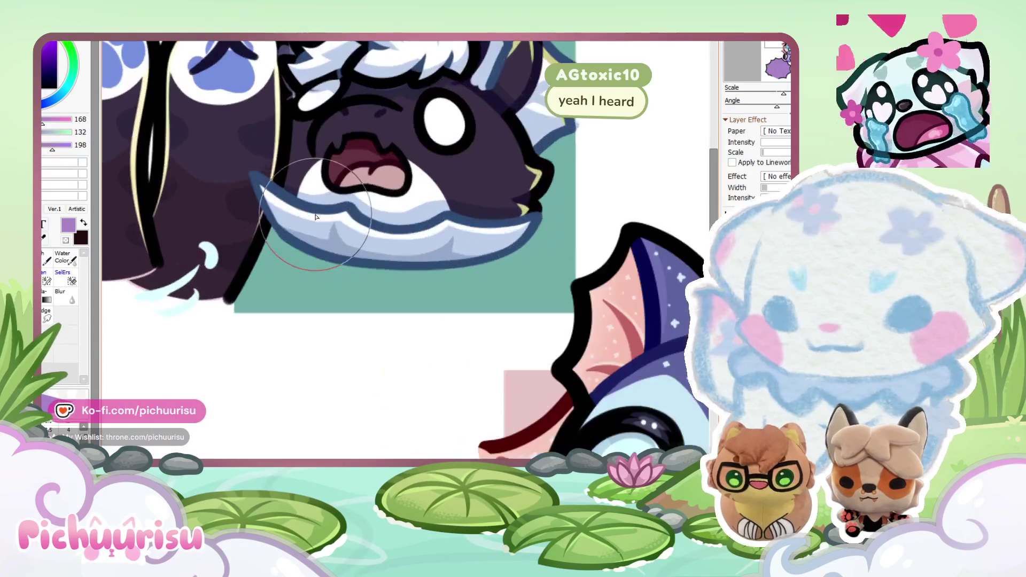
Step: Pick dark navy (49,76,118) for the outline and clear the lavender fill
alt+click(314, 214)
scroll(332, 161, down, 4)
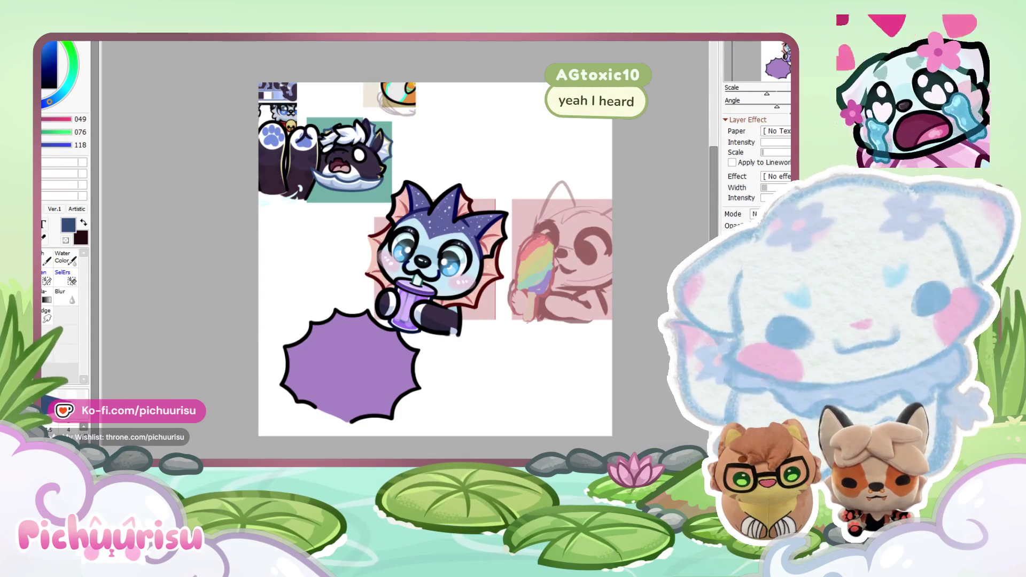
key(bracketright)
key(bracketright)
key(bracketright)
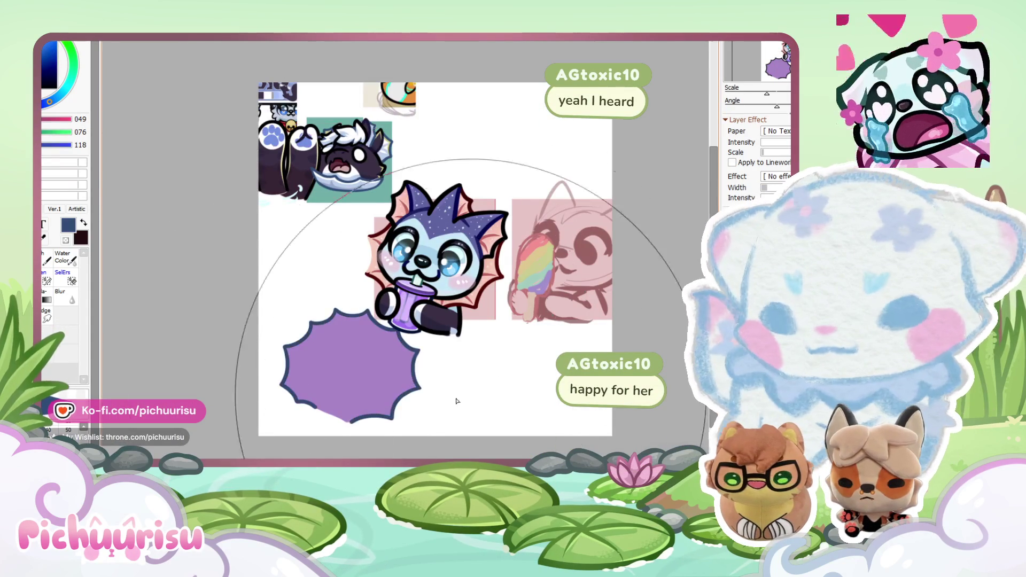
scroll(345, 295, up, 5)
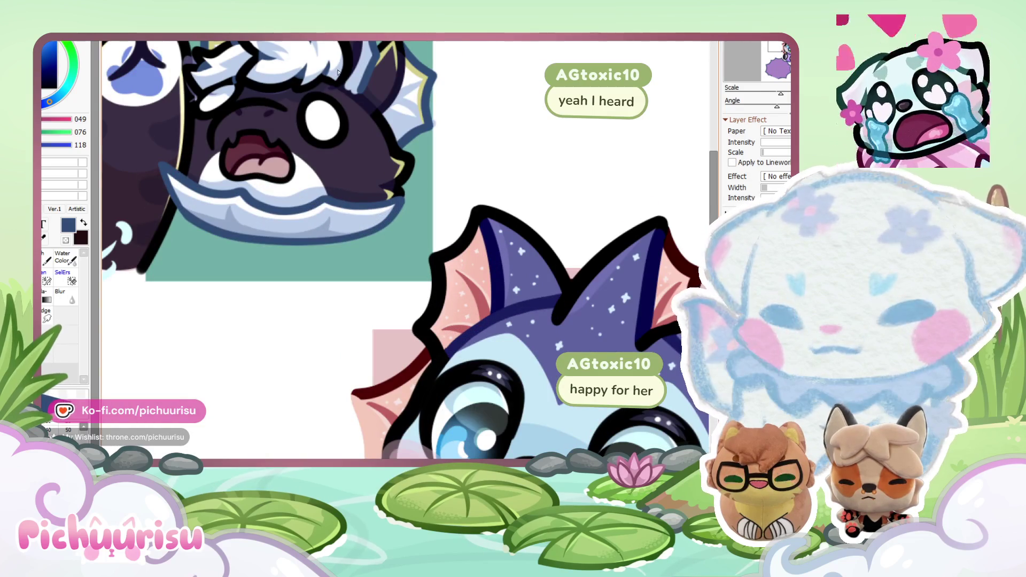
scroll(326, 49, down, 5)
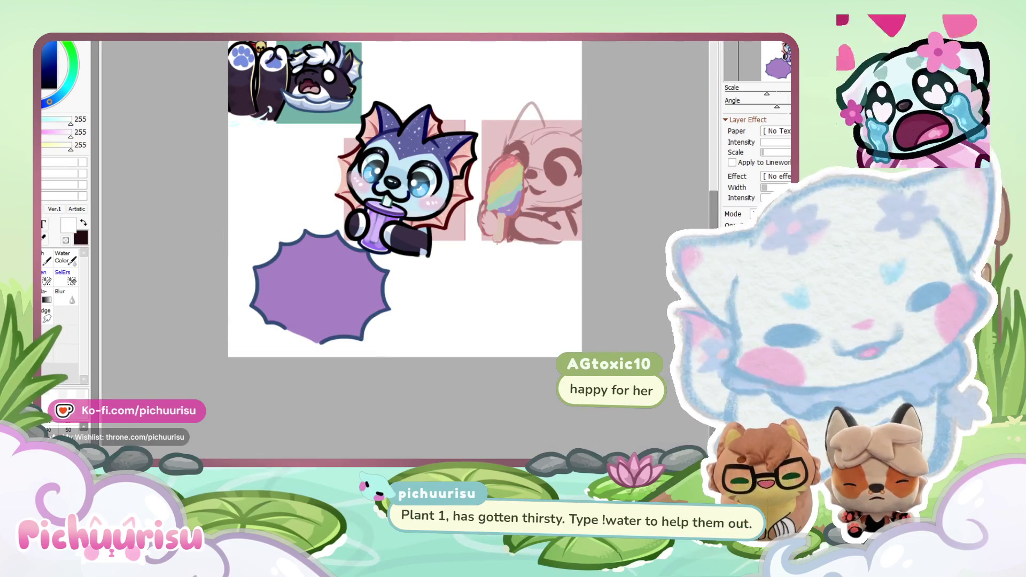
key(Delete)
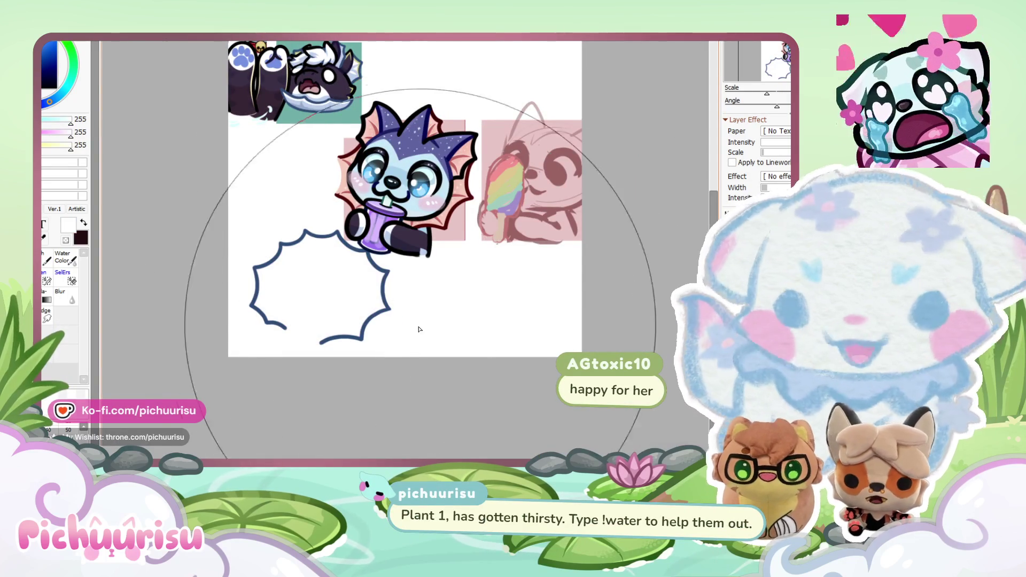
Step: Move the burst outline up behind the creature and narrow it slightly
key(ctrl+t)
mouse_move(325, 316)
mouse_down()
mouse_move(410, 255)
mouse_move(410, 205)
mouse_up()
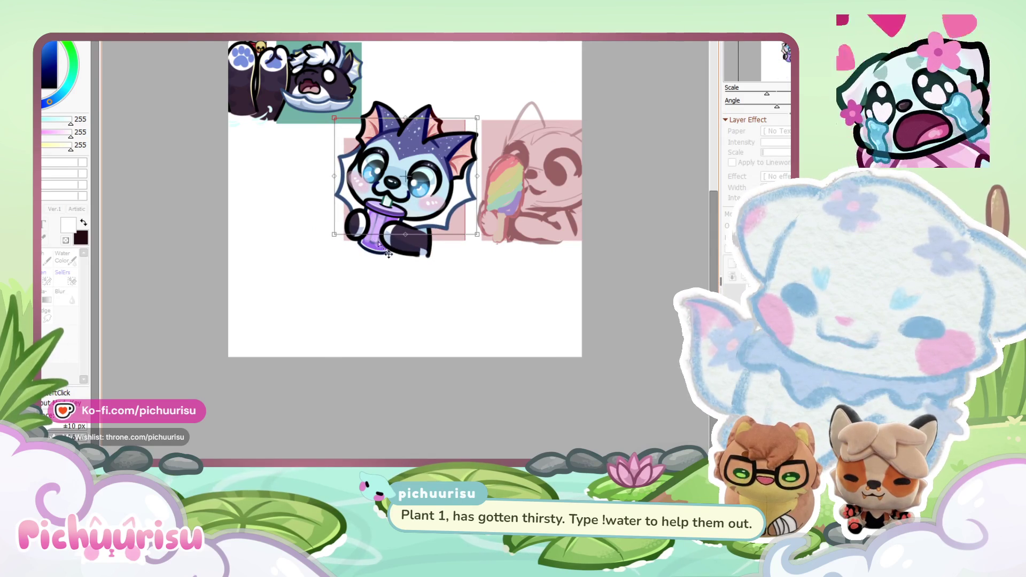
drag(342, 243, 340, 244)
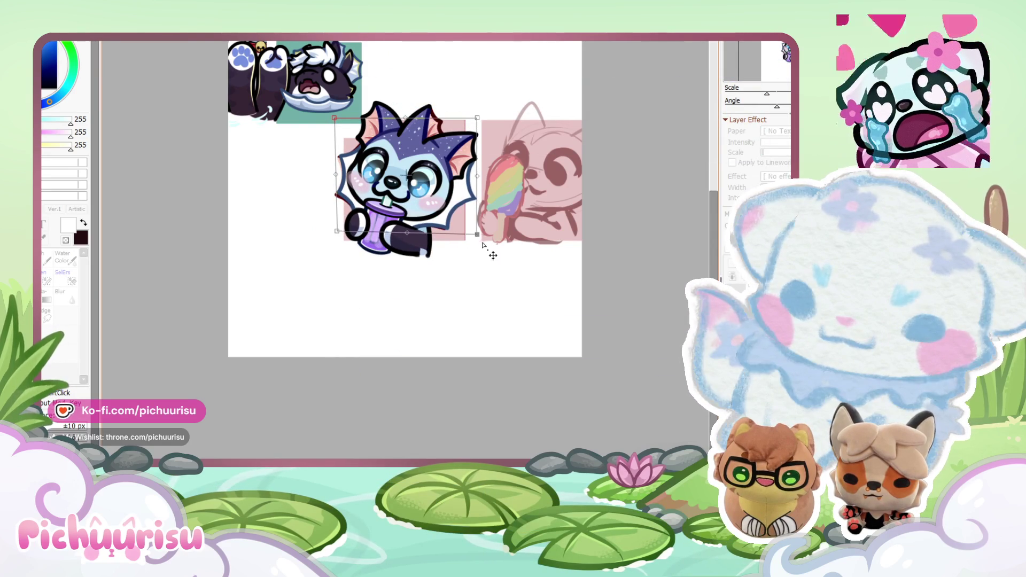
key(Return)
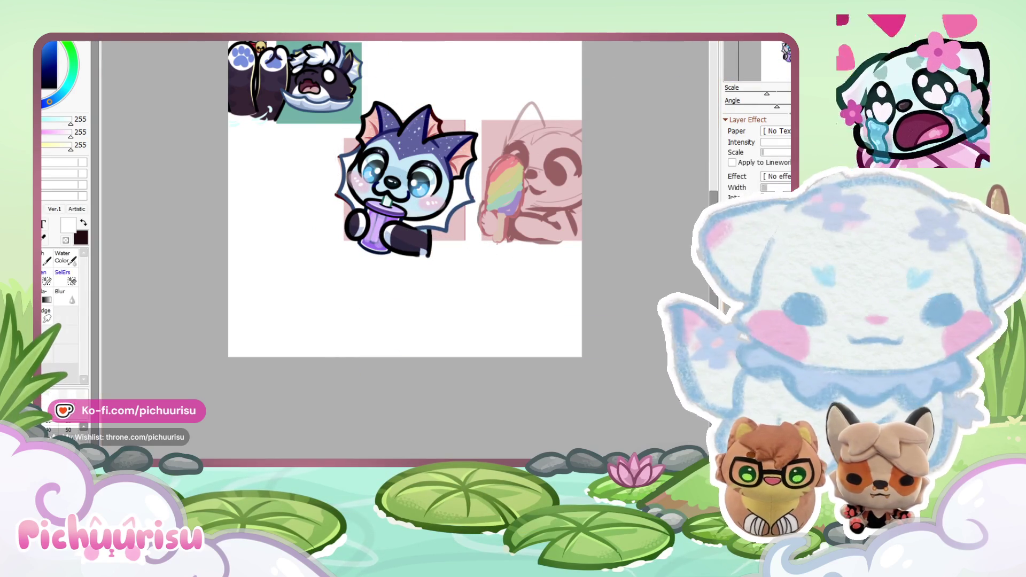
Step: Sample the frill's light blue and brush curved light-blue shading strokes inside the frill
scroll(494, 175, up, 2)
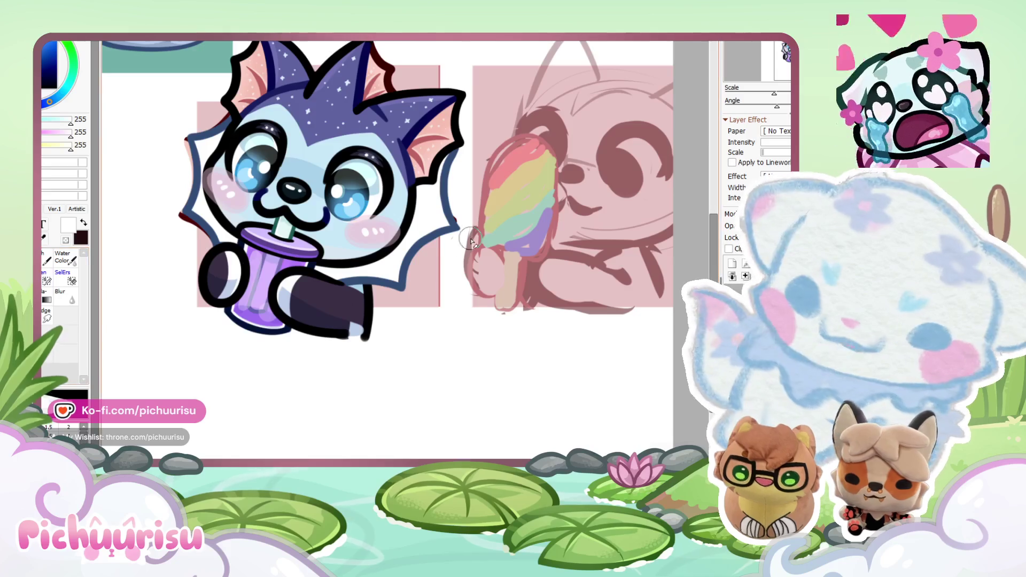
scroll(462, 247, up, 5)
scroll(415, 297, up, 2)
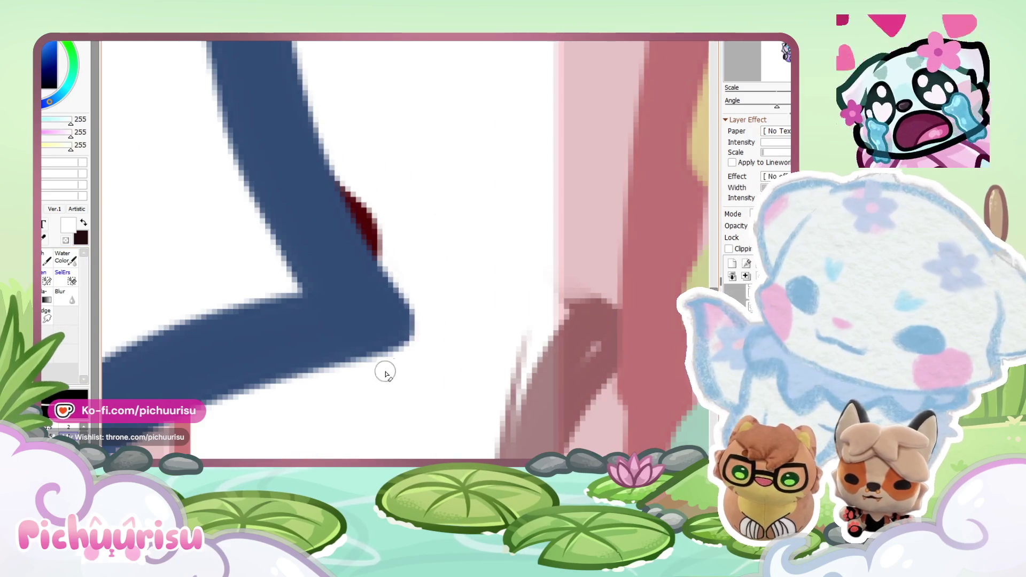
scroll(400, 375, down, 5)
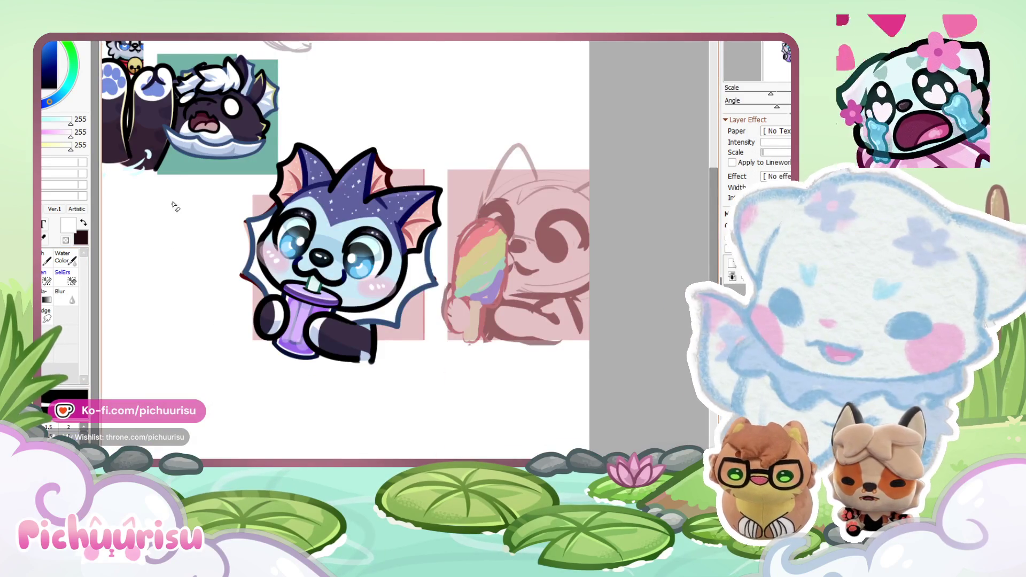
scroll(208, 146, up, 4)
scroll(213, 143, down, 5)
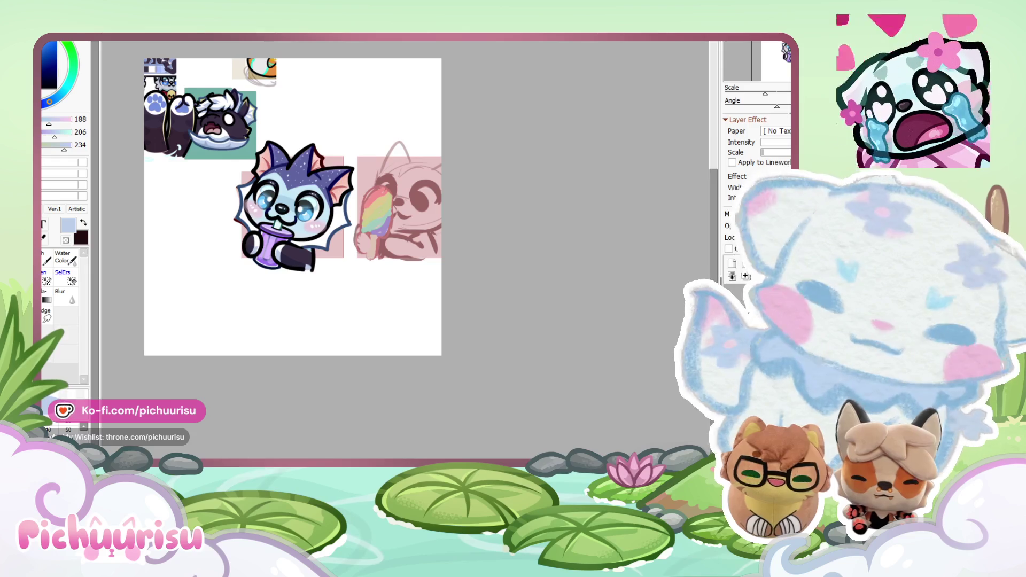
scroll(324, 219, up, 2)
scroll(325, 219, up, 1)
scroll(325, 219, up, 2)
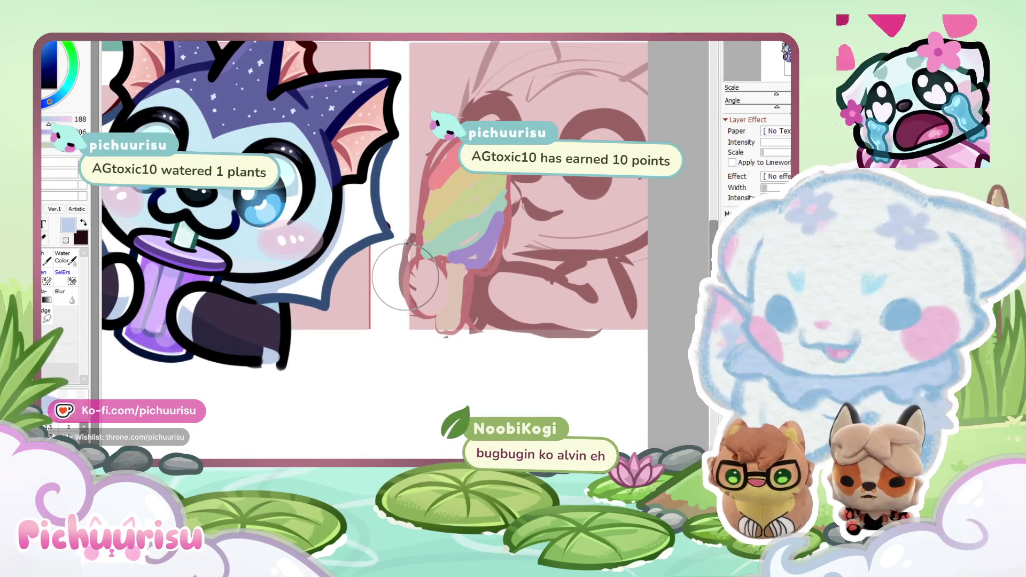
scroll(405, 277, up, 3)
scroll(339, 297, left, 1)
alt+click(240, 310)
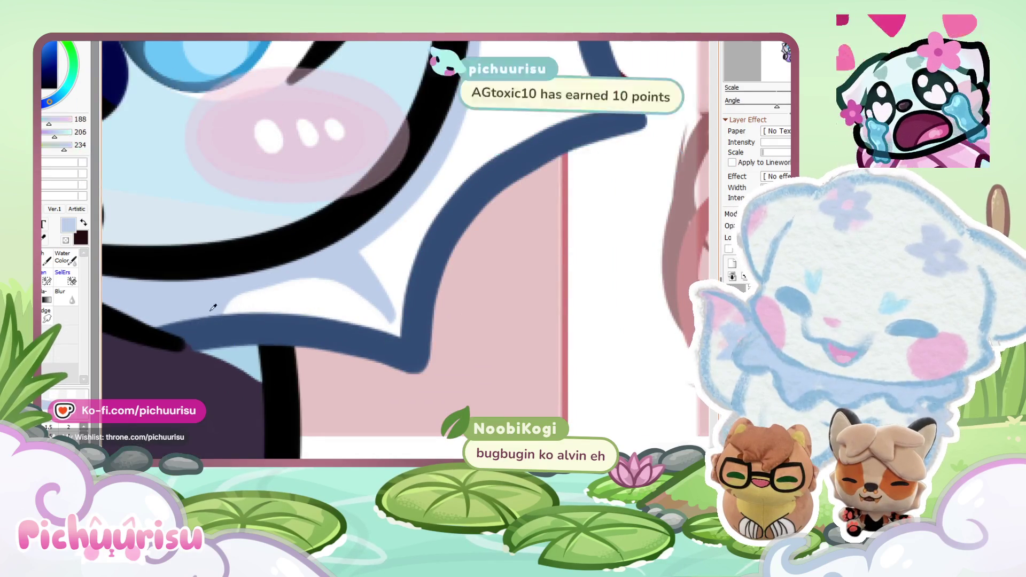
scroll(239, 310, down, 3)
scroll(351, 225, up, 3)
drag(412, 227, 334, 255)
alt+click(341, 275)
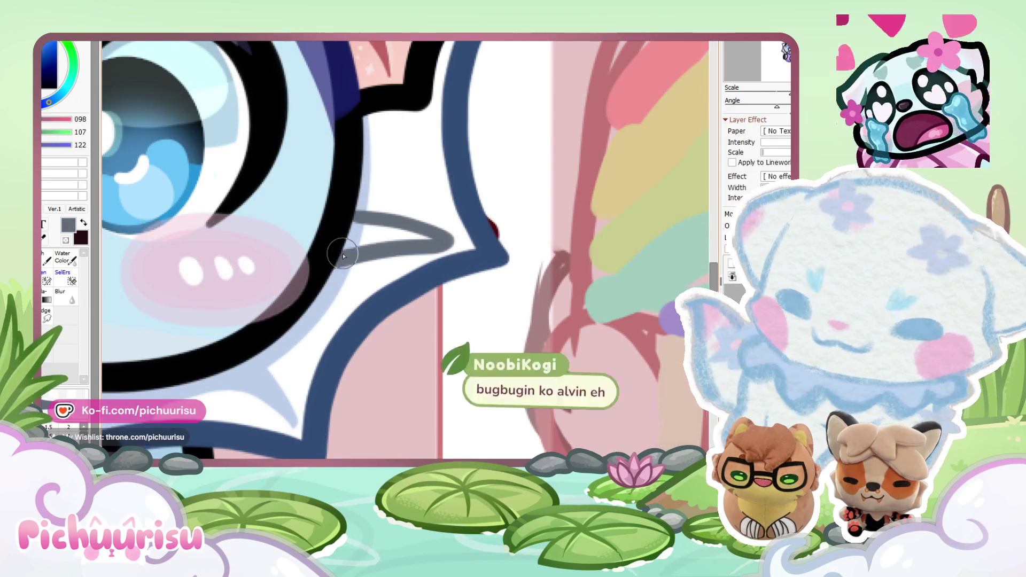
mouse_move(402, 197)
mouse_down()
mouse_move(347, 212)
mouse_move(451, 236)
mouse_move(384, 229)
mouse_up()
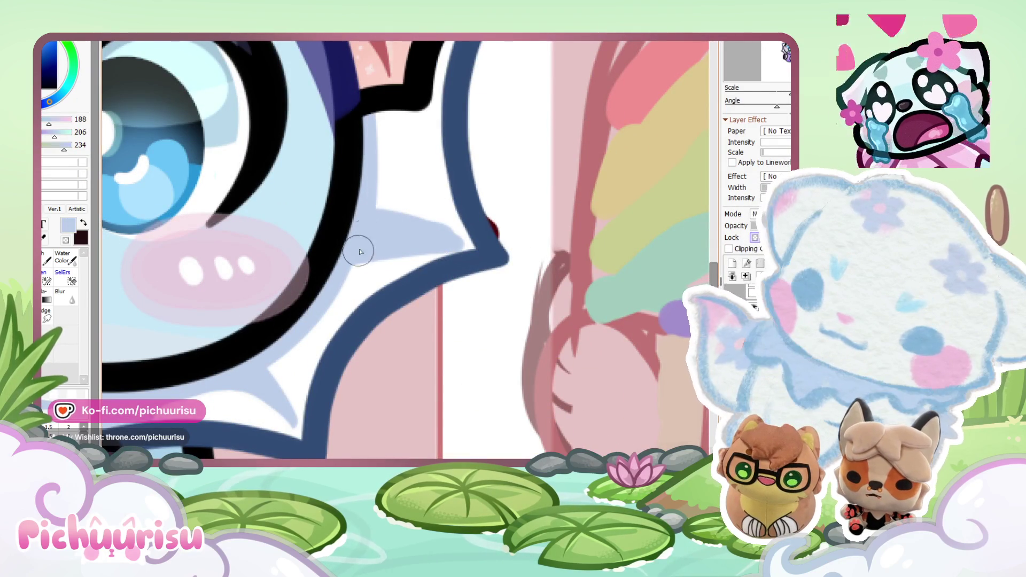
Step: Paint white over part of the shading and along the band beside the dark-blue outline
alt+click(379, 184)
scroll(378, 184, up, 1)
drag(386, 211, 423, 248)
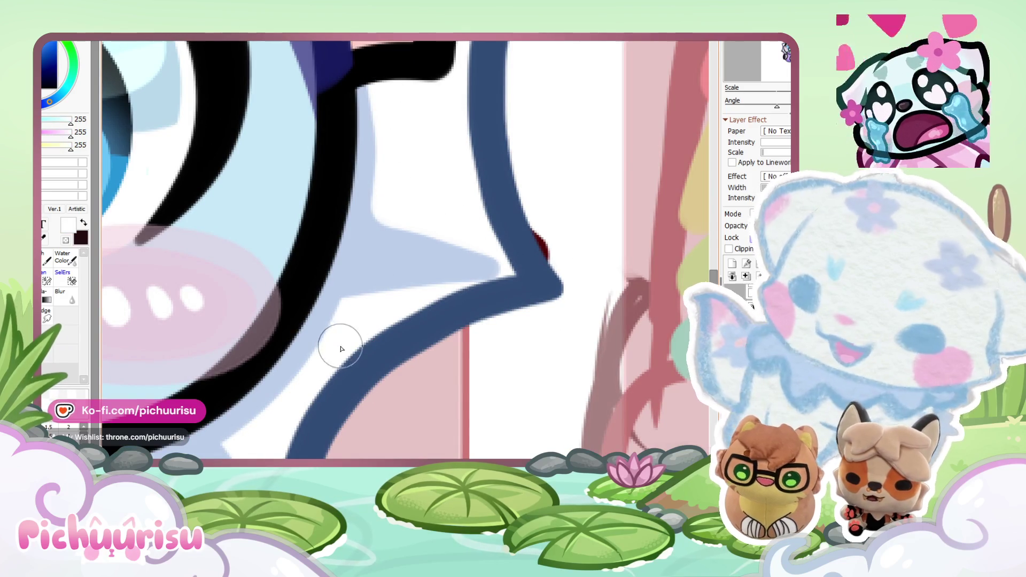
drag(338, 350, 497, 291)
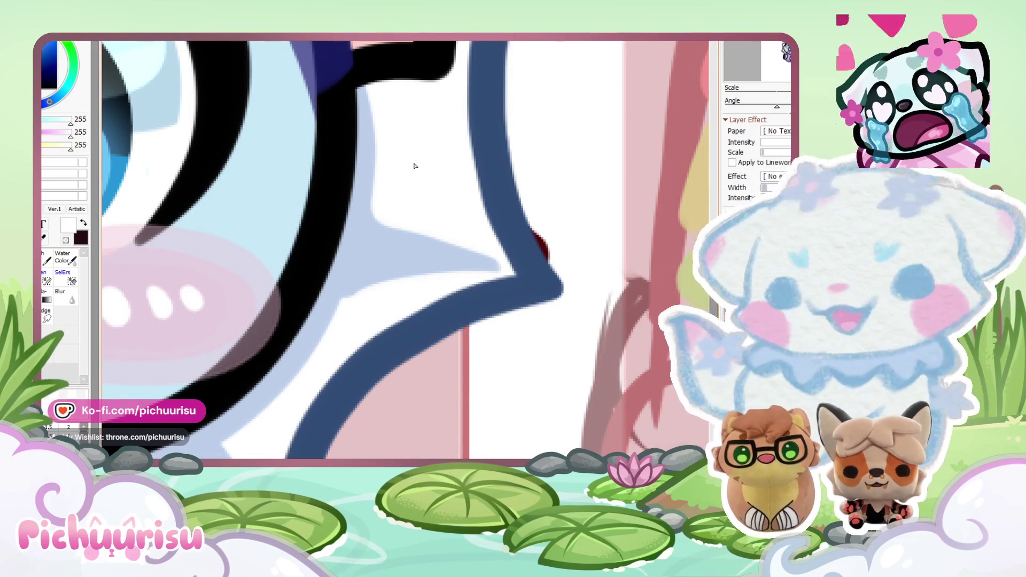
scroll(415, 166, down, 3)
scroll(363, 313, up, 3)
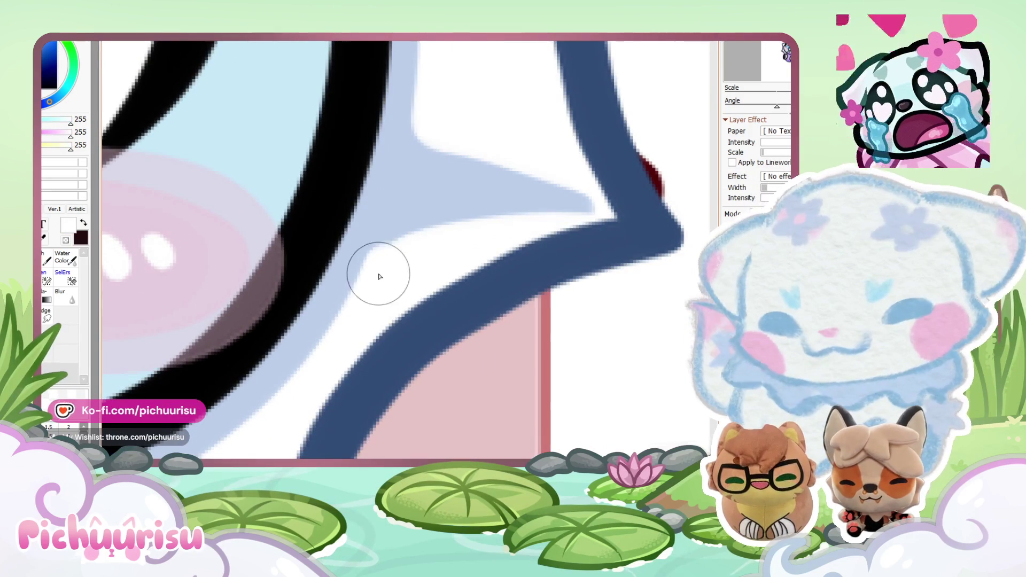
scroll(388, 191, down, 3)
scroll(403, 188, up, 3)
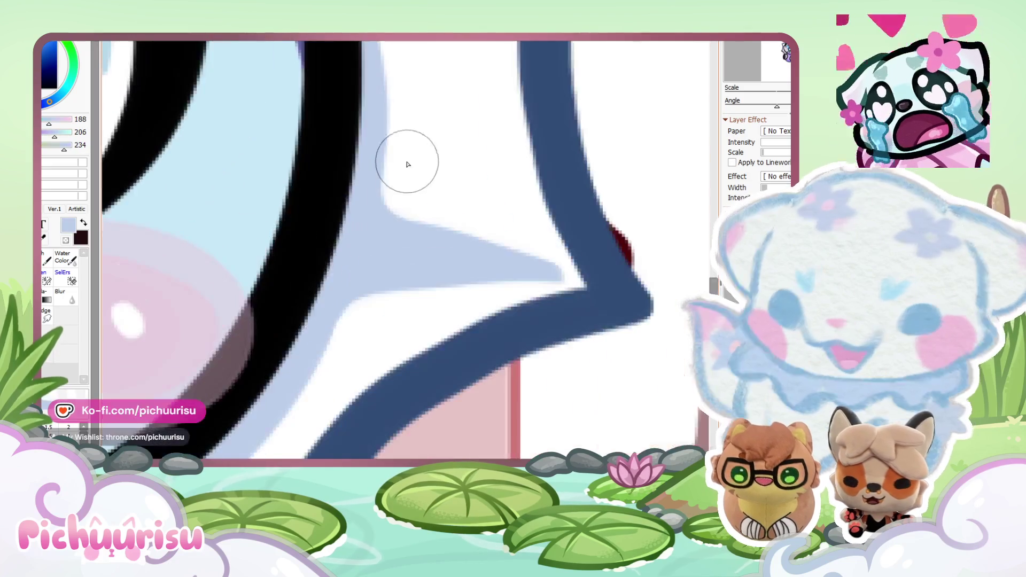
Step: Brush two tapered light-blue shadows across the frill, one starting from its corner
alt+click(357, 267)
scroll(359, 273, up, 1)
scroll(358, 273, down, 3)
scroll(354, 211, up, 3)
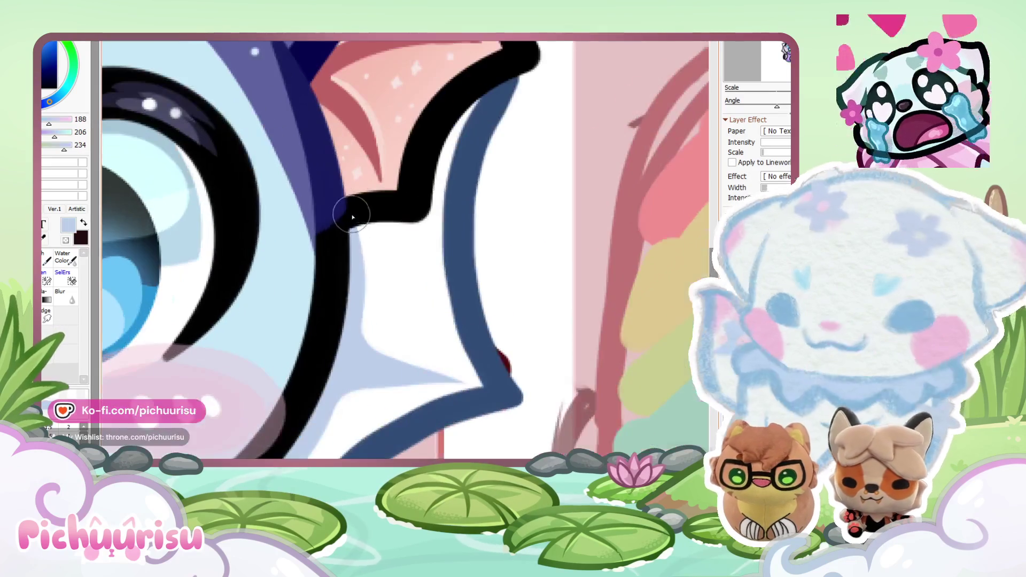
scroll(450, 122, down, 5)
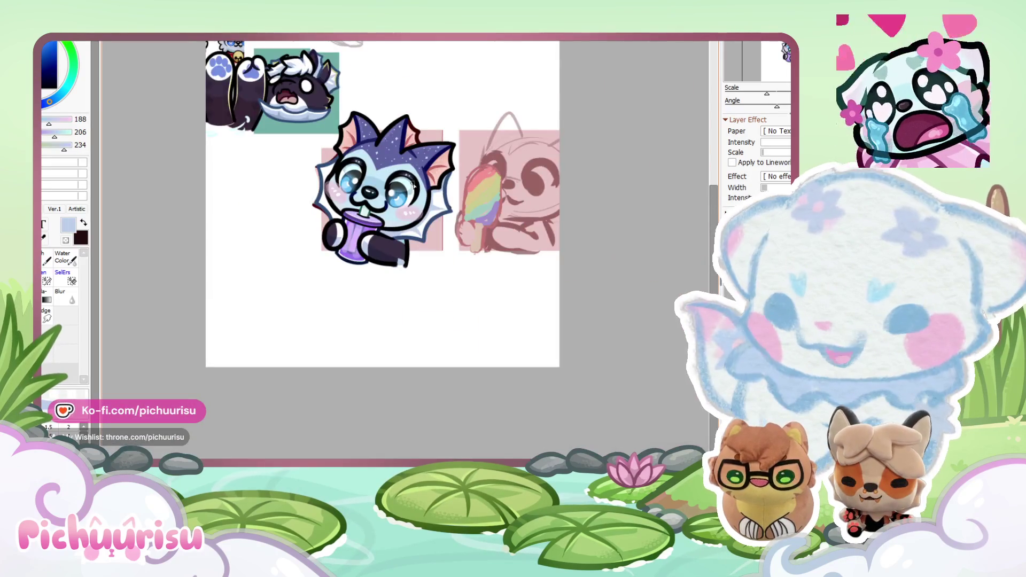
scroll(406, 181, up, 5)
scroll(426, 204, up, 3)
drag(561, 291, 413, 230)
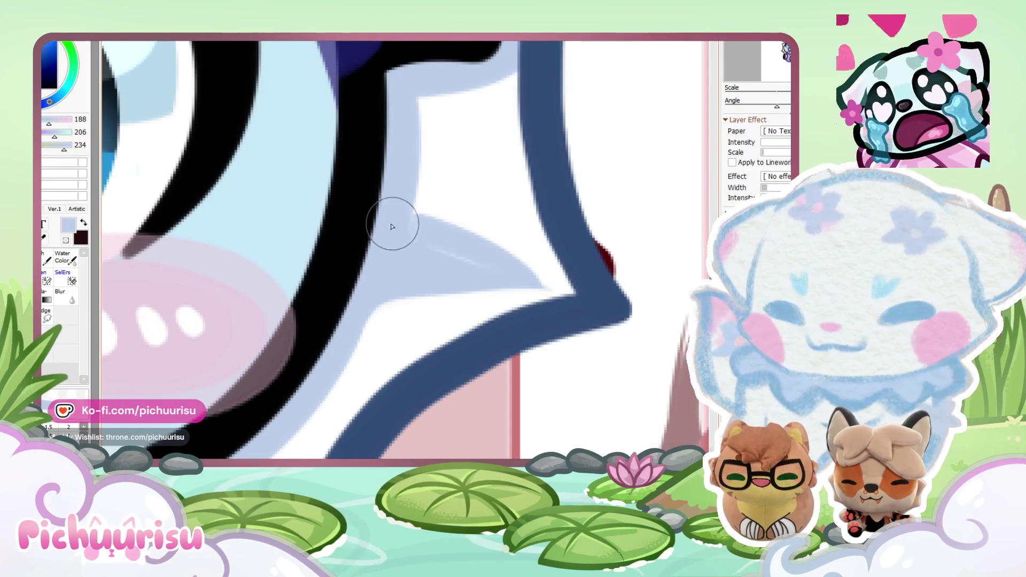
alt+click(526, 277)
scroll(526, 278, down, 5)
scroll(427, 257, up, 5)
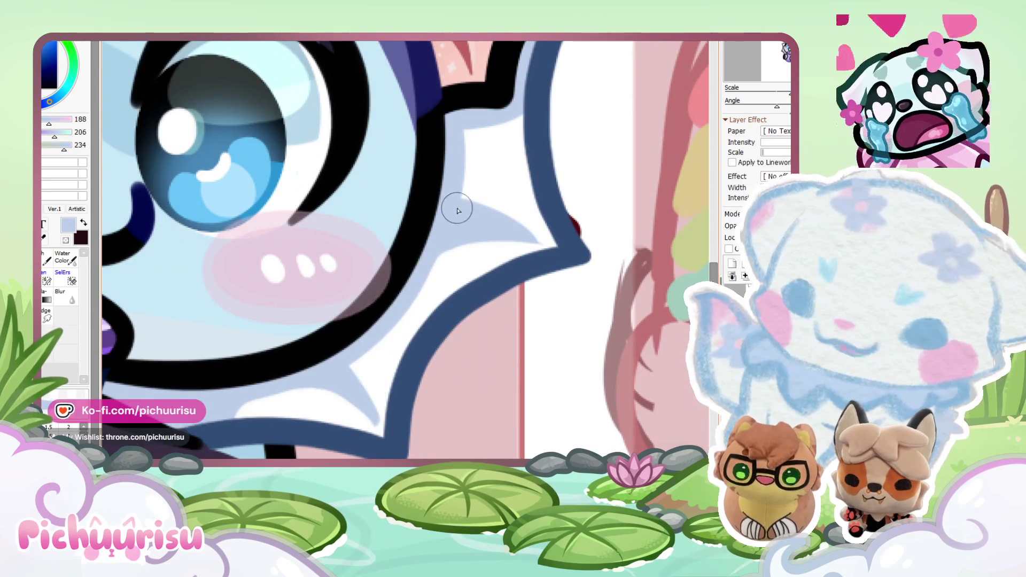
scroll(451, 218, down, 3)
scroll(385, 321, up, 6)
drag(407, 338, 324, 203)
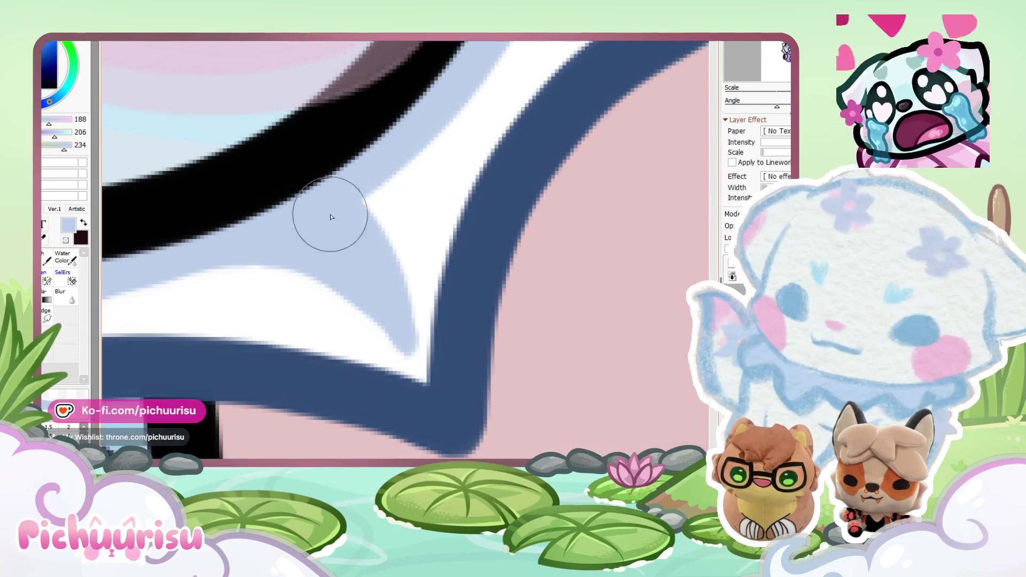
scroll(323, 203, down, 6)
scroll(267, 241, up, 6)
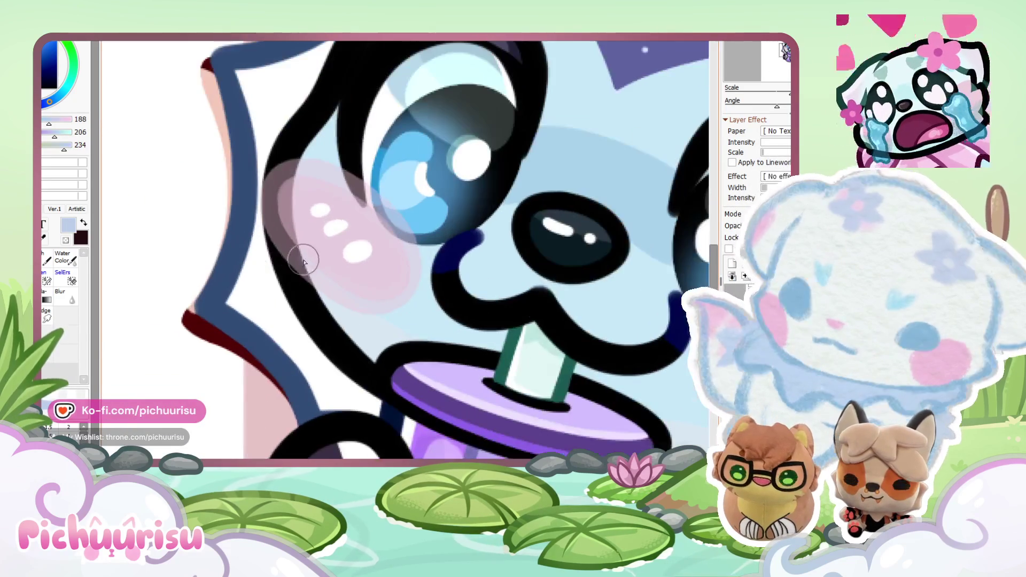
scroll(278, 295, down, 2)
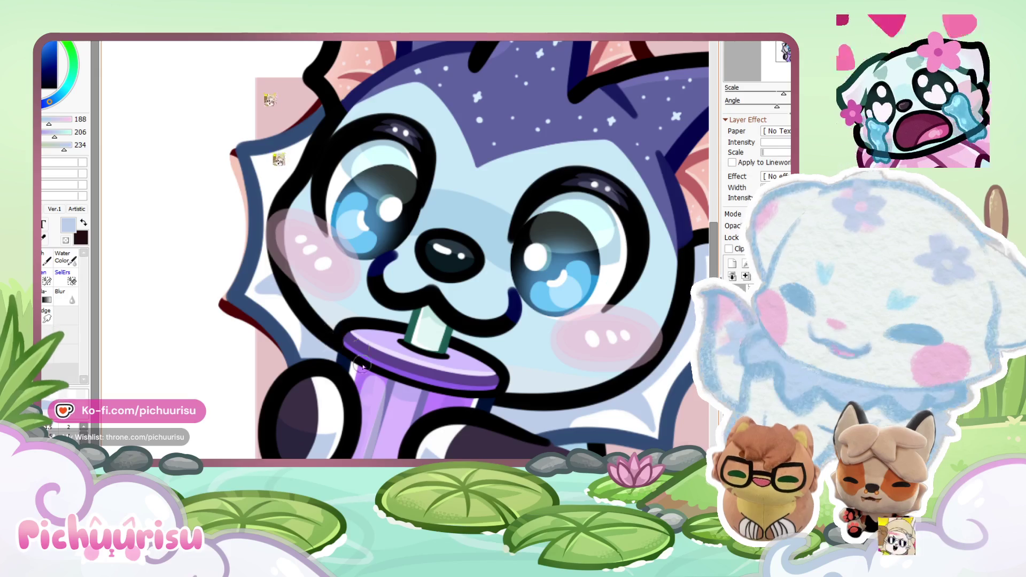
scroll(353, 380, down, 3)
scroll(296, 214, up, 5)
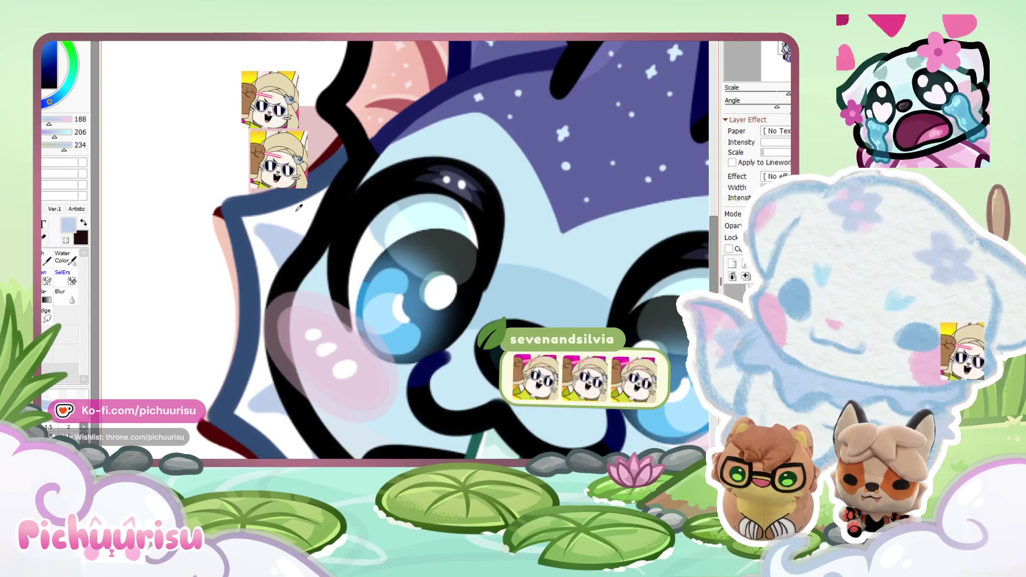
alt+click(228, 410)
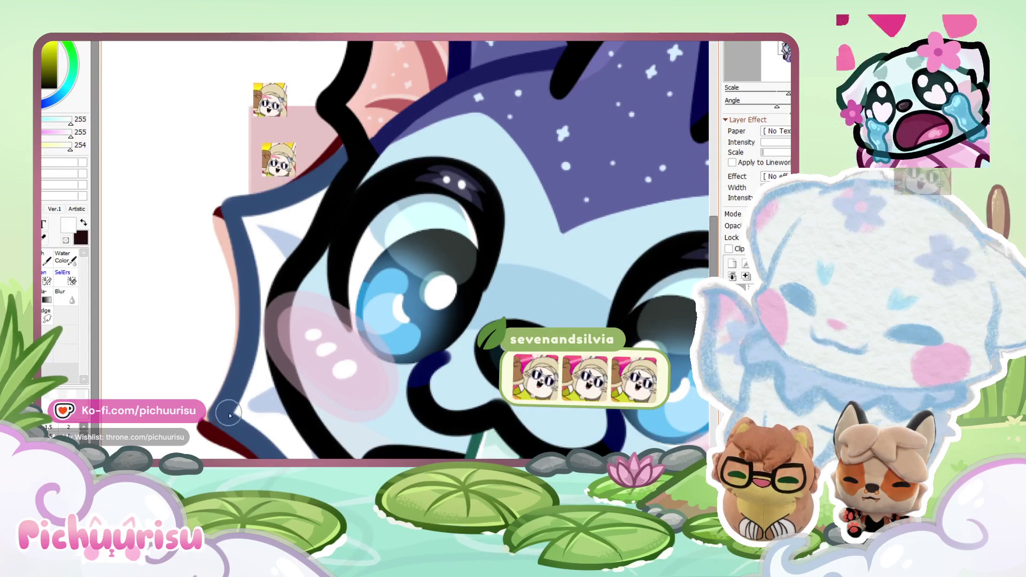
scroll(233, 280, down, 6)
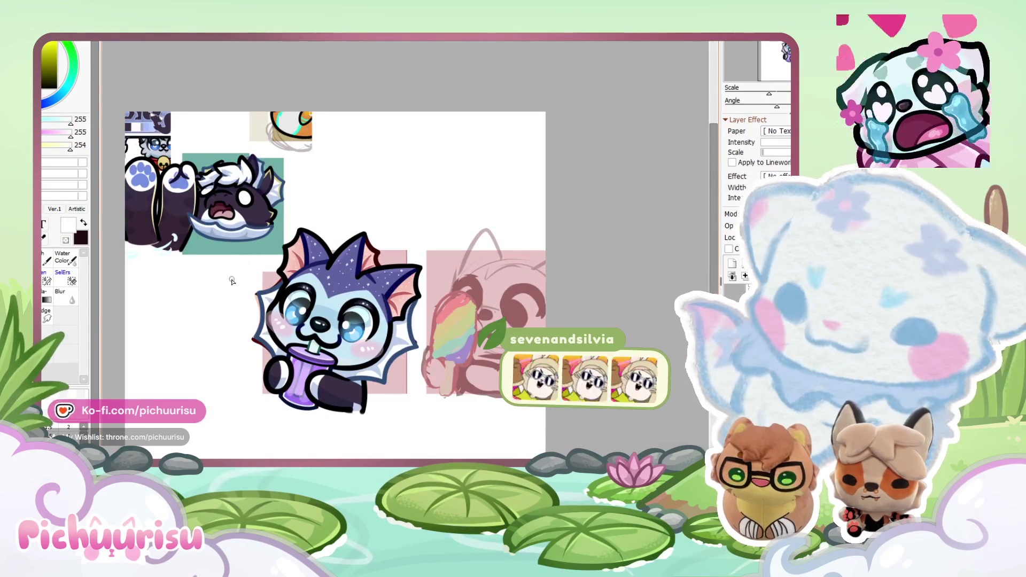
scroll(426, 275, down, 1)
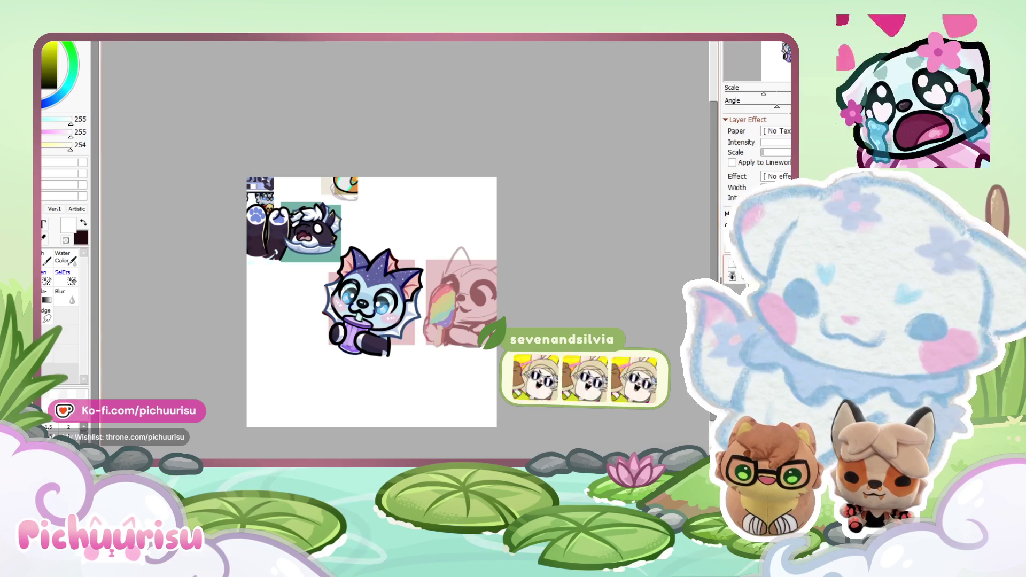
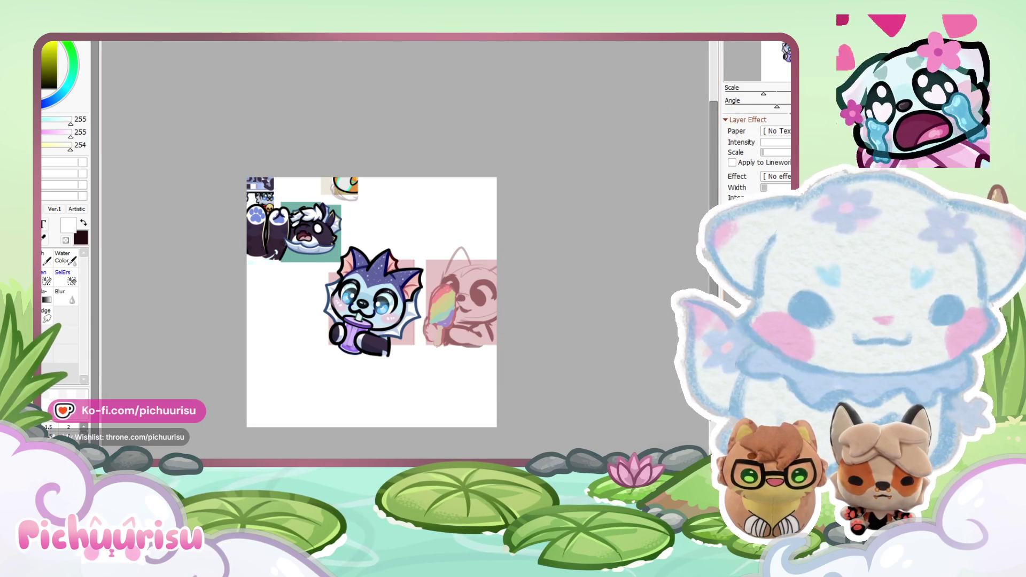
Step: Paint both fin ears with the eyedropped dark purple
scroll(378, 268, up, 3)
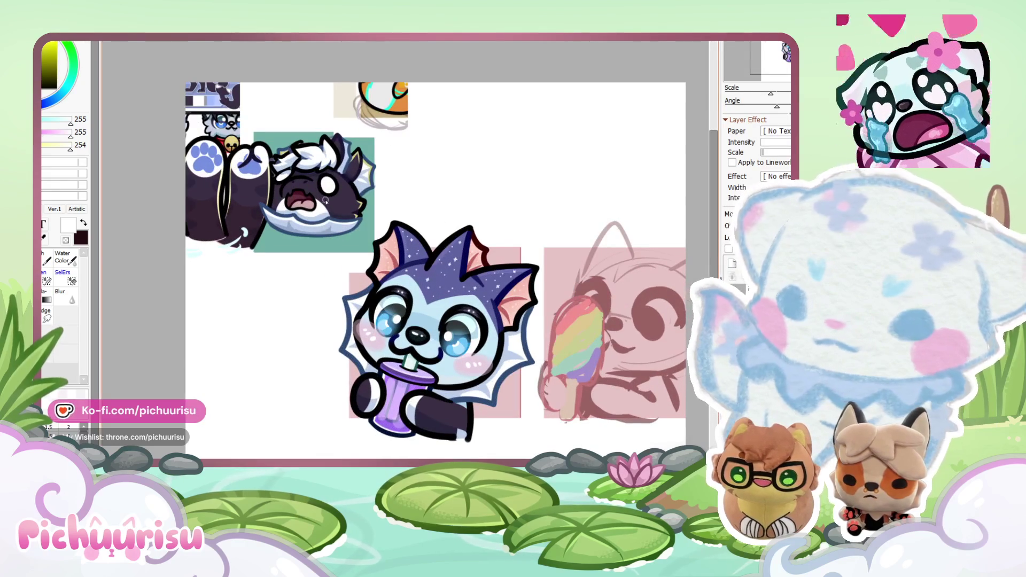
scroll(434, 248, up, 3)
alt+click(422, 267)
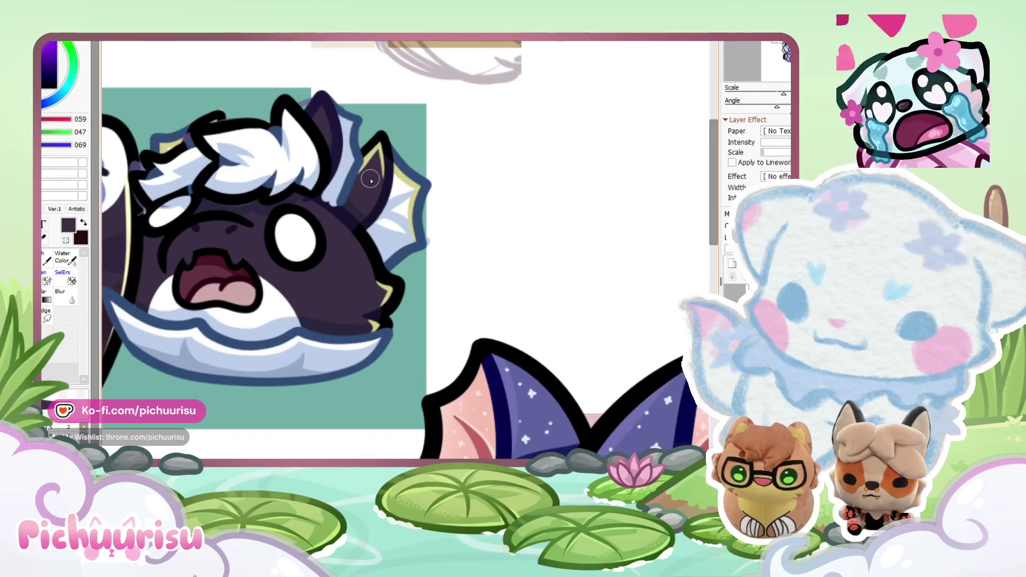
scroll(422, 267, down, 3)
scroll(417, 278, up, 3)
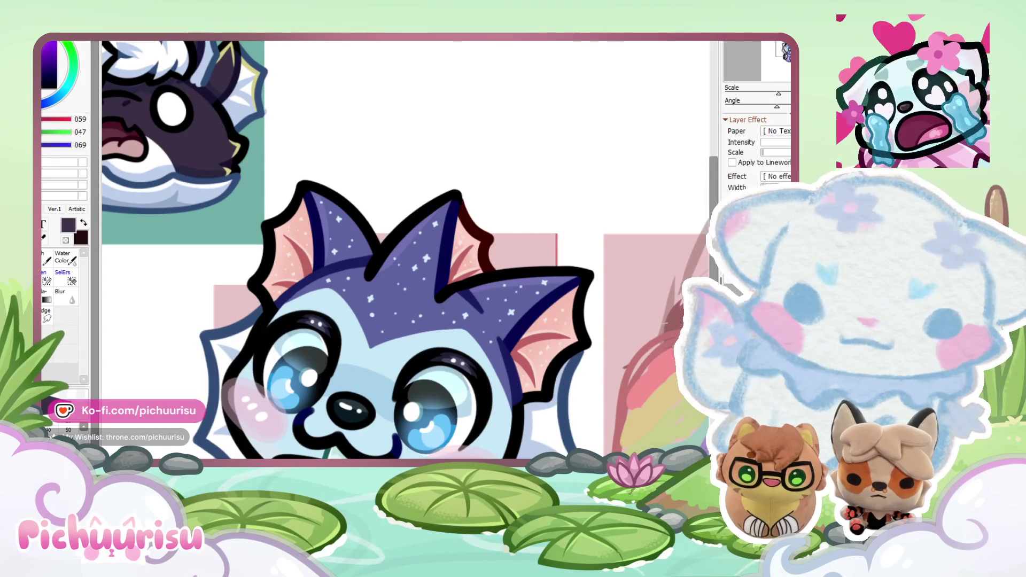
mouse_move(331, 252)
mouse_down()
mouse_move(436, 205)
mouse_move(342, 294)
mouse_up()
Step: Add white highlights along the inner edges of the right and left ears
right_click(554, 424)
drag(577, 294, 550, 343)
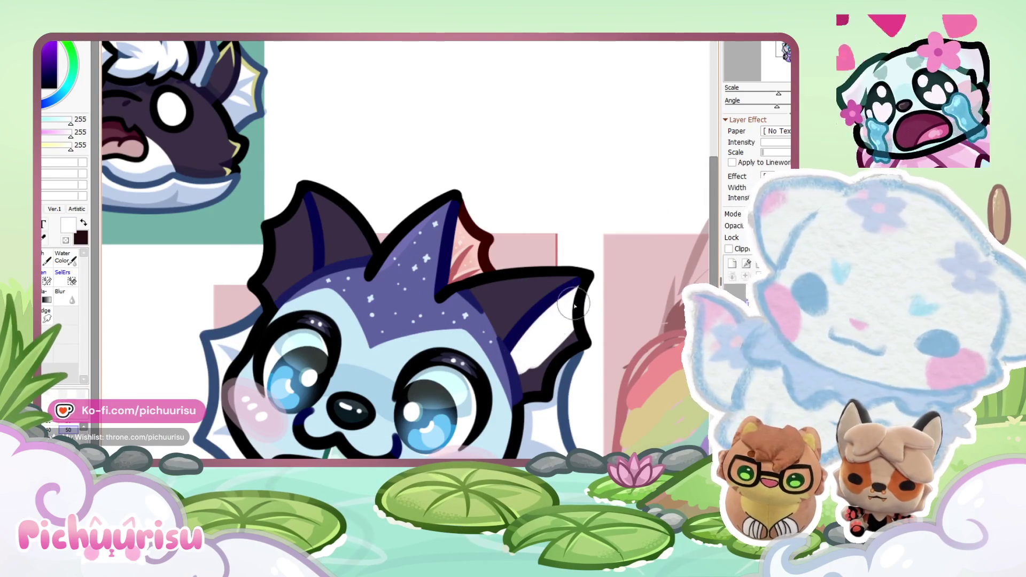
drag(278, 211, 300, 286)
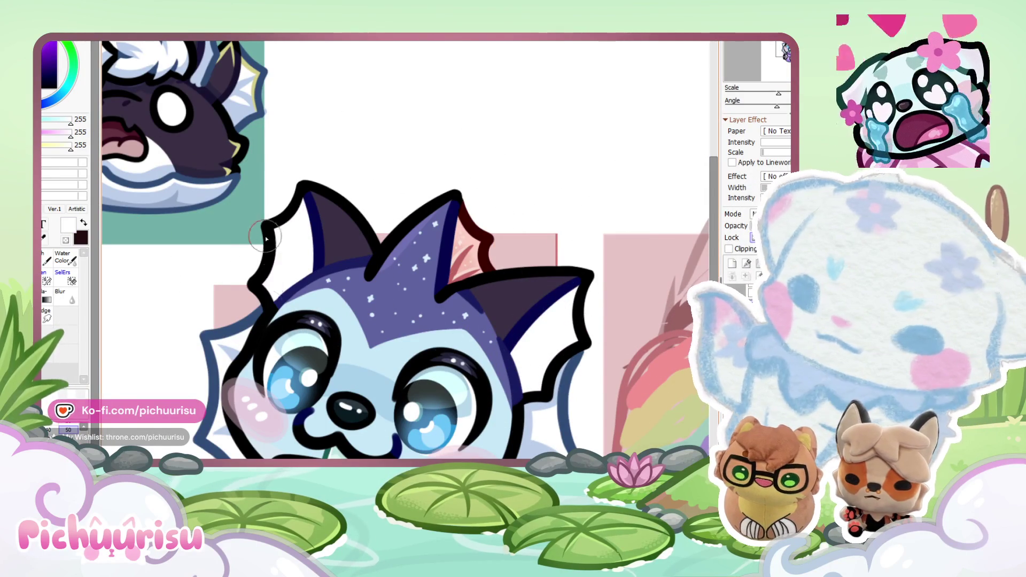
scroll(271, 282, down, 3)
scroll(265, 205, up, 5)
Step: Cover the blue patch on the ear edge with dark purple
alt+click(224, 228)
scroll(224, 228, down, 3)
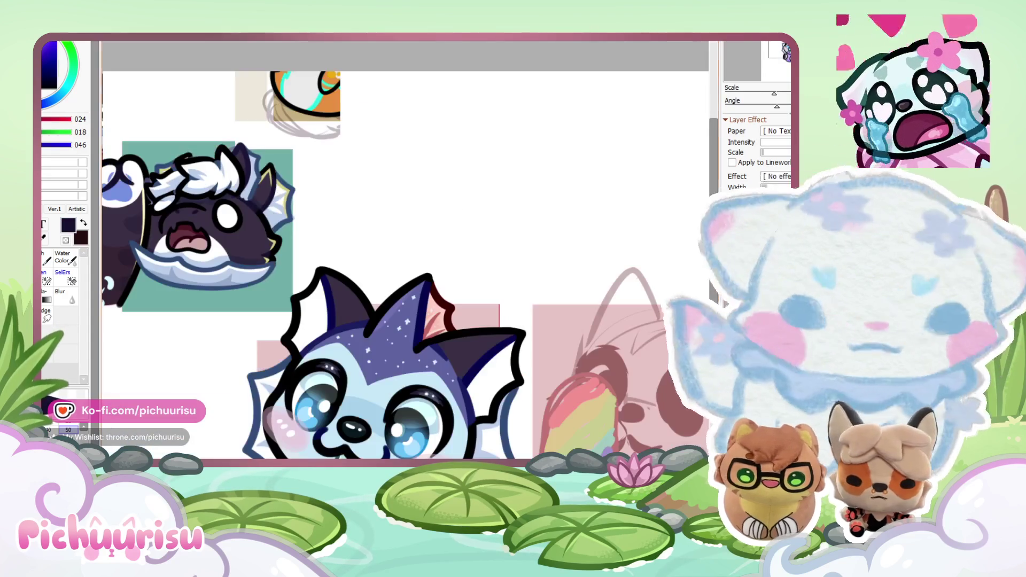
scroll(533, 264, up, 3)
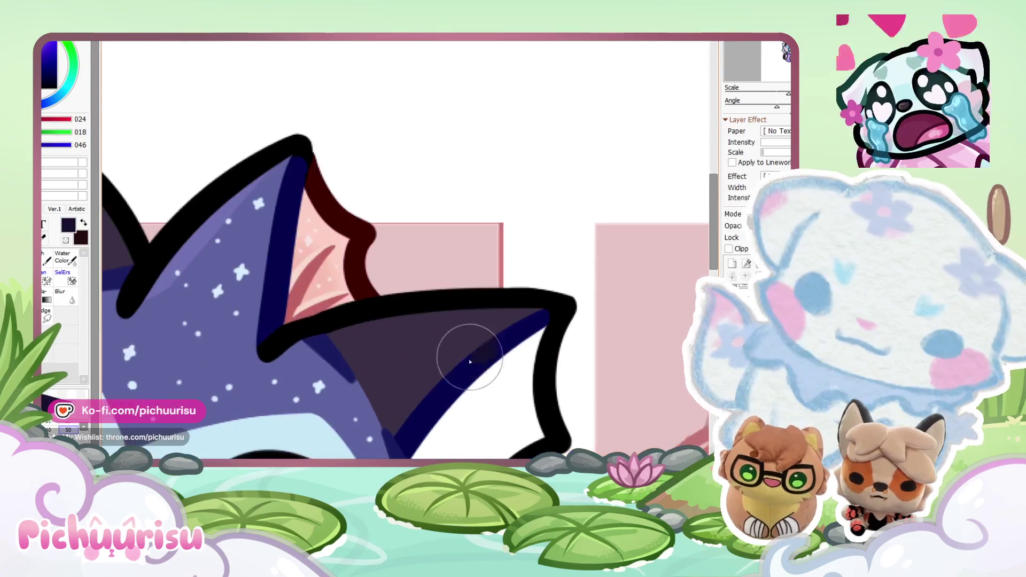
scroll(476, 343, down, 1)
scroll(426, 316, up, 4)
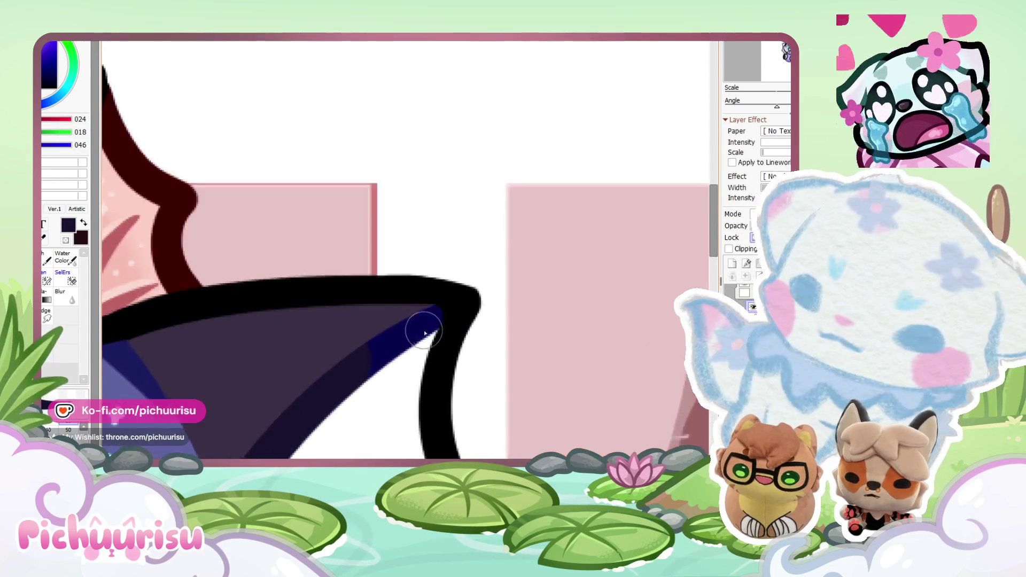
mouse_move(440, 308)
mouse_down()
mouse_move(343, 381)
mouse_move(372, 357)
mouse_up()
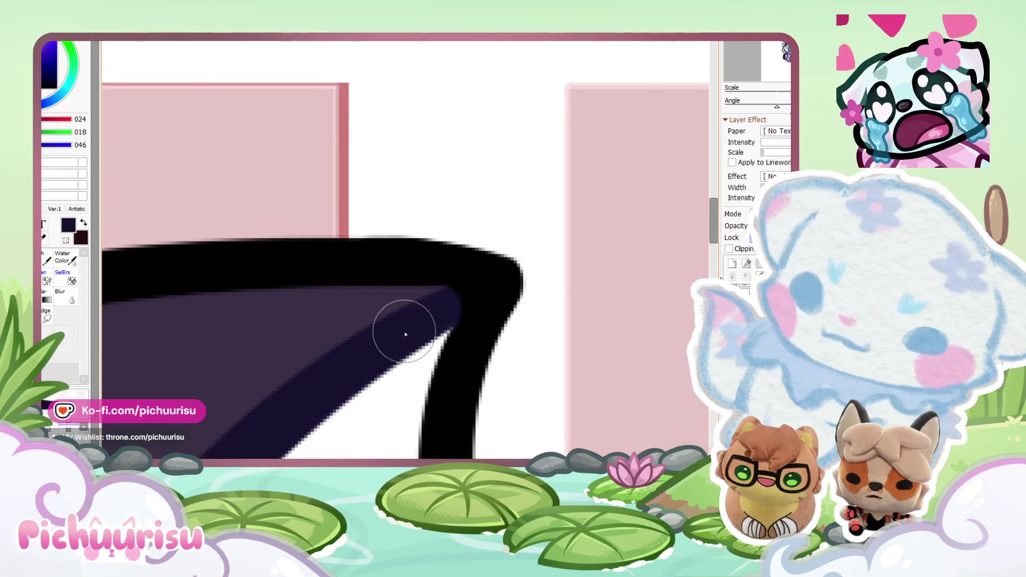
Step: Repaint the navy stripe on the left ear dark purple
alt+click(410, 320)
scroll(426, 275, down, 4)
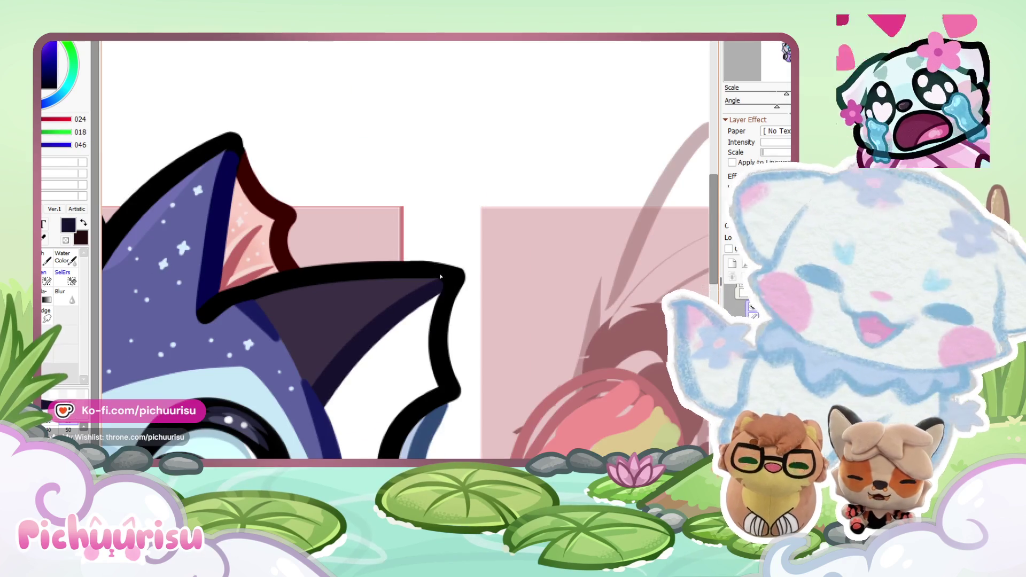
scroll(446, 274, down, 2)
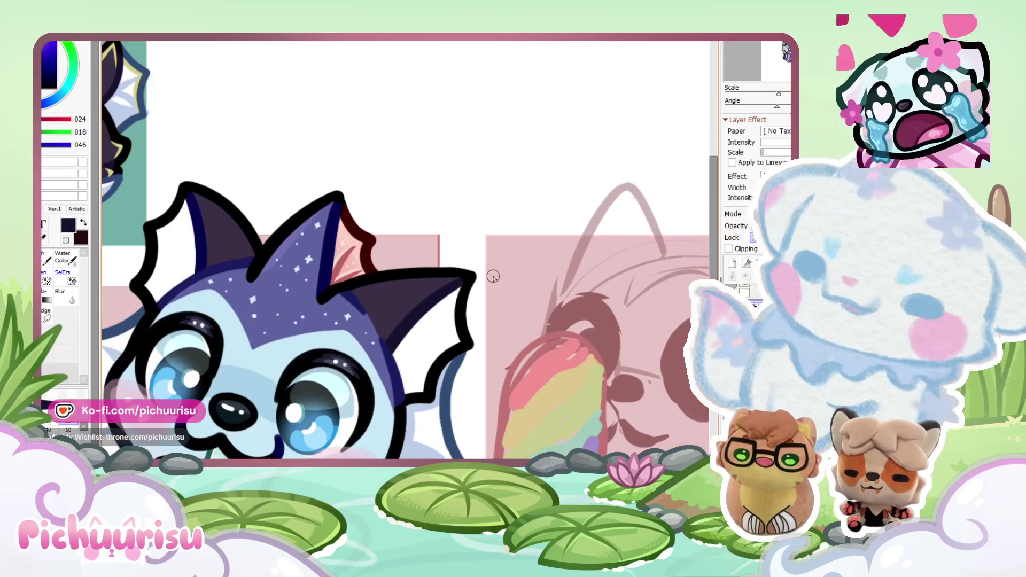
scroll(204, 213, up, 4)
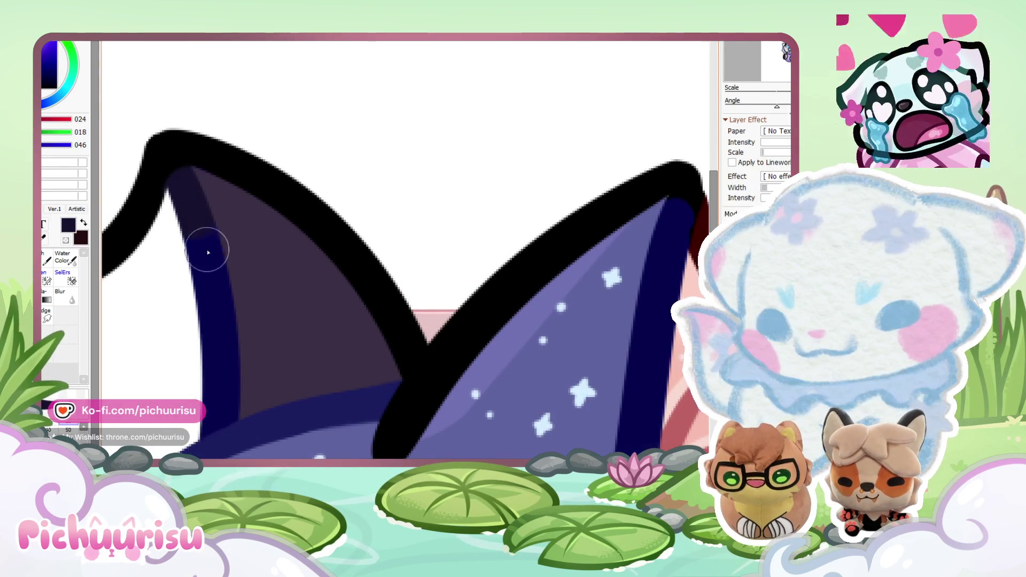
drag(200, 224, 209, 250)
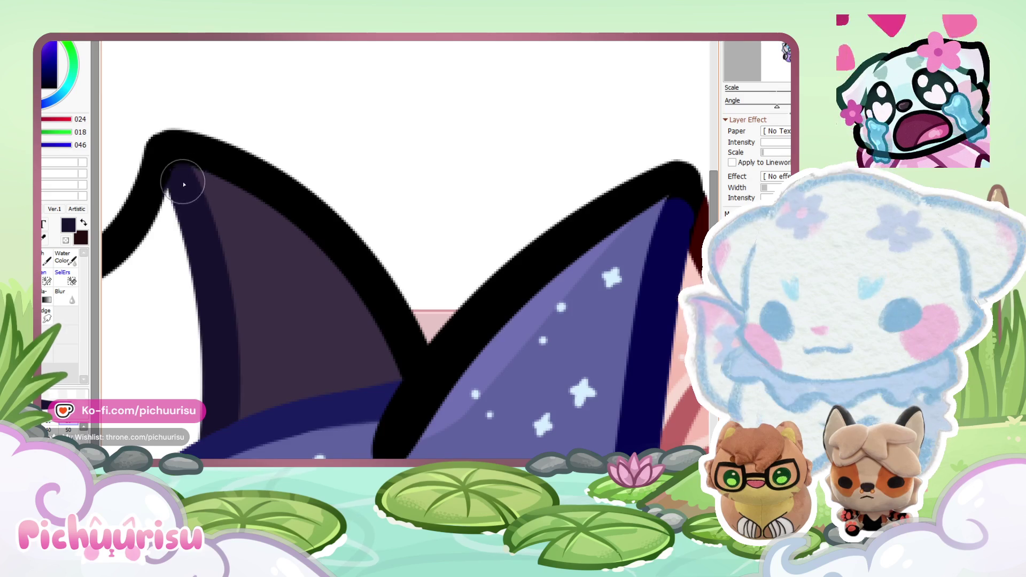
scroll(182, 179, down, 5)
scroll(412, 309, up, 2)
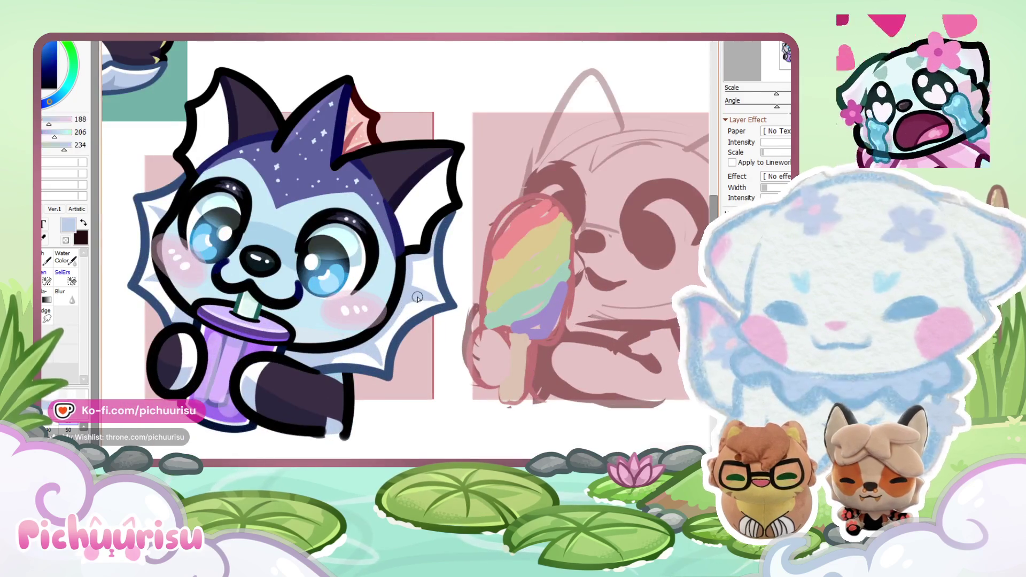
Step: Undo the light-blue stripe and paint light-blue shading inside the right ear membrane
scroll(417, 298, down, 2)
scroll(259, 366, up, 5)
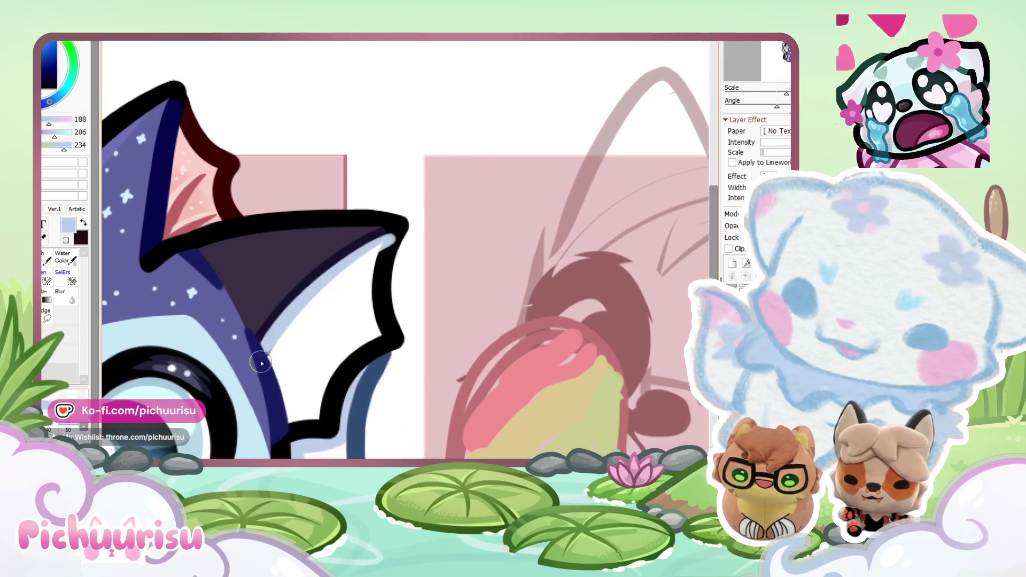
key(ctrl+z)
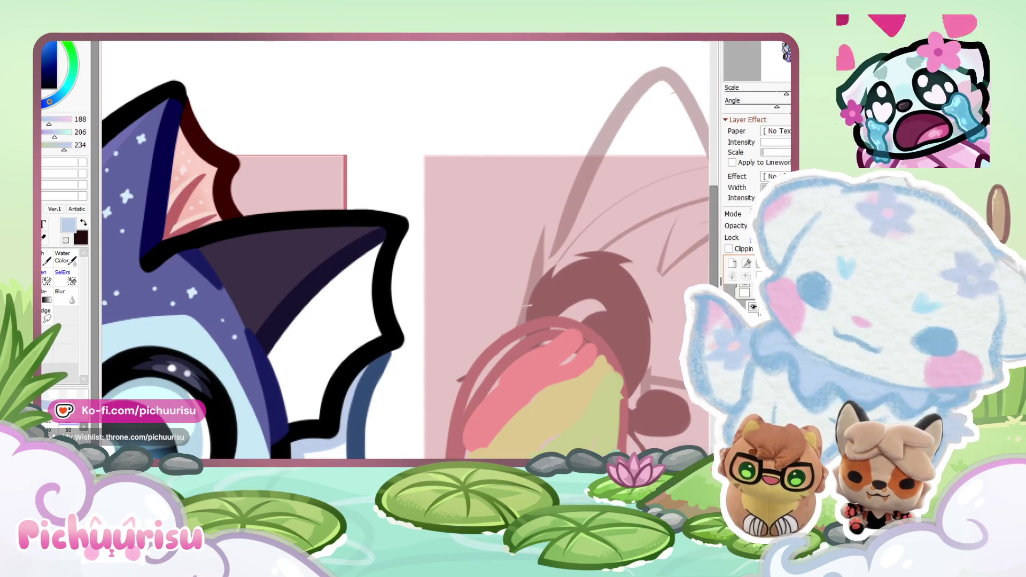
scroll(307, 297, up, 2)
drag(273, 345, 298, 326)
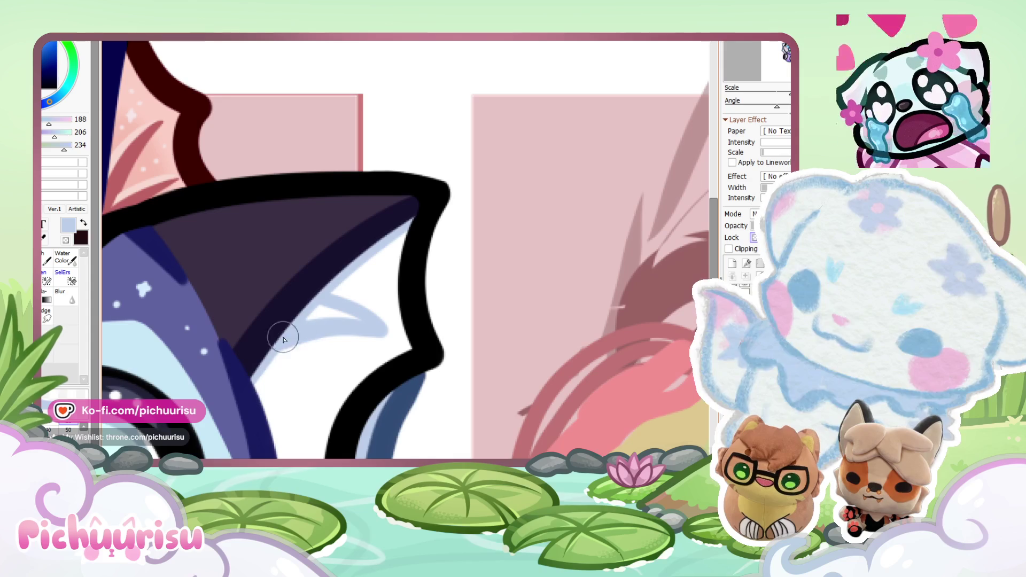
drag(309, 442, 275, 368)
mouse_move(301, 327)
mouse_down()
mouse_move(340, 321)
mouse_move(320, 327)
mouse_move(286, 400)
mouse_move(279, 428)
mouse_move(292, 456)
mouse_move(300, 374)
mouse_move(316, 371)
mouse_move(318, 449)
mouse_move(309, 348)
mouse_up()
Step: Carve a sharp spike into the light-blue shape by painting white into the notch
alt+click(291, 456)
scroll(308, 349, up, 2)
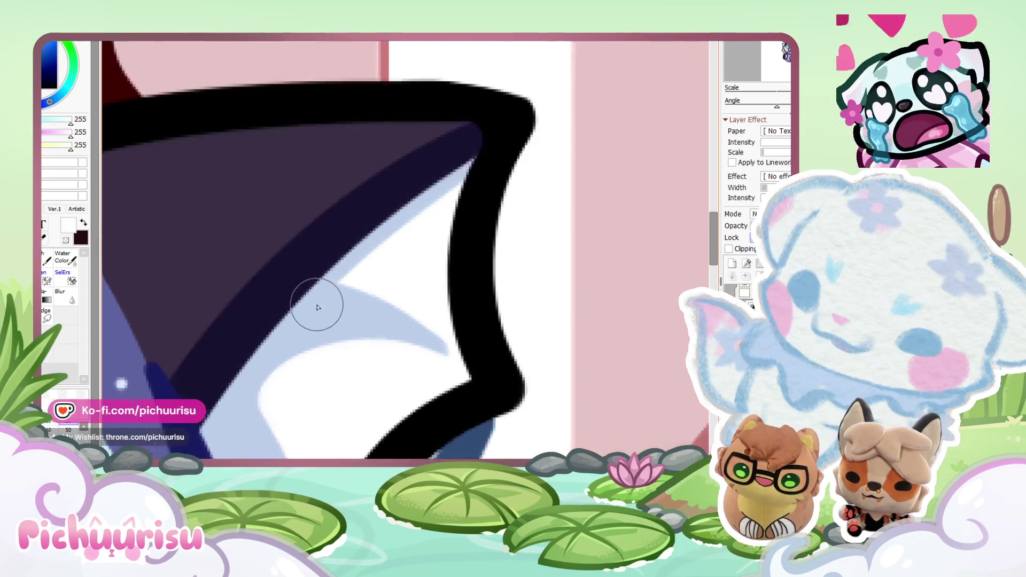
alt+click(337, 327)
scroll(403, 235, down, 3)
scroll(402, 235, up, 2)
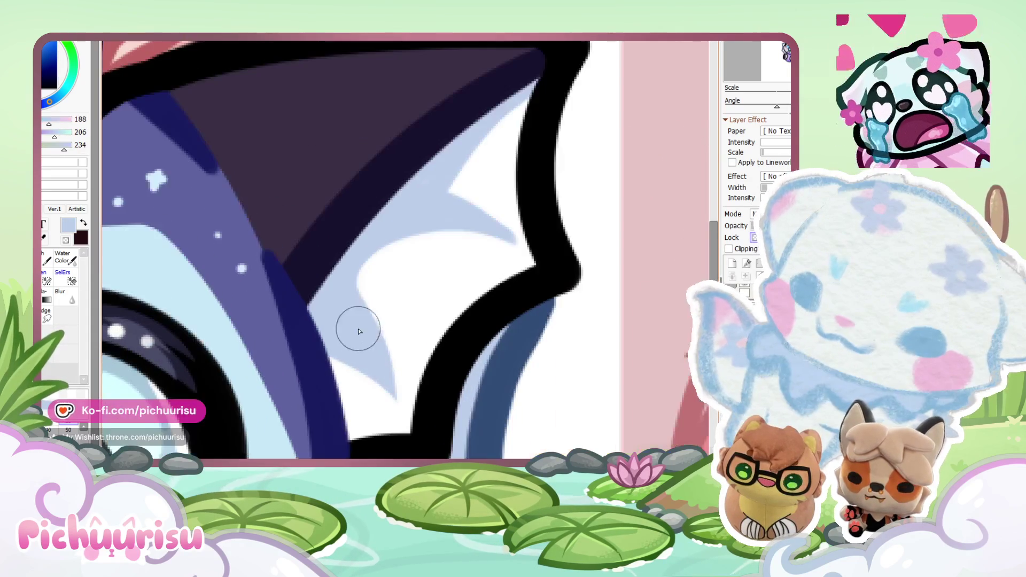
scroll(322, 278, down, 2)
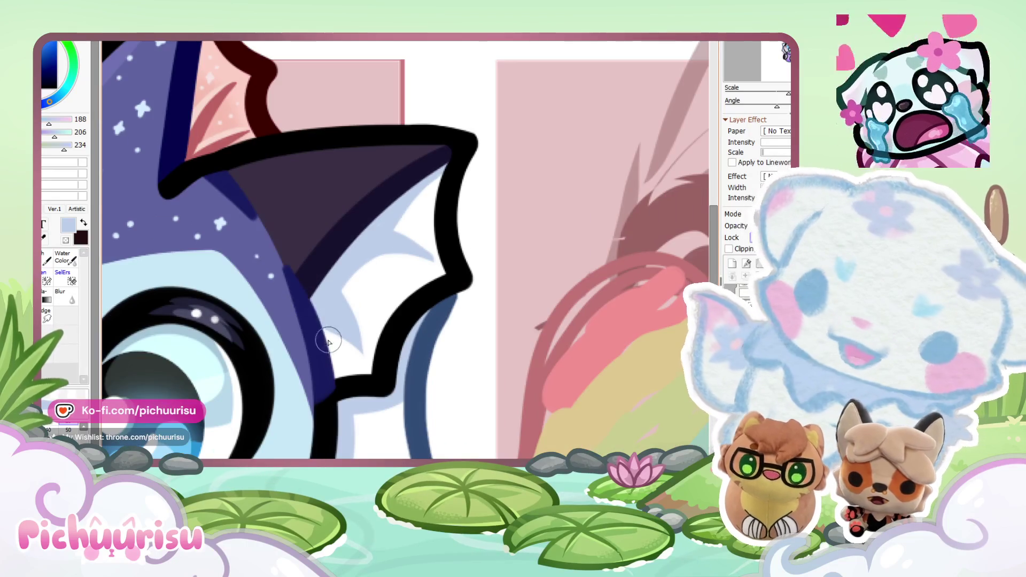
scroll(332, 323, up, 2)
alt+click(361, 394)
mouse_move(355, 343)
mouse_down()
mouse_move(331, 307)
mouse_move(384, 344)
mouse_move(355, 270)
mouse_move(362, 261)
mouse_move(343, 271)
mouse_move(353, 244)
mouse_move(353, 277)
mouse_up()
Step: Keep alternating light blue and white to refine the spike's shape
alt+click(291, 258)
alt+click(366, 265)
scroll(348, 257, down, 2)
scroll(367, 230, up, 2)
alt+click(354, 240)
scroll(353, 277, up, 2)
alt+click(430, 259)
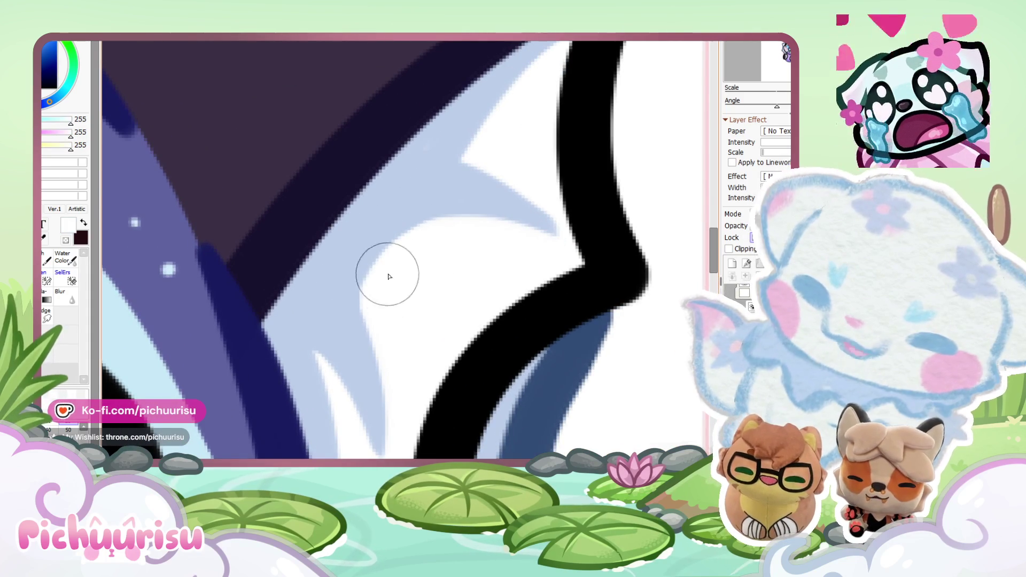
scroll(611, 296, down, 3)
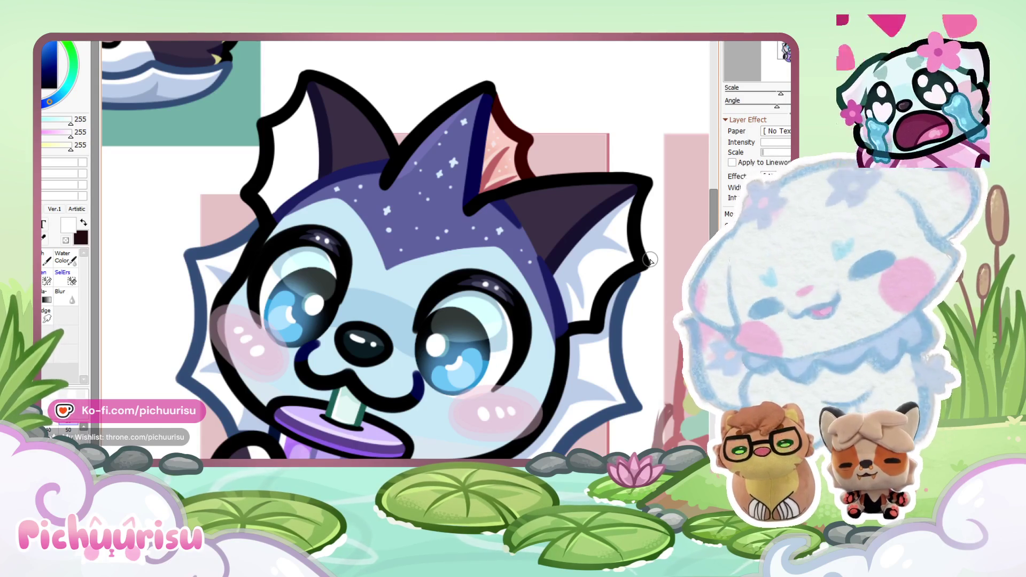
Step: Paint a light-blue band and a curved light-blue stroke inside the ear
scroll(308, 97, down, 3)
scroll(308, 98, up, 3)
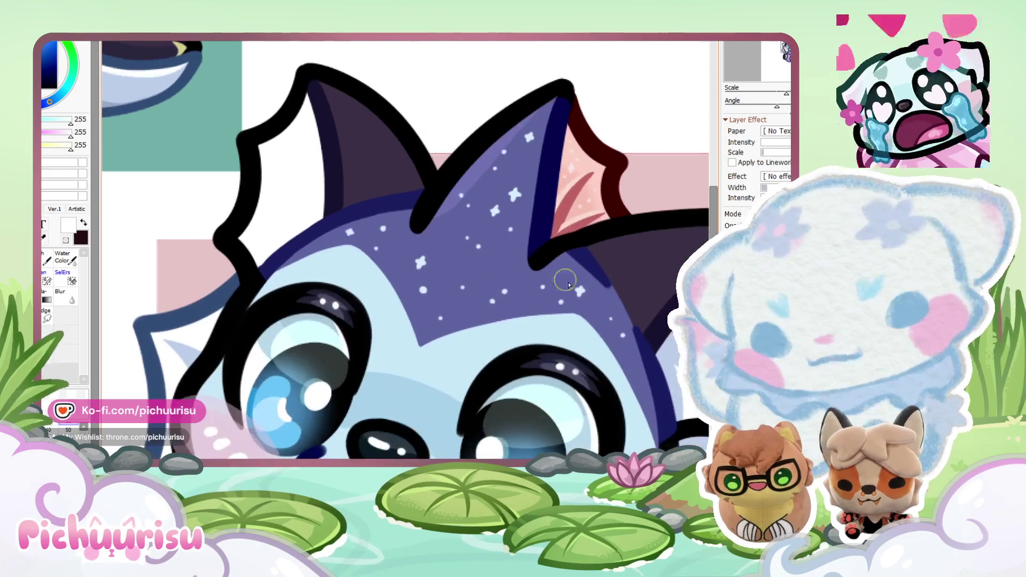
scroll(374, 160, down, 2)
alt+click(414, 169)
scroll(414, 169, up, 3)
drag(391, 170, 397, 297)
scroll(373, 214, up, 2)
mouse_move(373, 213)
mouse_down()
mouse_move(339, 202)
mouse_move(379, 254)
mouse_move(338, 223)
mouse_up()
scroll(369, 229, up, 2)
Step: Sharpen the spike with white and add a light-blue stroke below it
alt+click(354, 190)
alt+click(385, 259)
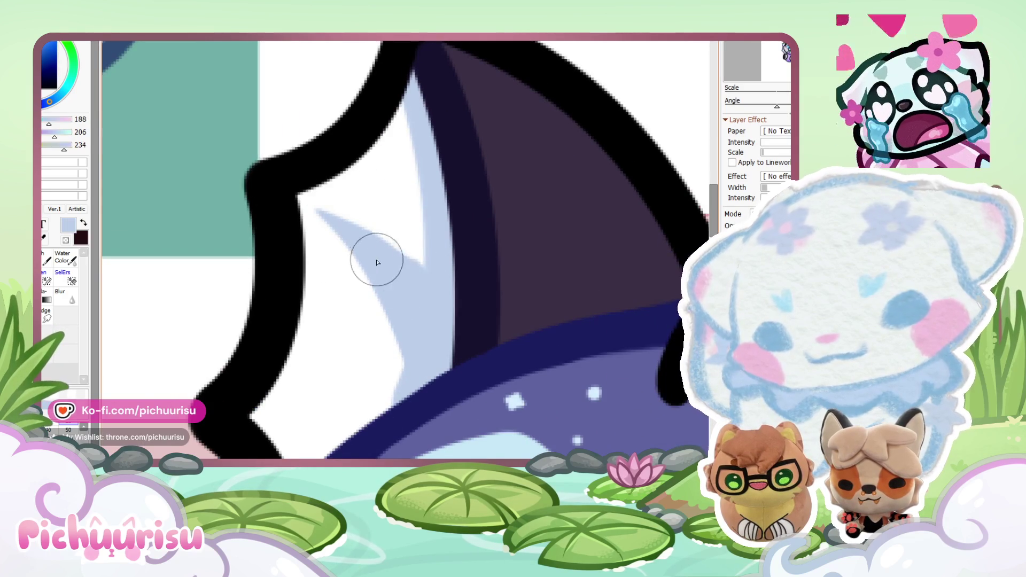
scroll(402, 325, down, 2)
mouse_move(406, 328)
mouse_down()
mouse_move(339, 355)
mouse_move(419, 350)
mouse_up()
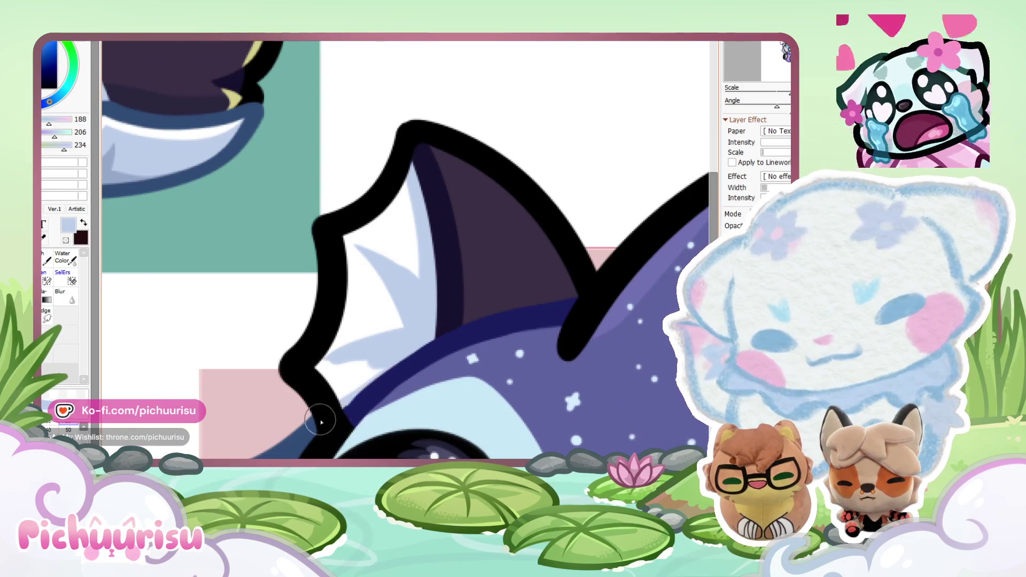
alt+click(342, 394)
scroll(334, 403, up, 2)
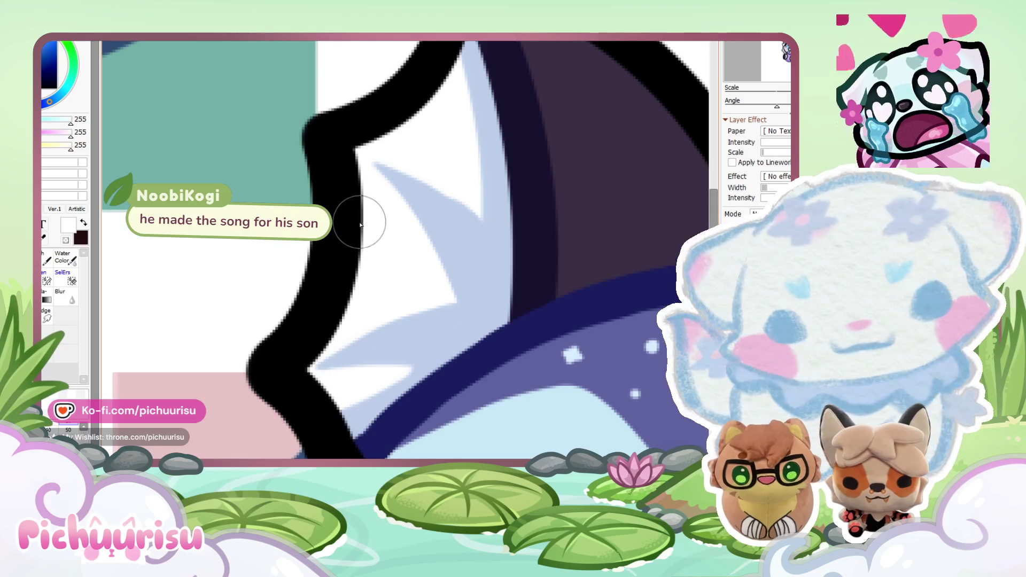
Step: Touch up the spike edge with light blue and white picked from the ear
alt+click(399, 375)
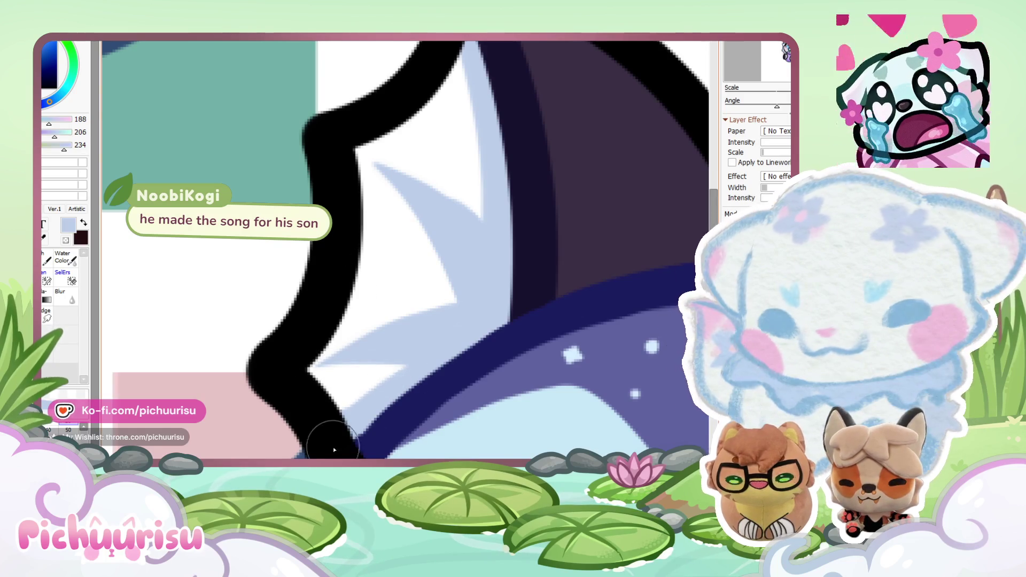
scroll(275, 422, down, 4)
scroll(336, 252, up, 2)
scroll(336, 253, up, 4)
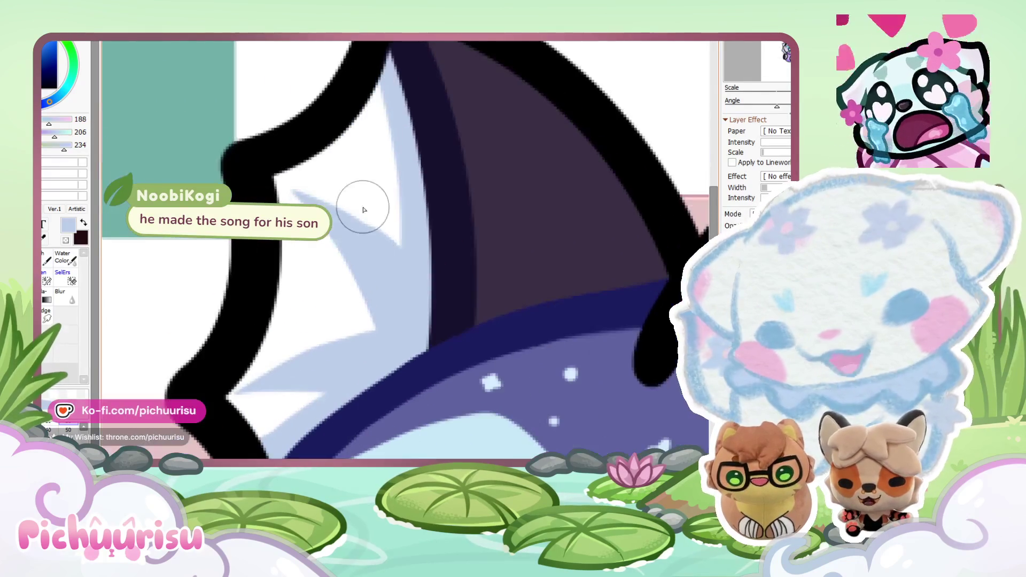
alt+click(352, 208)
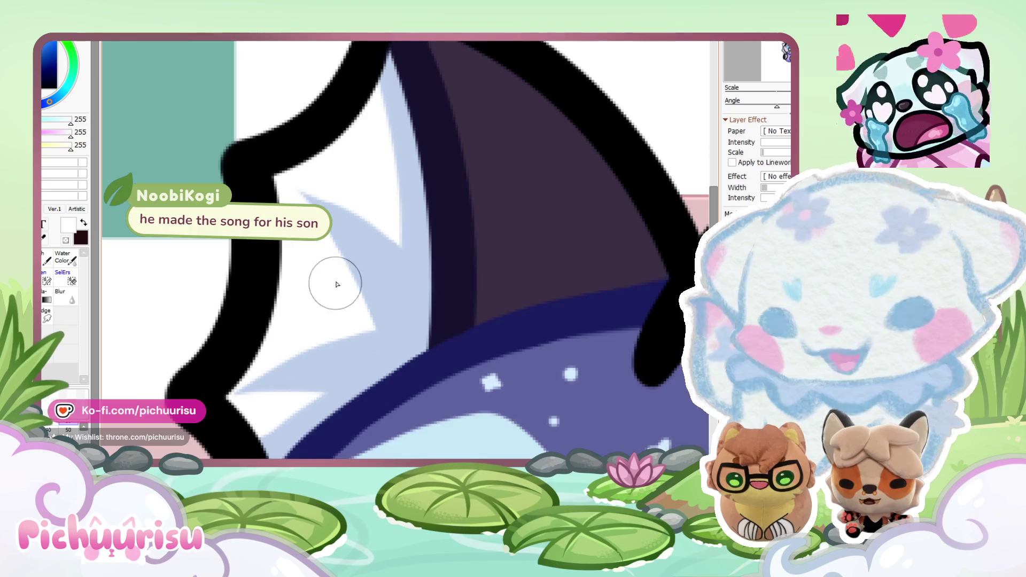
scroll(403, 238, down, 2)
scroll(288, 223, down, 2)
scroll(288, 222, down, 2)
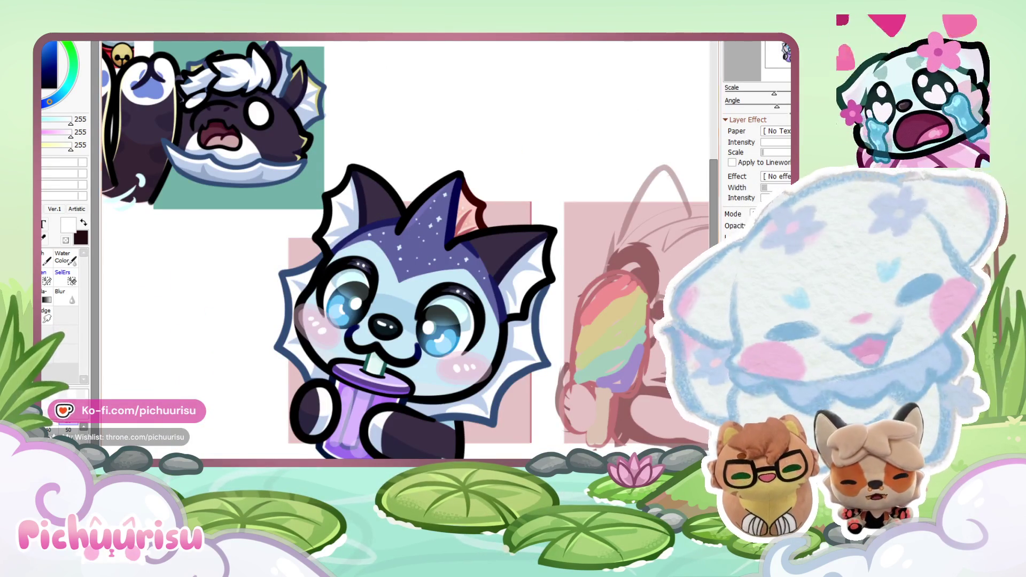
Step: Touch up the ear edge beside the eye, alternating dark purple and lineart black
scroll(489, 325, down, 1)
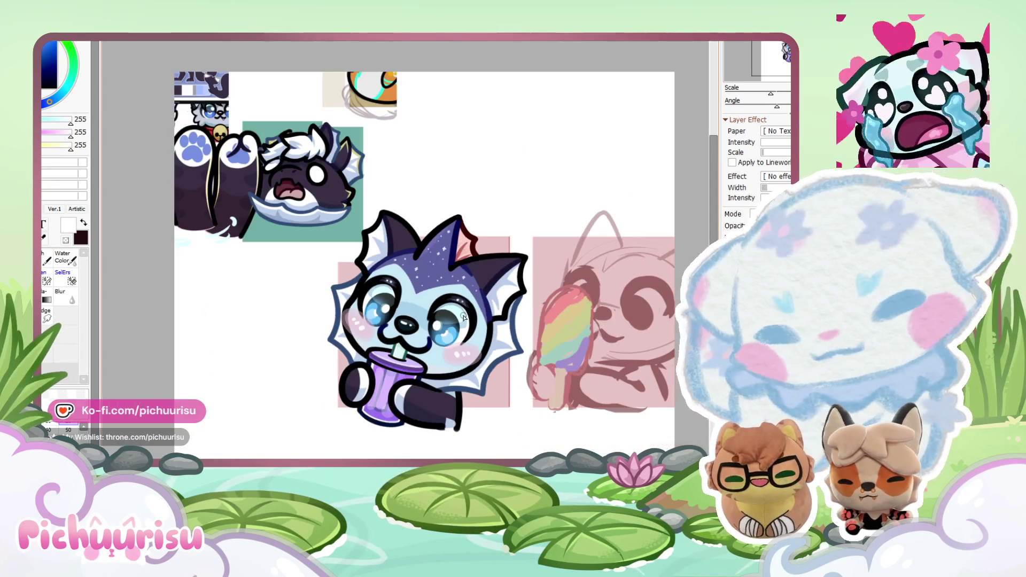
scroll(493, 302, up, 2)
alt+click(488, 288)
scroll(487, 342, up, 2)
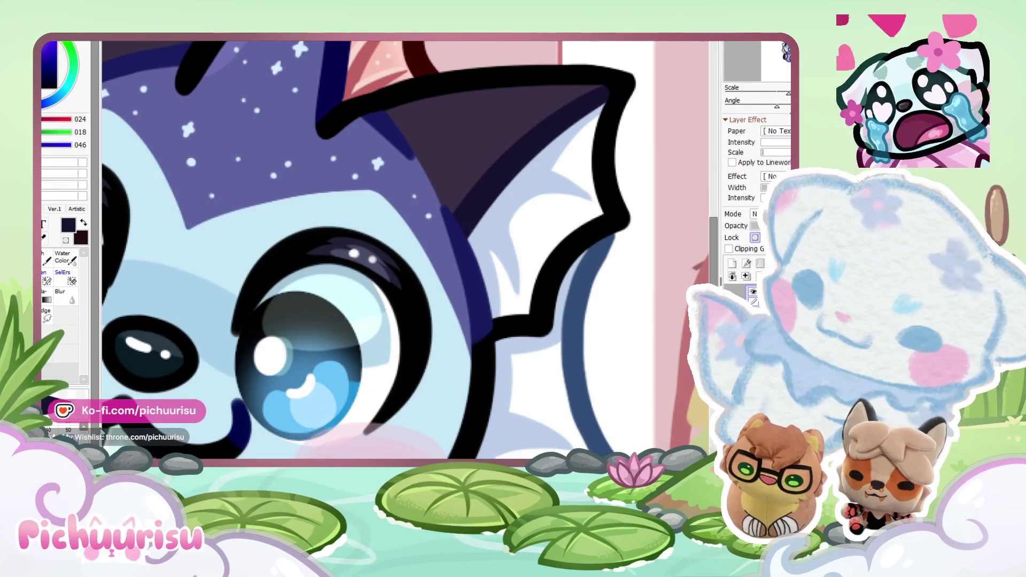
alt+click(489, 361)
alt+click(463, 351)
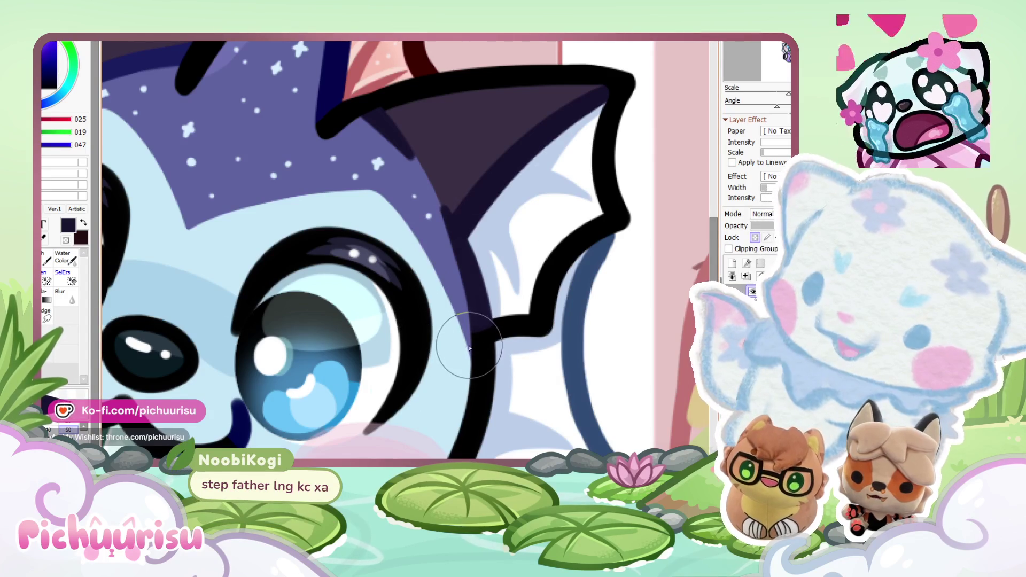
alt+click(490, 344)
alt+click(467, 262)
scroll(467, 261, down, 3)
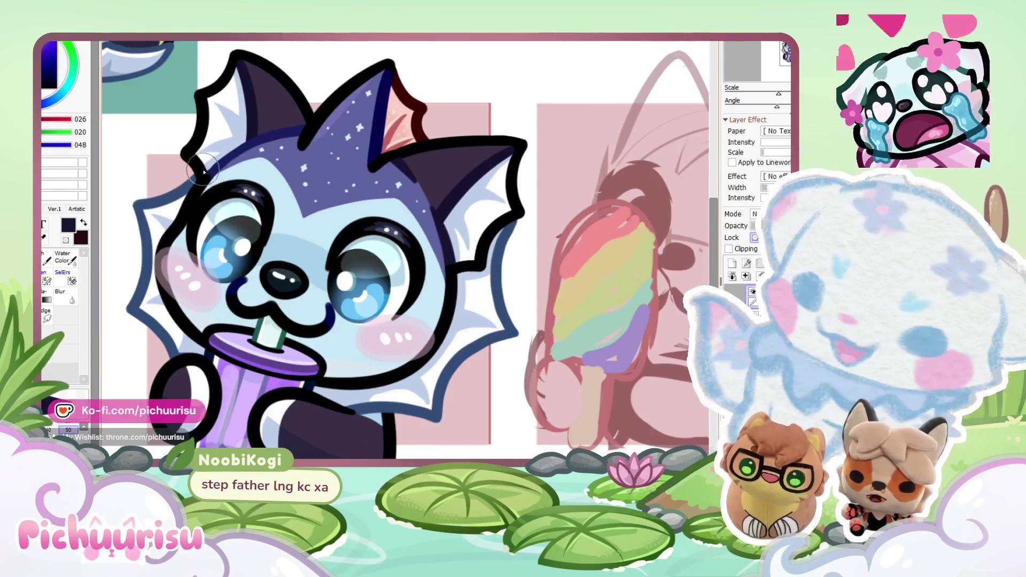
scroll(229, 189, up, 3)
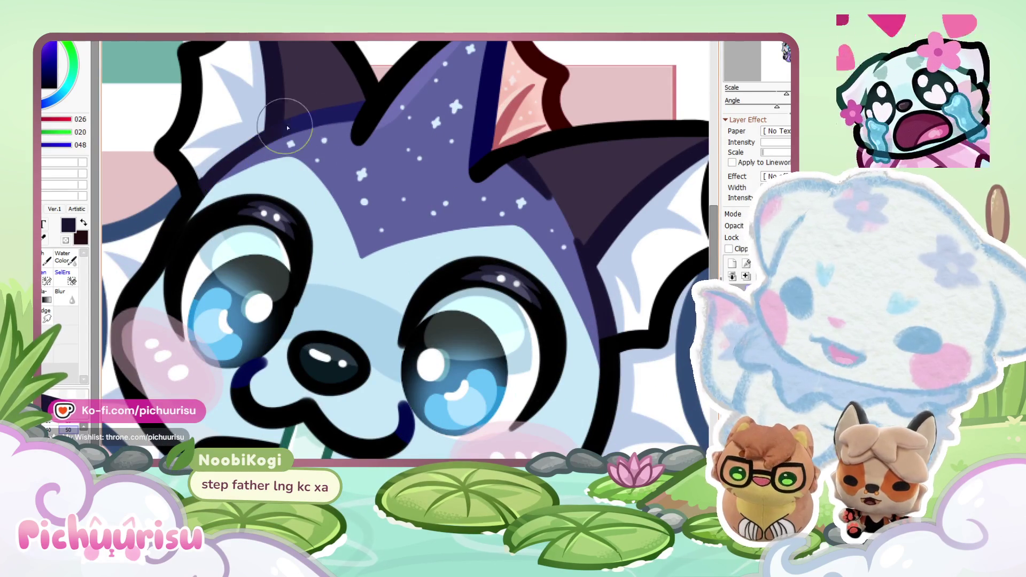
scroll(348, 106, down, 4)
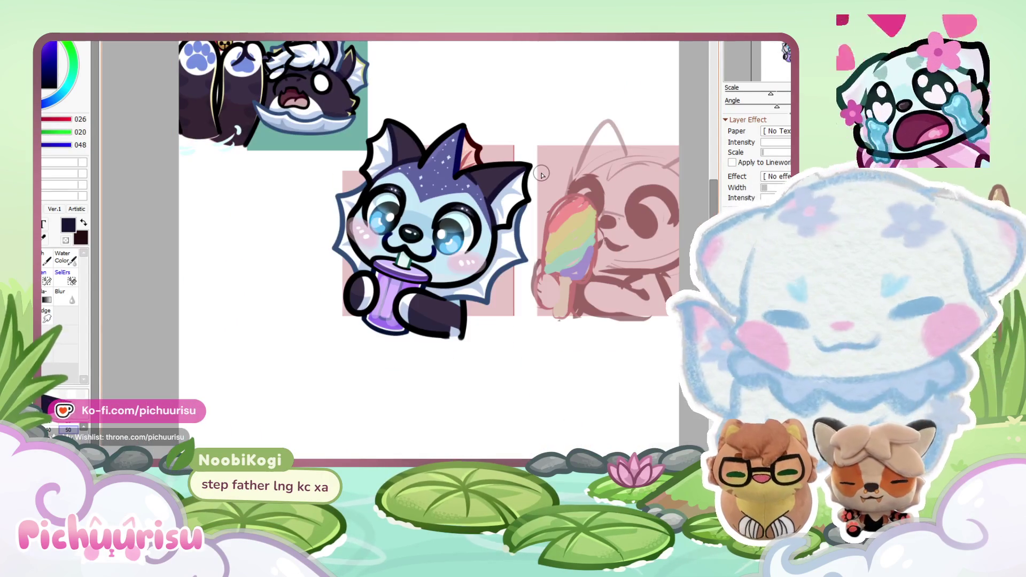
Step: Paint a wide pale border around the boba-sipping chibi, undoing the stroke that covered neighbouring art
alt+click(438, 160)
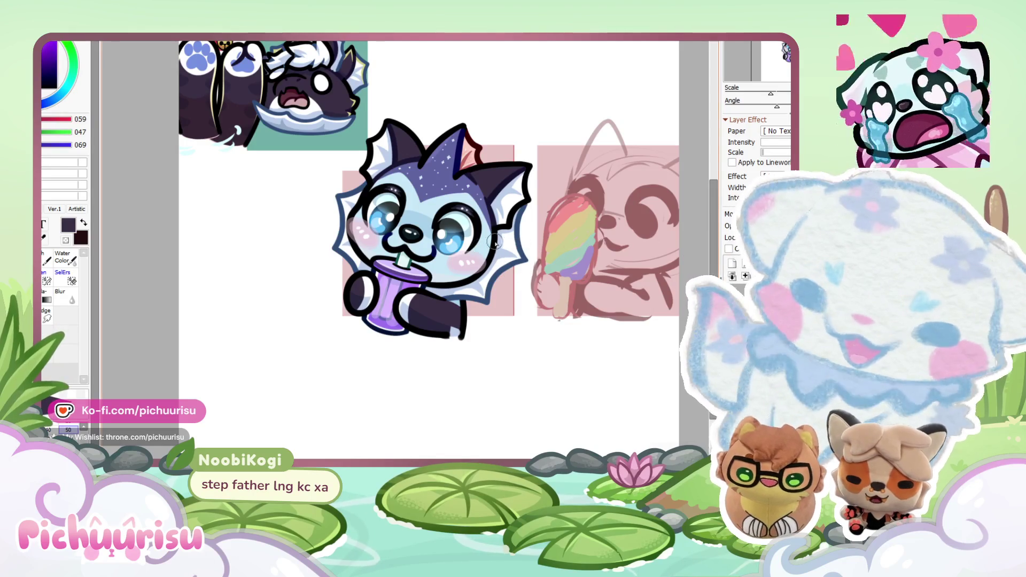
scroll(298, 231, down, 2)
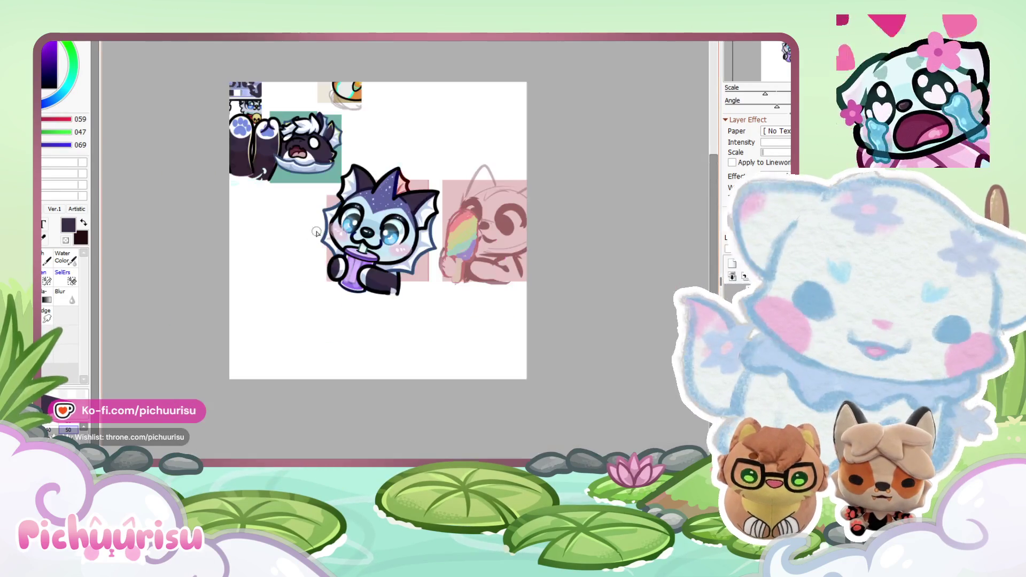
mouse_move(397, 231)
mouse_down()
mouse_move(389, 178)
mouse_move(481, 236)
mouse_move(630, 182)
mouse_up()
key(ctrl+z)
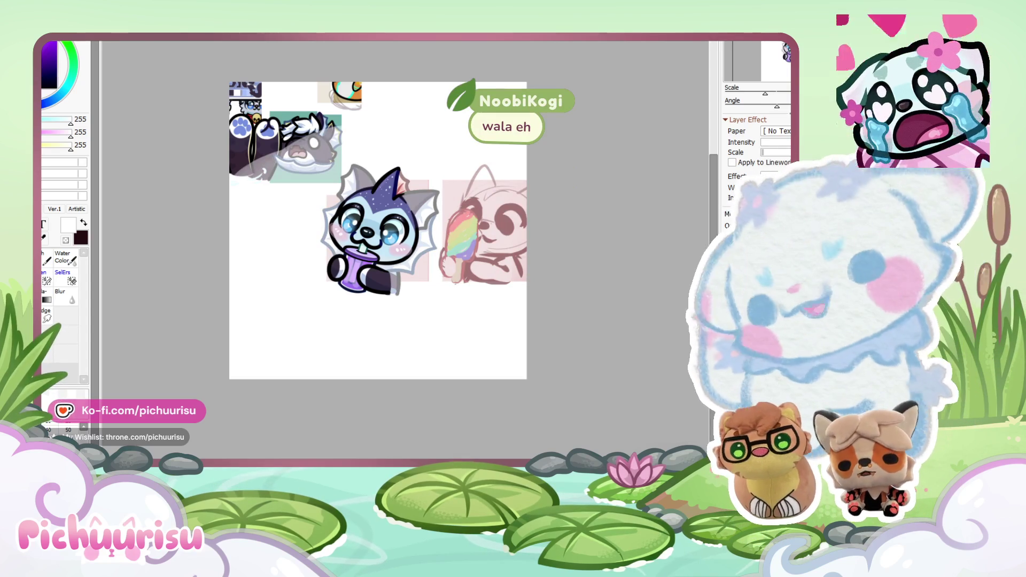
scroll(326, 182, up, 5)
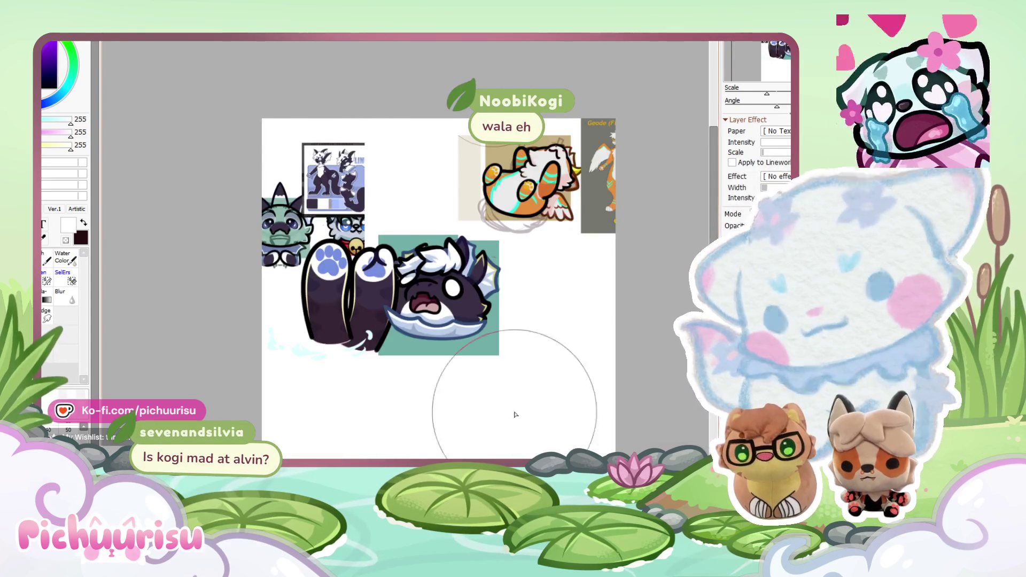
Step: Look over the character reference sheet, then lower the brush size value for fine detail
scroll(396, 130, up, 3)
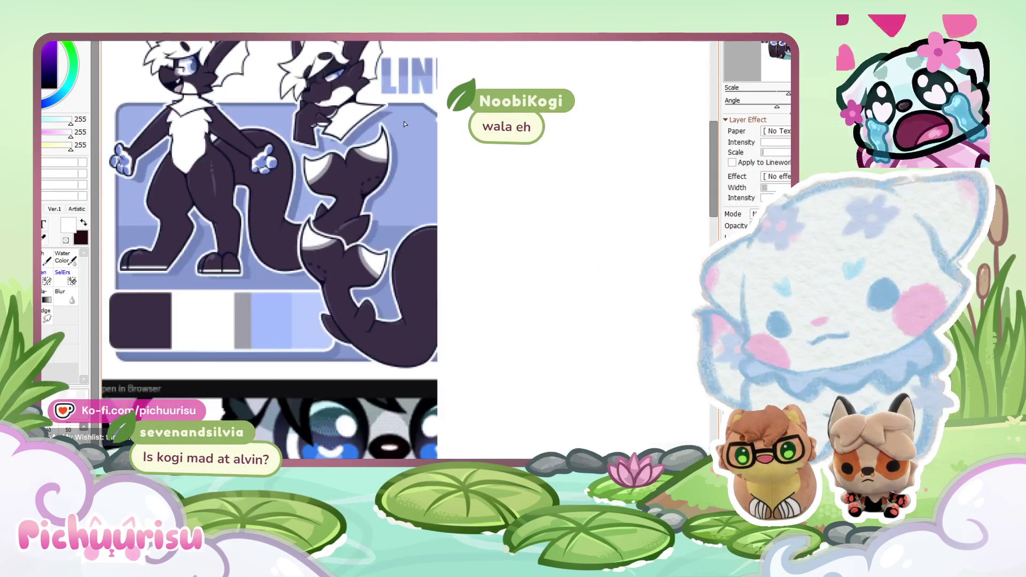
scroll(405, 124, down, 5)
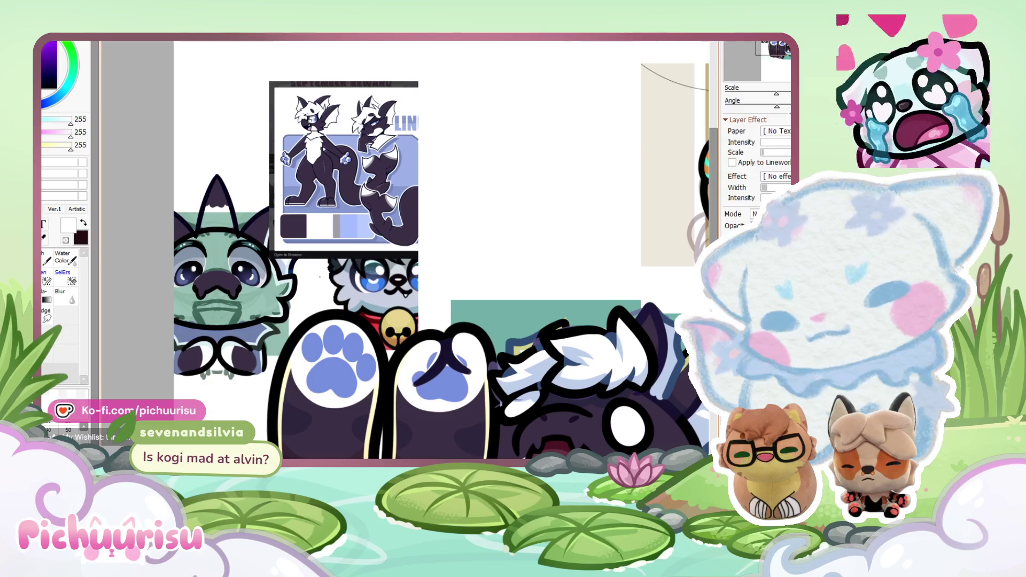
scroll(429, 390, down, 5)
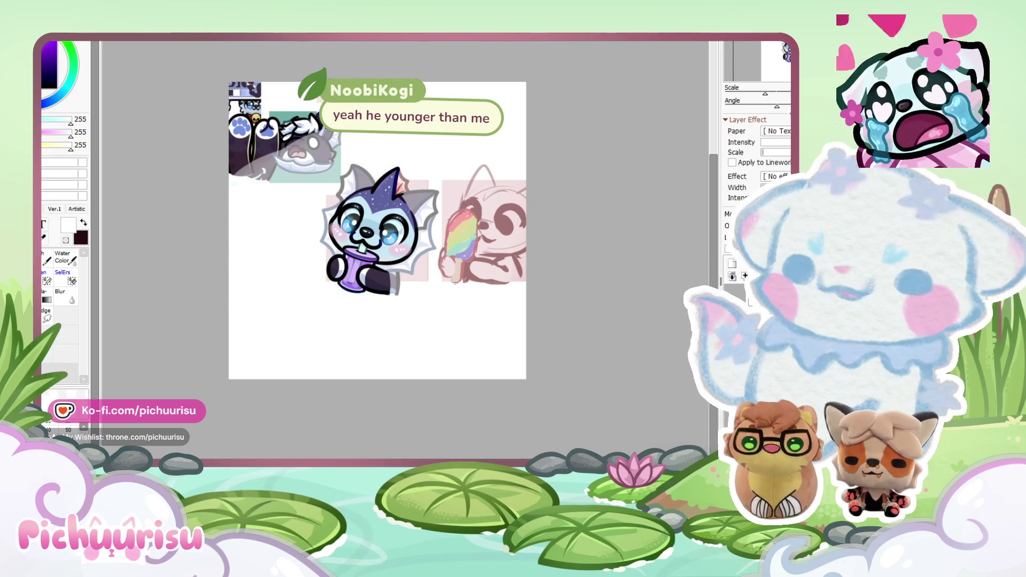
scroll(374, 222, up, 2)
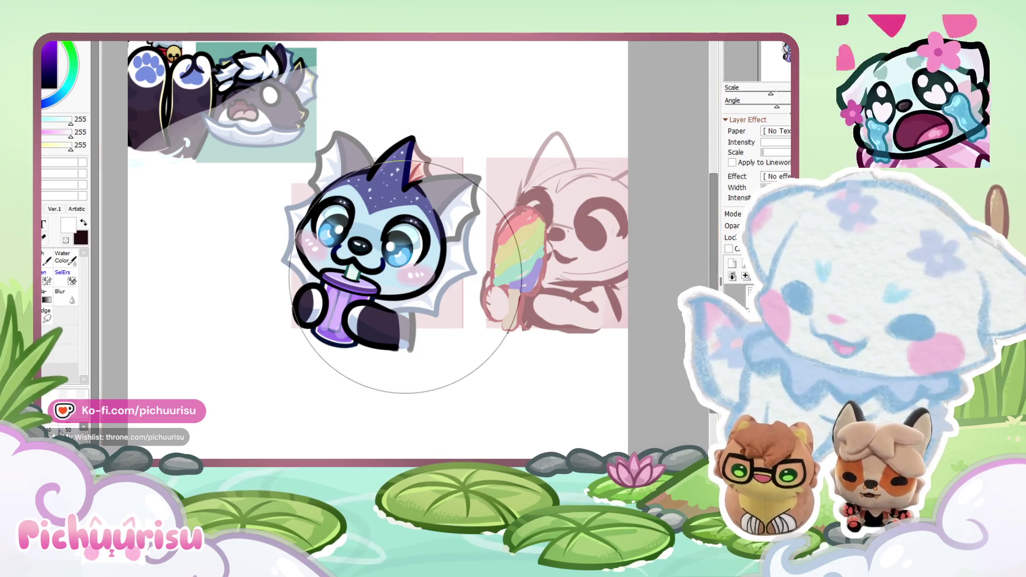
click(68, 430)
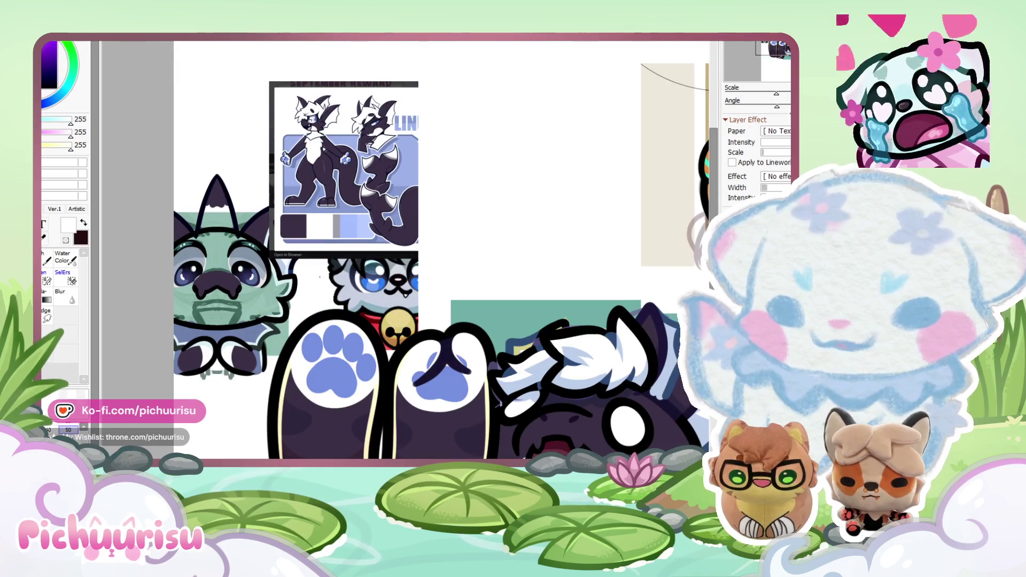
scroll(456, 271, down, 2)
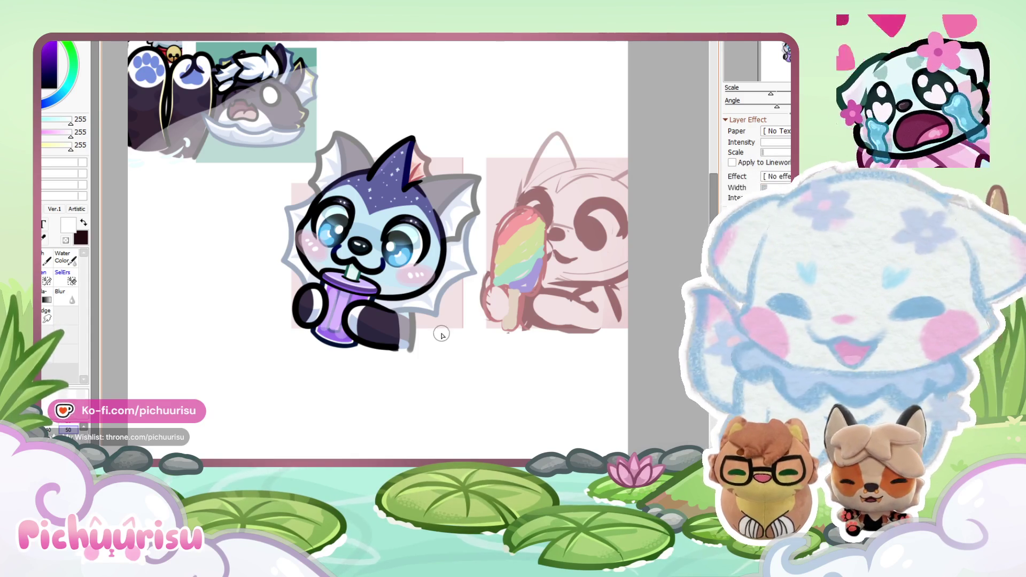
Step: Draw a black hooked outline beside the creature's left cheek
scroll(488, 195, up, 3)
scroll(487, 195, down, 3)
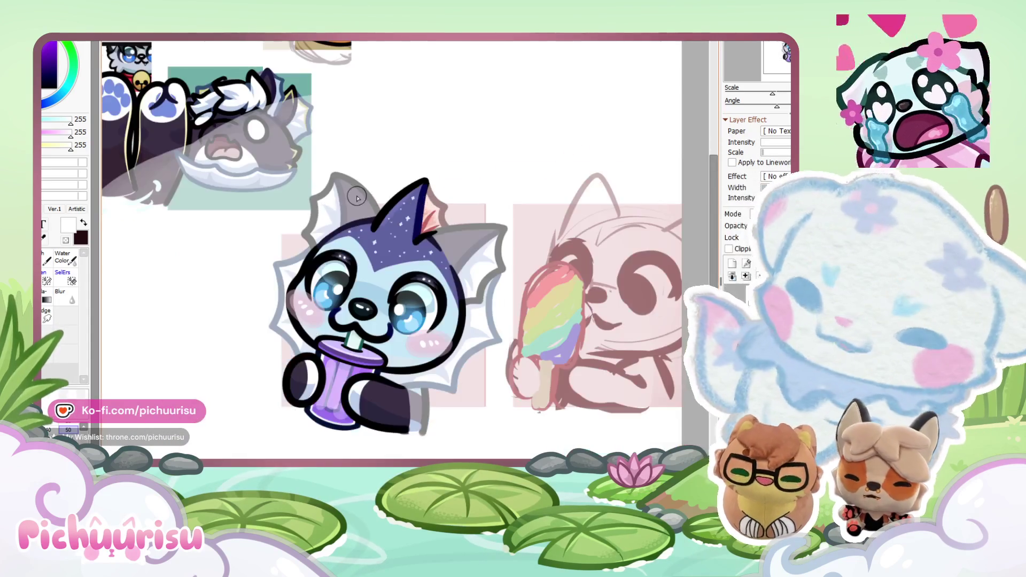
scroll(473, 332, up, 2)
scroll(690, 239, up, 2)
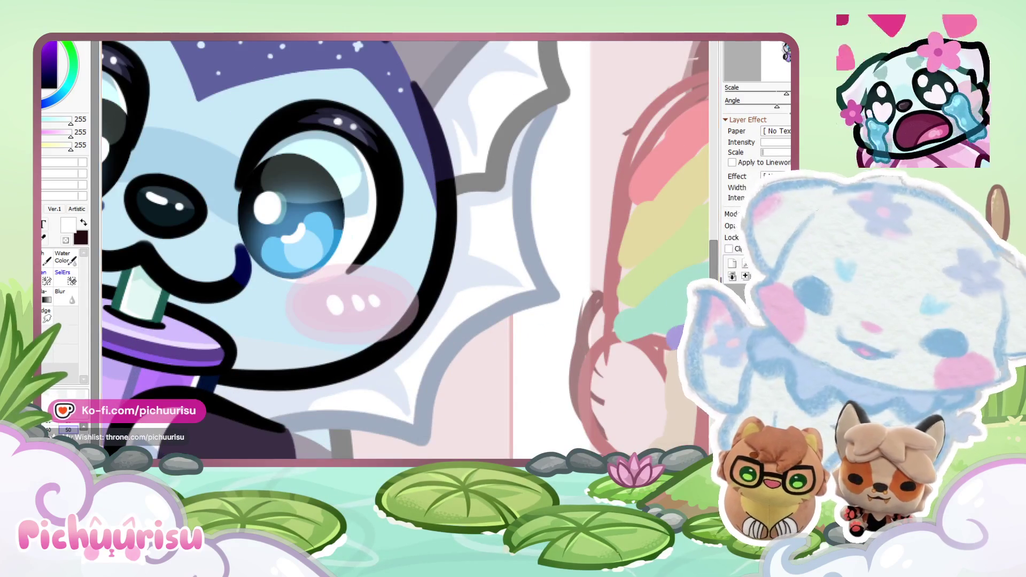
alt+click(433, 282)
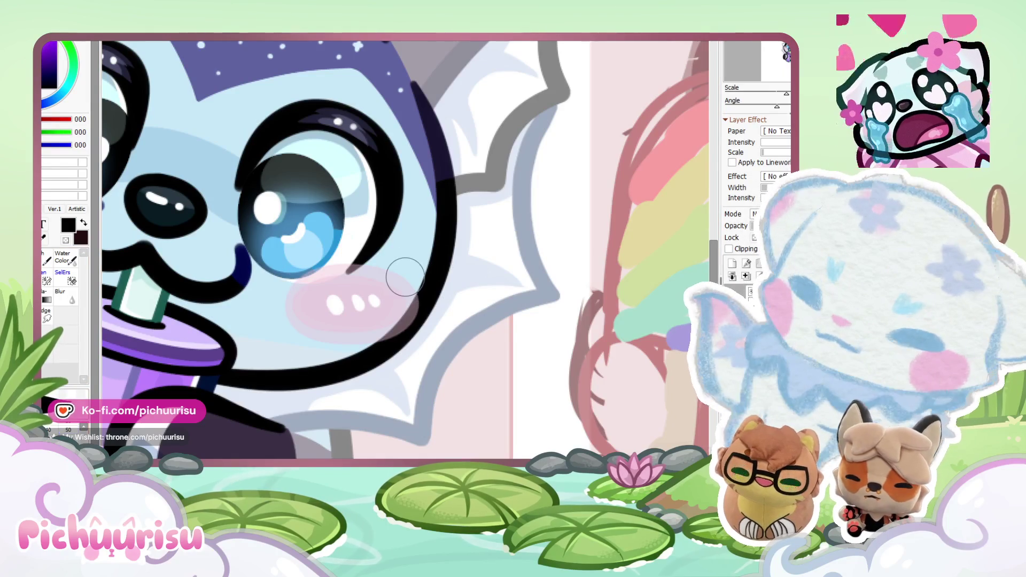
scroll(405, 277, up, 2)
mouse_move(424, 254)
mouse_down()
mouse_move(458, 263)
mouse_move(374, 348)
mouse_move(398, 447)
mouse_up()
scroll(293, 336, down, 5)
scroll(294, 337, up, 2)
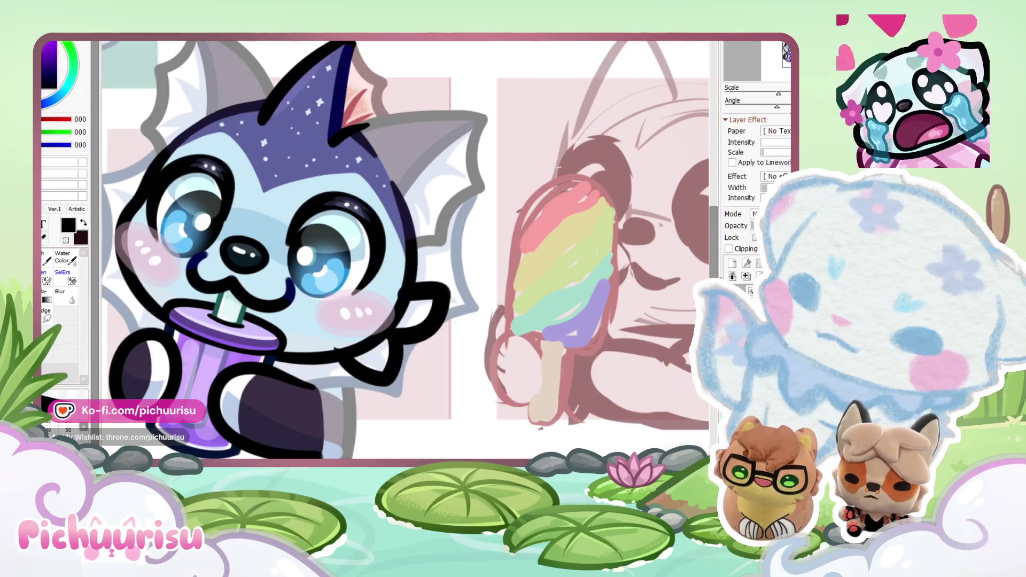
scroll(395, 327, up, 1)
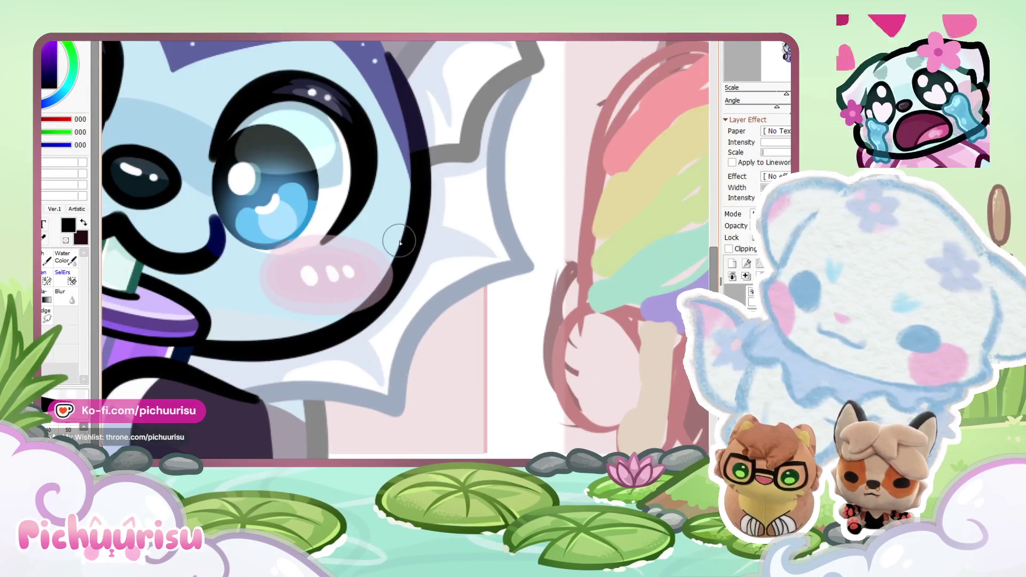
scroll(396, 327, up, 1)
Step: Add a dark line below the cheek, then undo strokes and redraw the fin-ear outline
drag(383, 377, 289, 452)
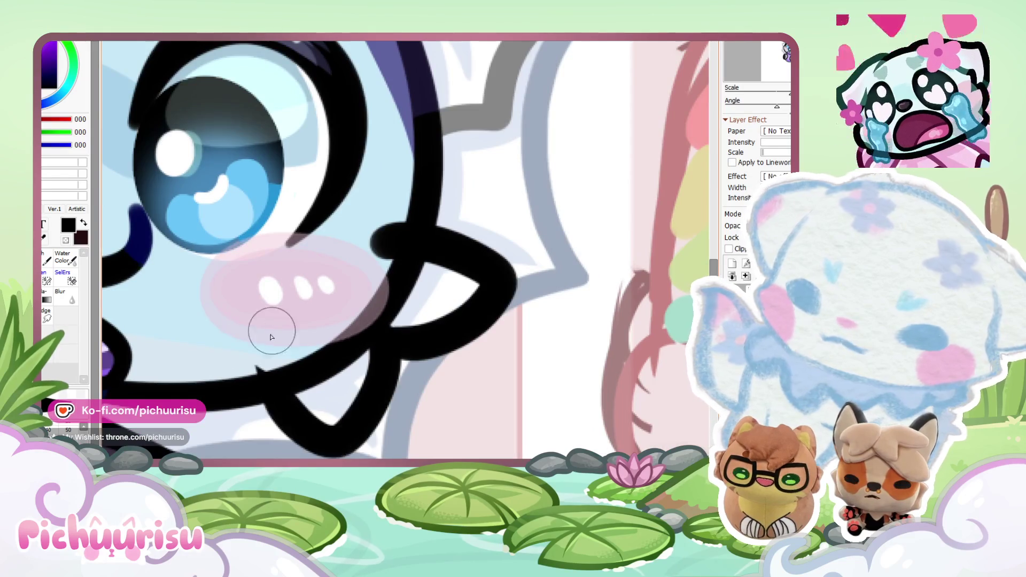
scroll(252, 333, down, 3)
scroll(262, 229, up, 3)
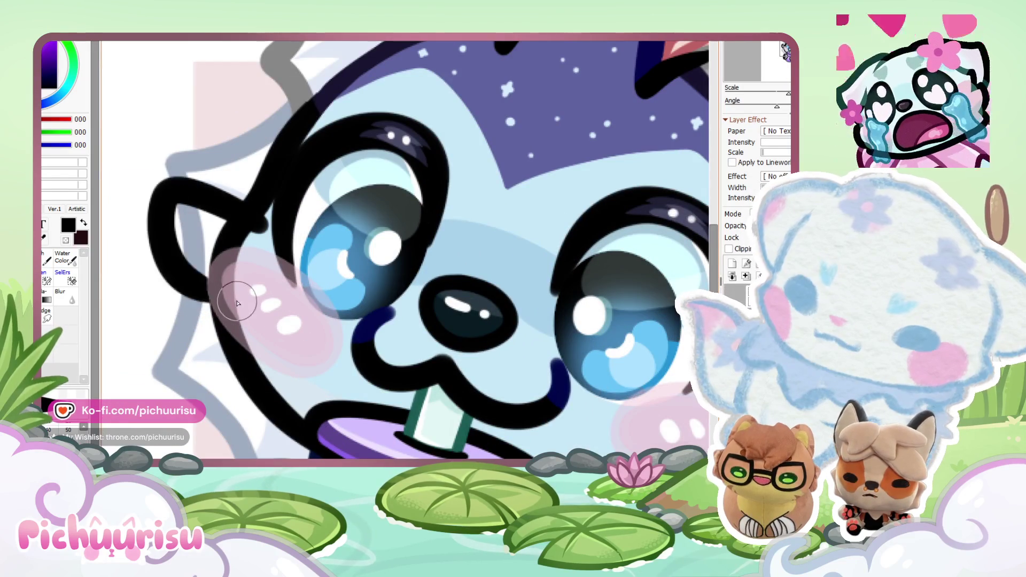
scroll(188, 260, down, 3)
scroll(188, 260, up, 3)
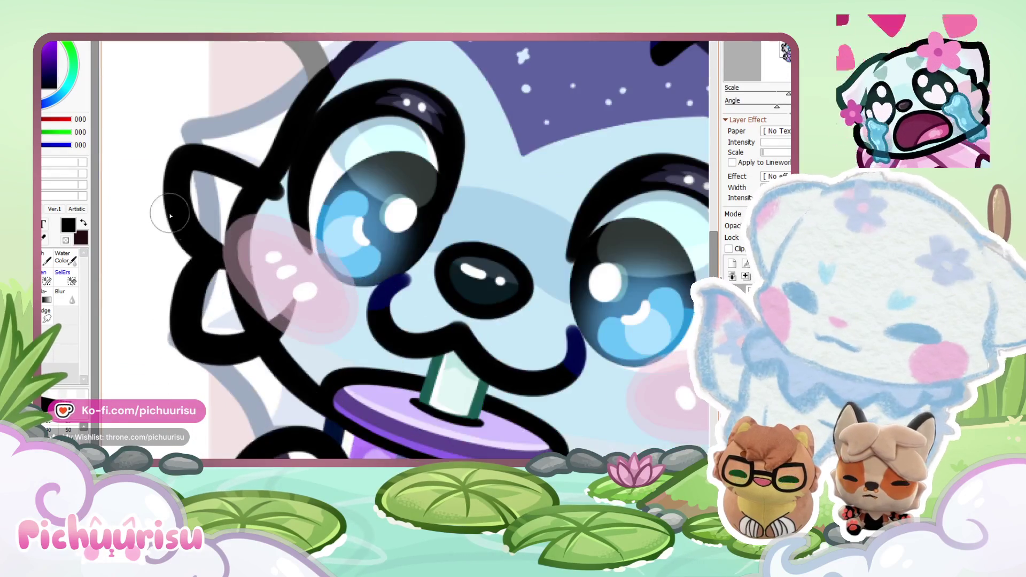
key(ctrl+z)
mouse_move(283, 186)
mouse_down()
mouse_move(205, 152)
mouse_move(194, 273)
mouse_move(205, 155)
mouse_move(195, 294)
mouse_move(208, 360)
mouse_move(315, 320)
mouse_up()
key(ctrl+z)
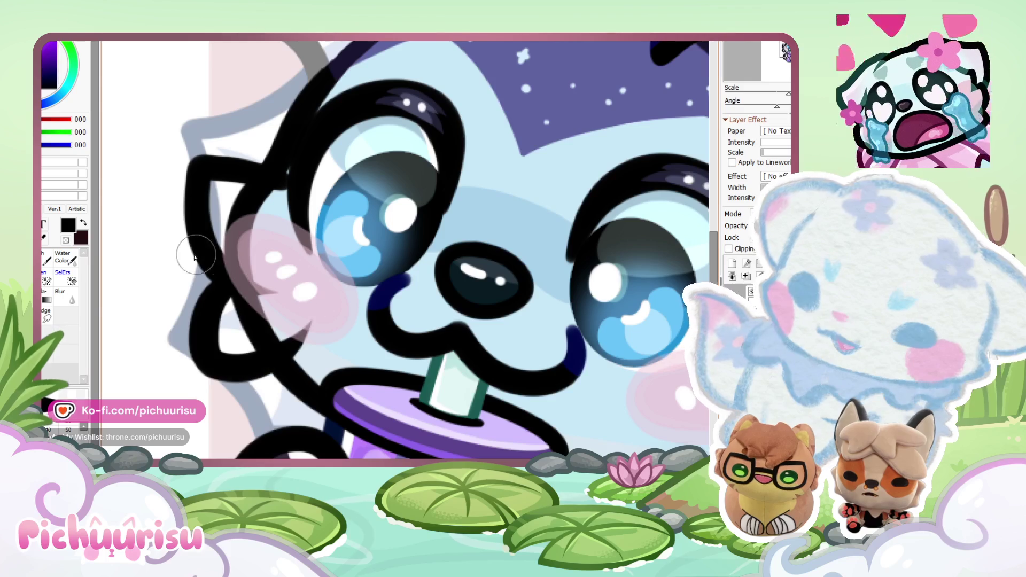
Step: Paint over the stray black line below the cheek with pale colour
scroll(229, 268, up, 5)
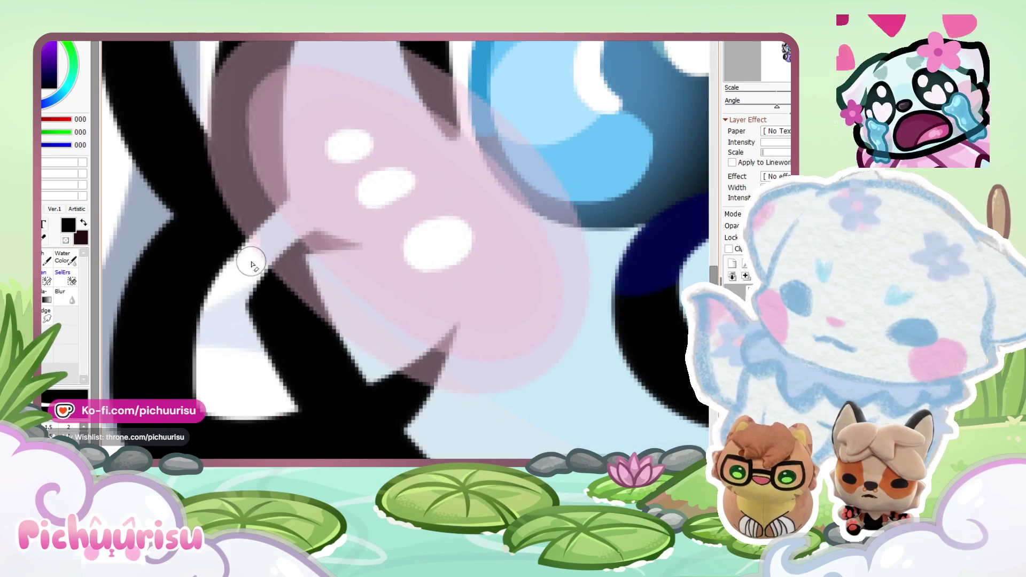
mouse_move(201, 399)
mouse_down()
mouse_move(442, 297)
mouse_move(313, 274)
mouse_move(286, 281)
mouse_move(331, 259)
mouse_up()
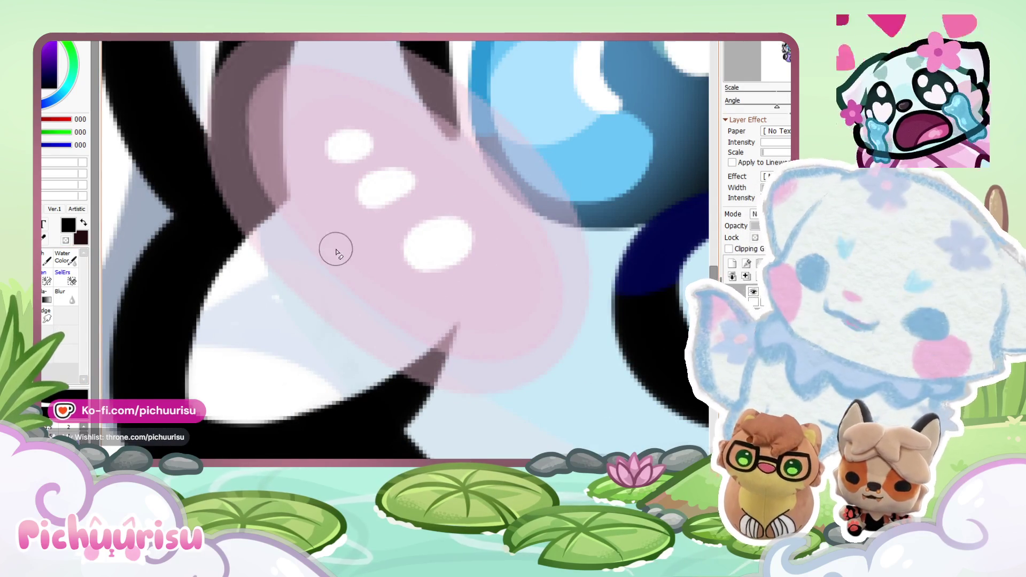
scroll(336, 261, down, 5)
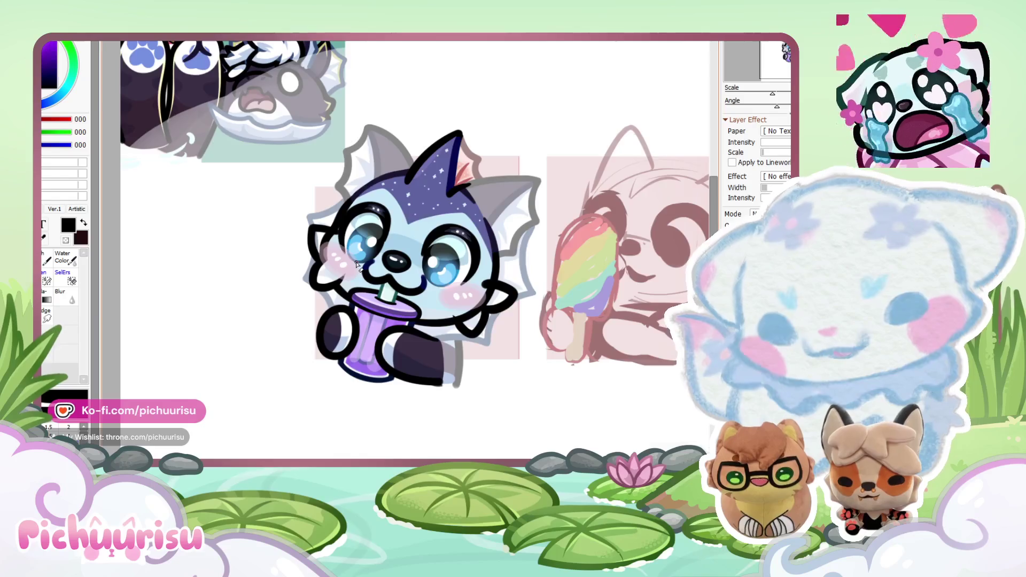
Step: Lighten the dark shading on the cheek's left edge and cover the dark patch at the eye corner
scroll(357, 264, up, 4)
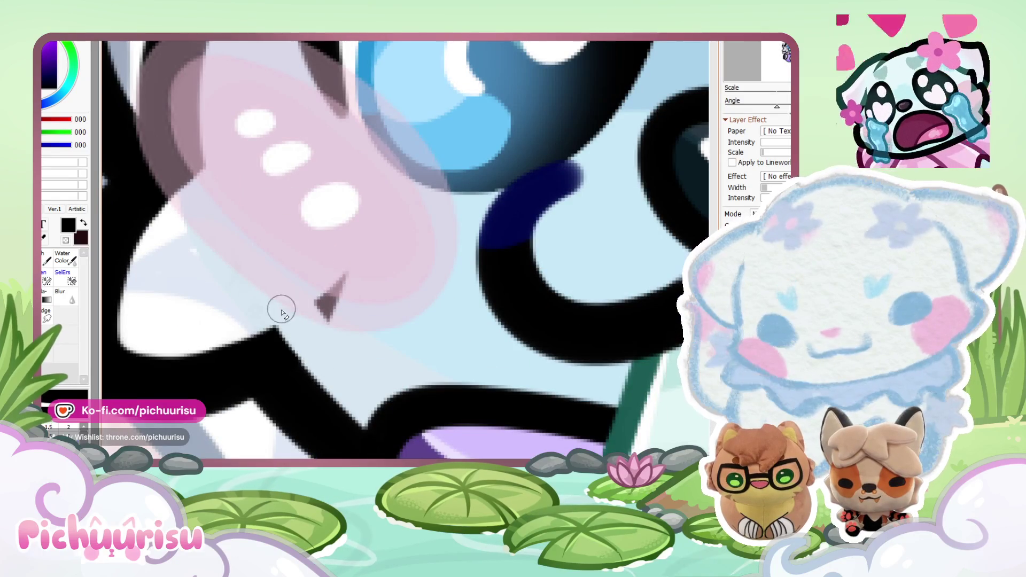
scroll(328, 293, down, 4)
scroll(257, 224, up, 4)
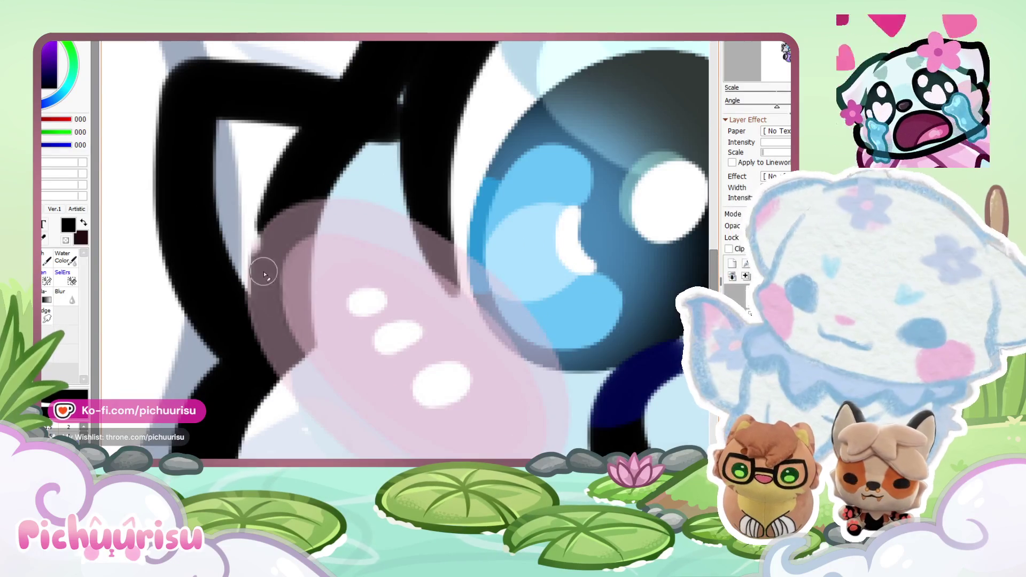
drag(249, 245, 325, 343)
drag(236, 213, 342, 394)
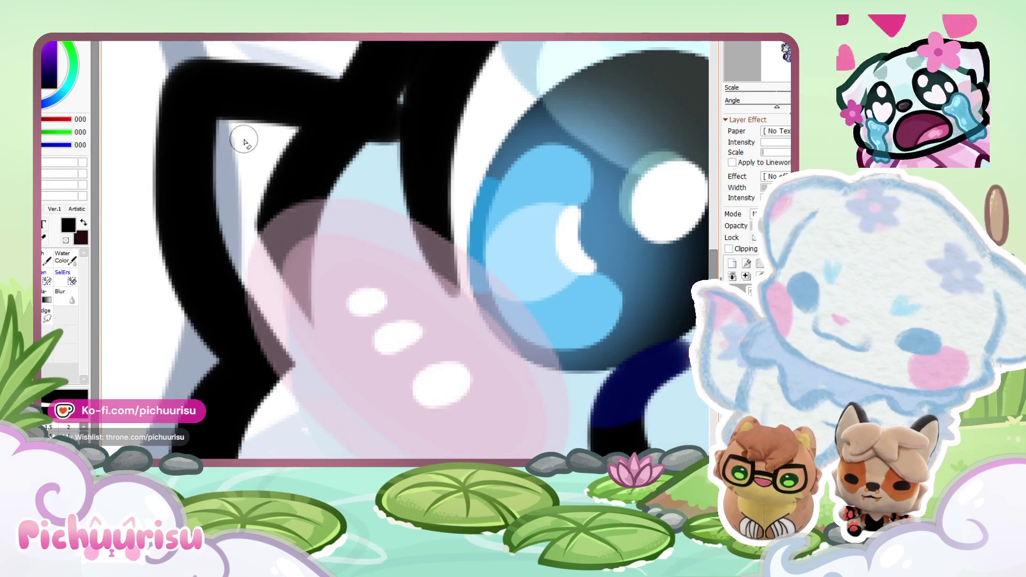
scroll(235, 131, up, 2)
scroll(374, 198, down, 3)
mouse_move(297, 188)
mouse_down()
mouse_move(265, 198)
mouse_move(311, 197)
mouse_up()
Step: Clean up stray black marks at the eye corner, over the pink blush and near the mouth
scroll(222, 150, up, 1)
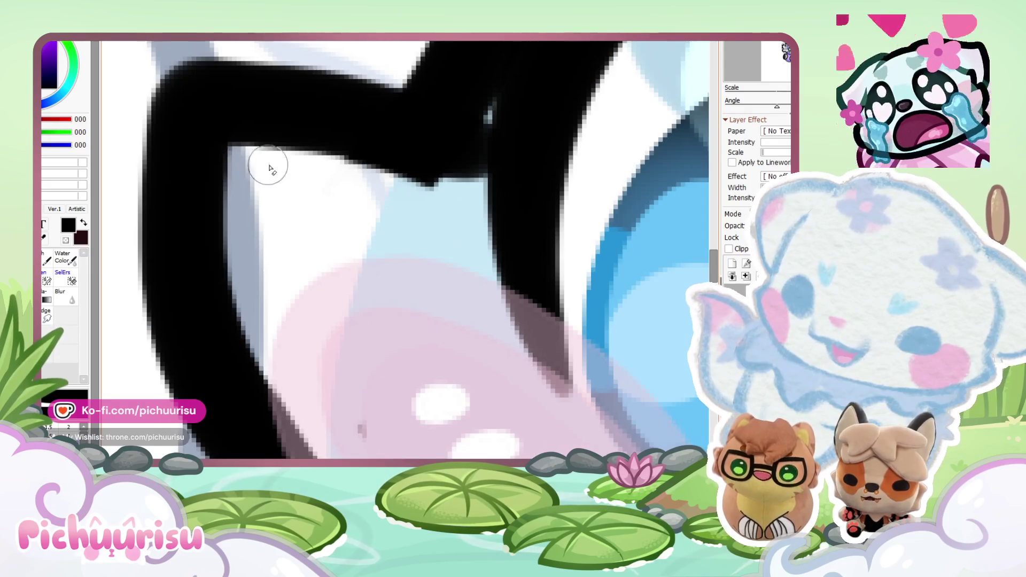
scroll(389, 195, down, 3)
scroll(418, 154, up, 3)
drag(418, 154, 407, 175)
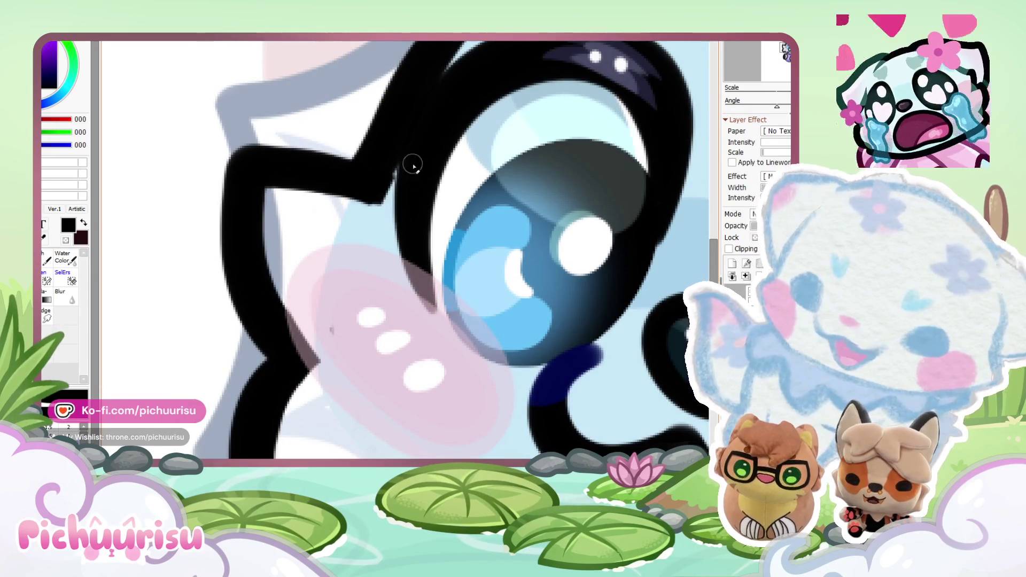
scroll(321, 223, up, 2)
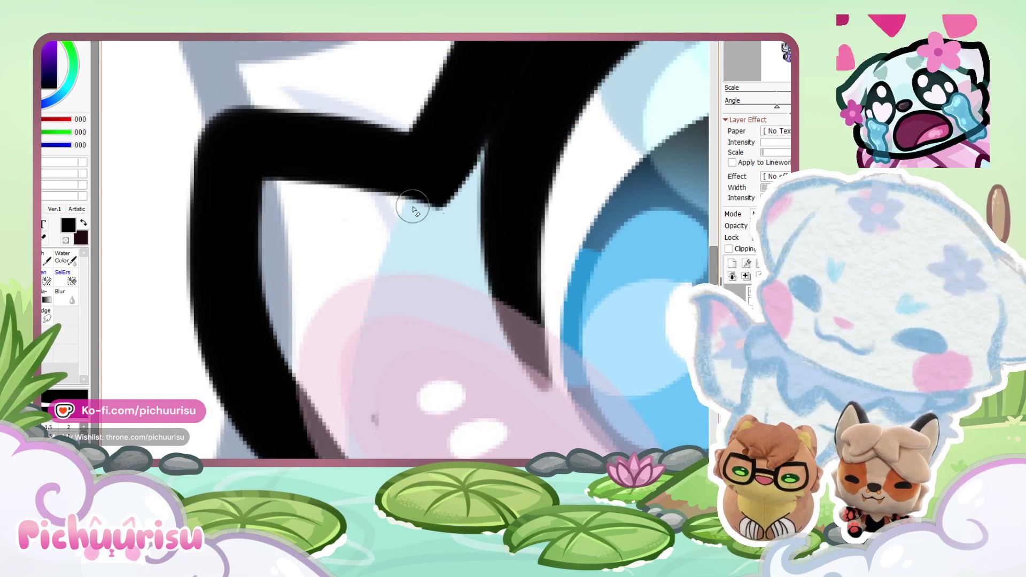
scroll(347, 204, down, 1)
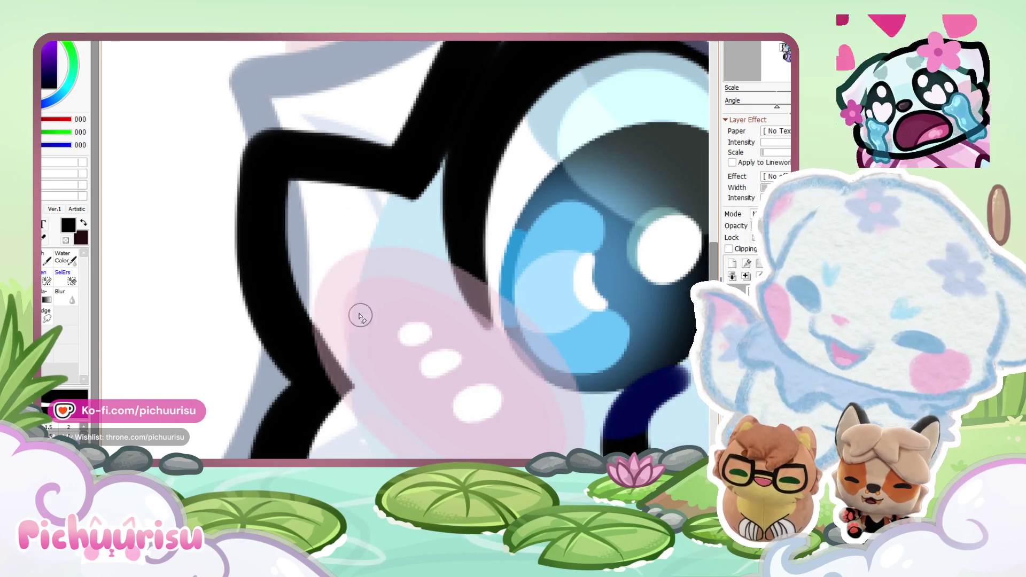
scroll(383, 349, down, 5)
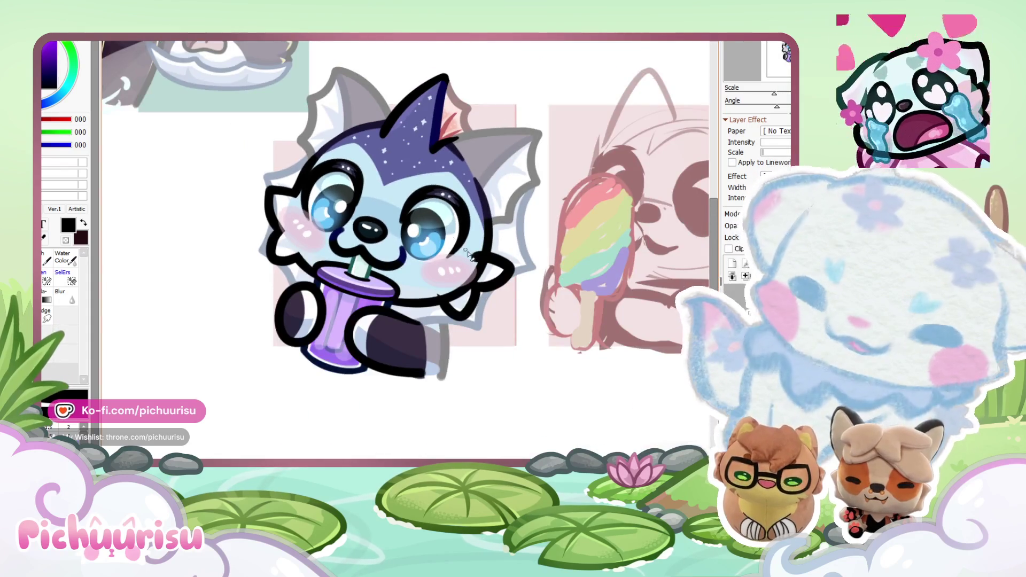
scroll(453, 242, up, 5)
mouse_move(575, 278)
mouse_down()
mouse_move(259, 183)
mouse_move(454, 268)
mouse_up()
scroll(480, 273, down, 2)
mouse_move(295, 316)
mouse_down()
mouse_move(424, 256)
mouse_move(337, 300)
mouse_up()
scroll(386, 242, down, 1)
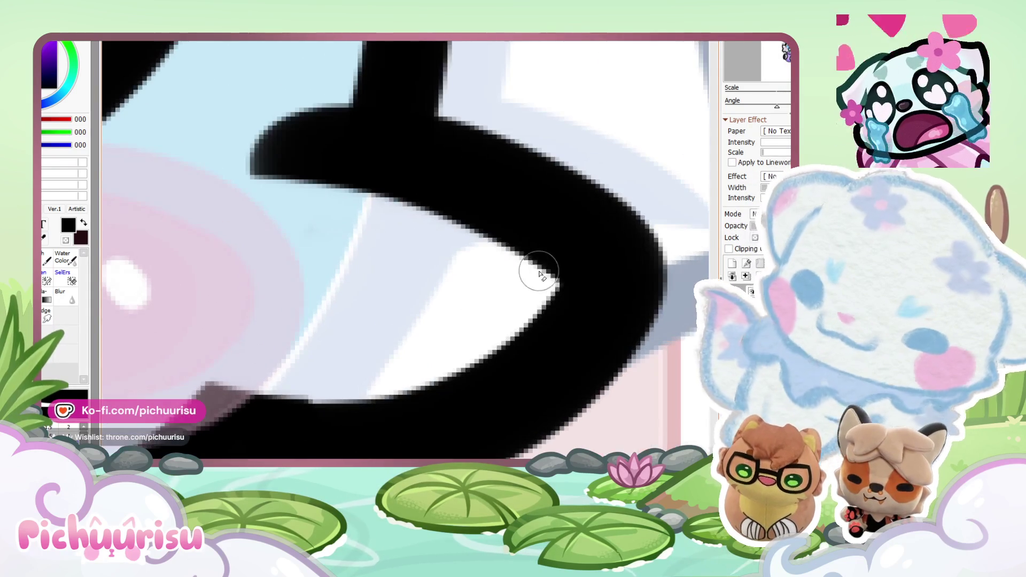
scroll(415, 240, down, 2)
scroll(262, 354, up, 2)
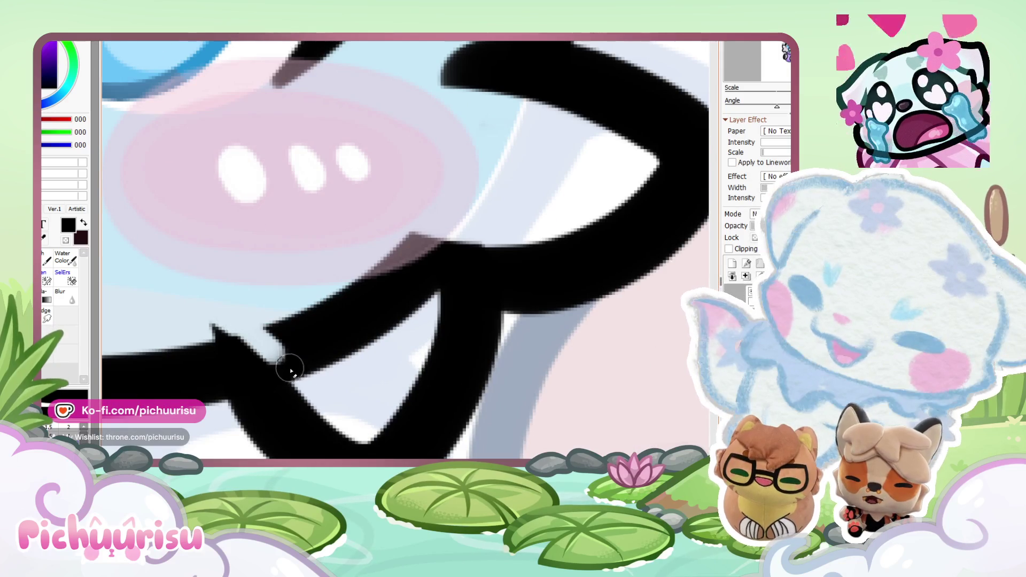
mouse_move(431, 320)
mouse_down()
mouse_move(418, 222)
mouse_move(348, 359)
mouse_move(360, 279)
mouse_move(335, 378)
mouse_move(304, 357)
mouse_up()
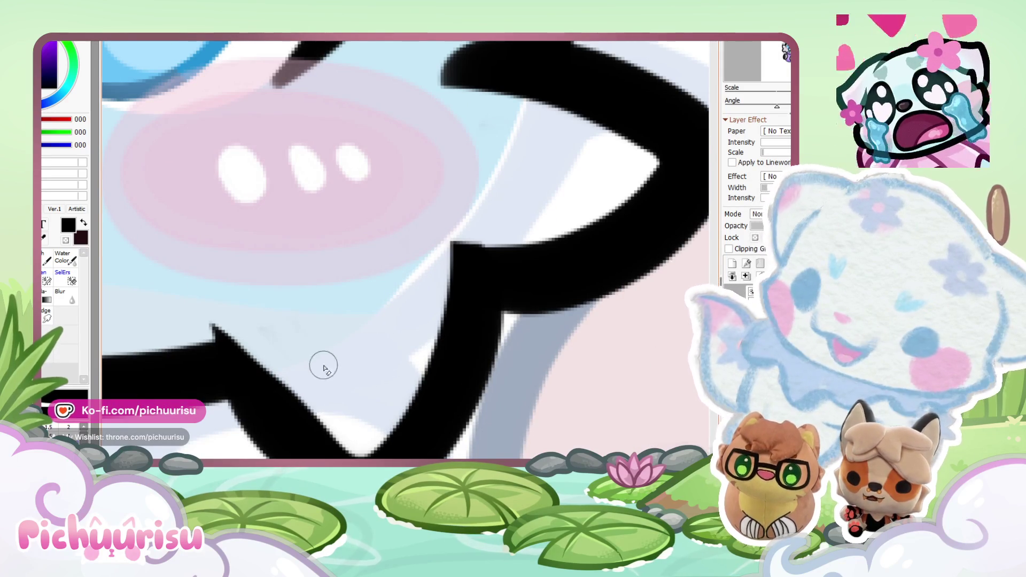
Step: Zoom in and draw a closed lasso selection around the raised paw beside the right cheek
scroll(272, 299, down, 3)
scroll(267, 293, up, 3)
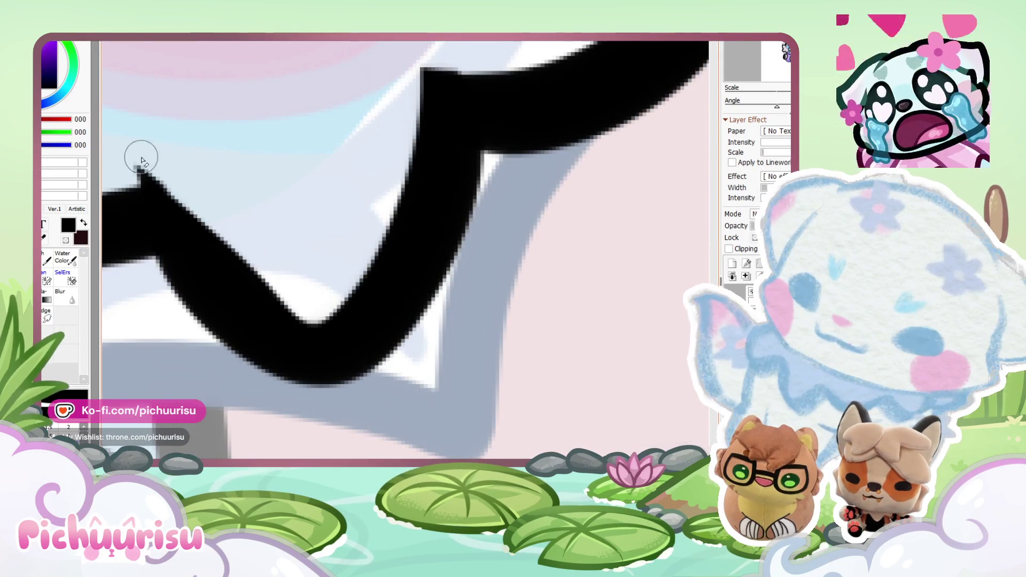
scroll(183, 188, down, 1)
scroll(209, 265, down, 1)
scroll(194, 229, up, 2)
scroll(261, 309, down, 1)
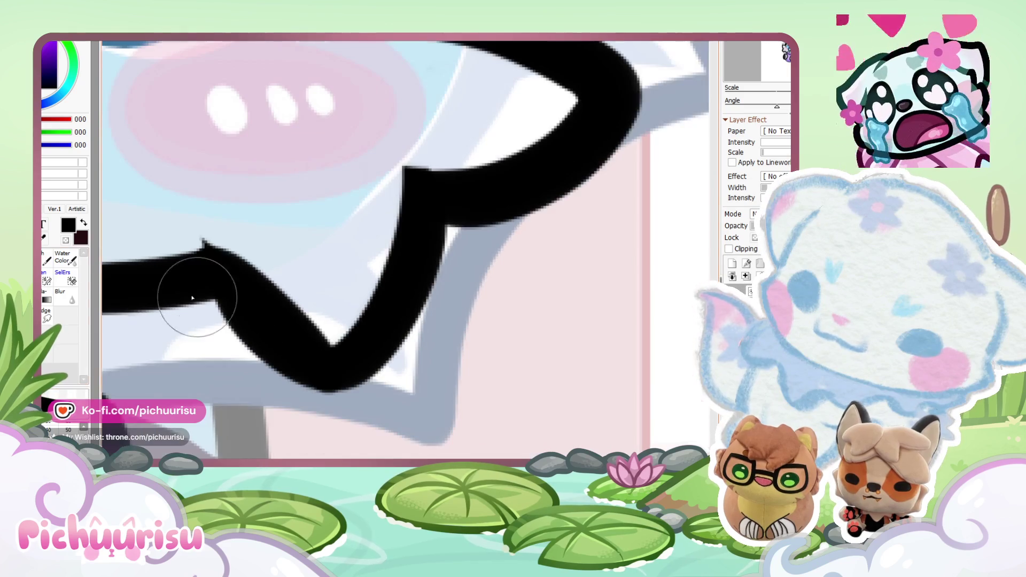
scroll(355, 354, up, 1)
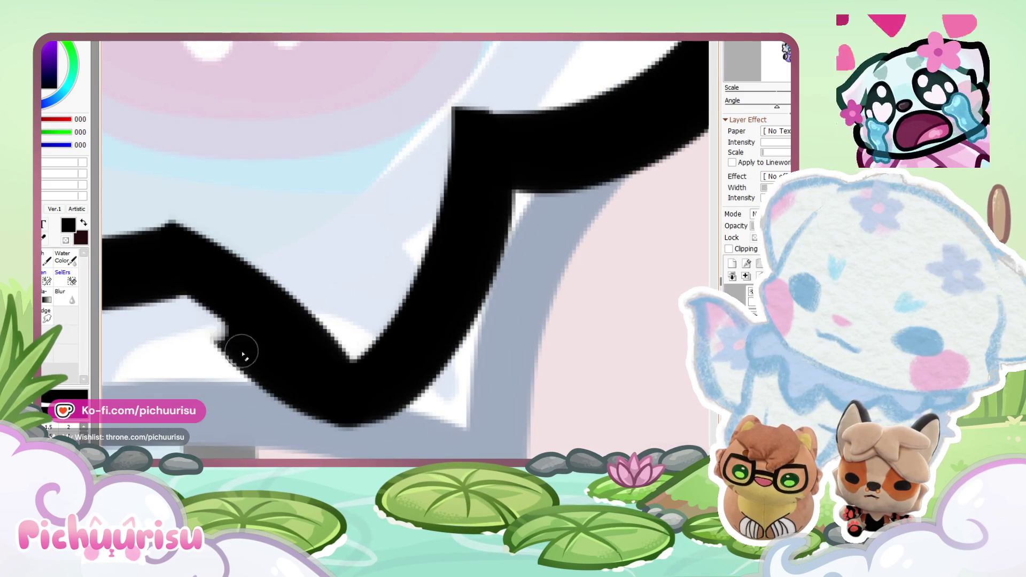
scroll(270, 413, down, 5)
scroll(366, 279, down, 4)
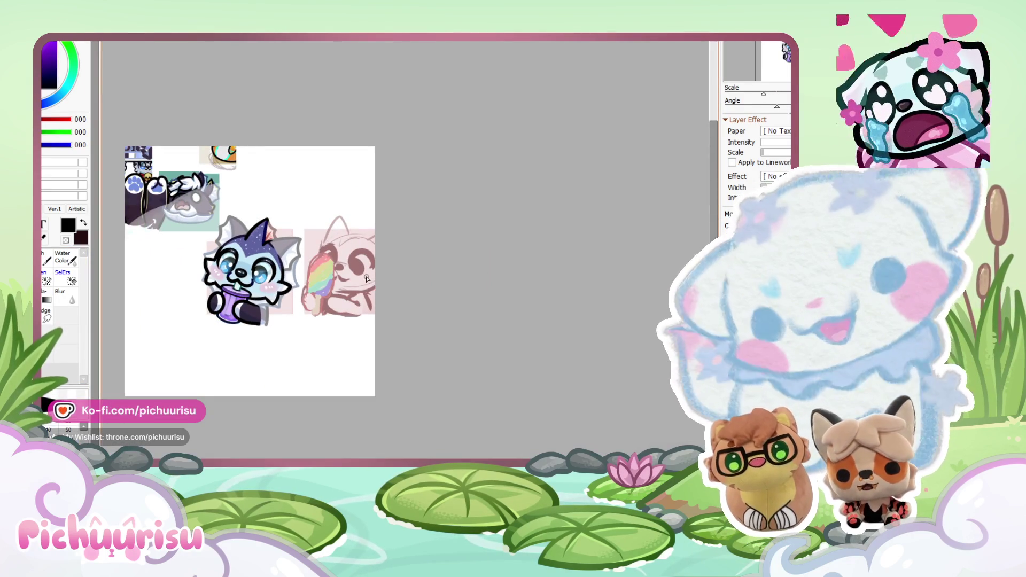
scroll(267, 302, up, 7)
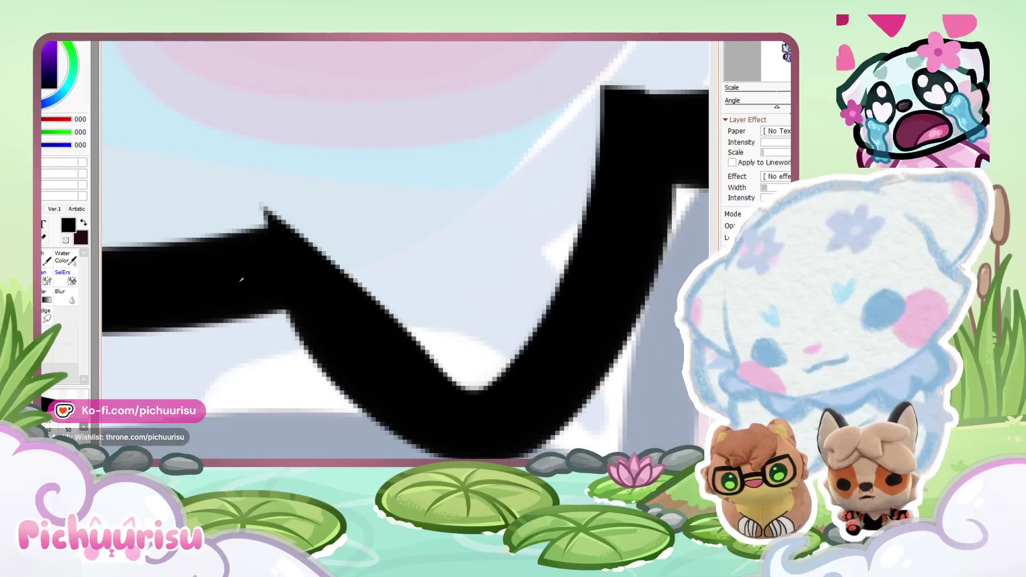
scroll(358, 347, down, 1)
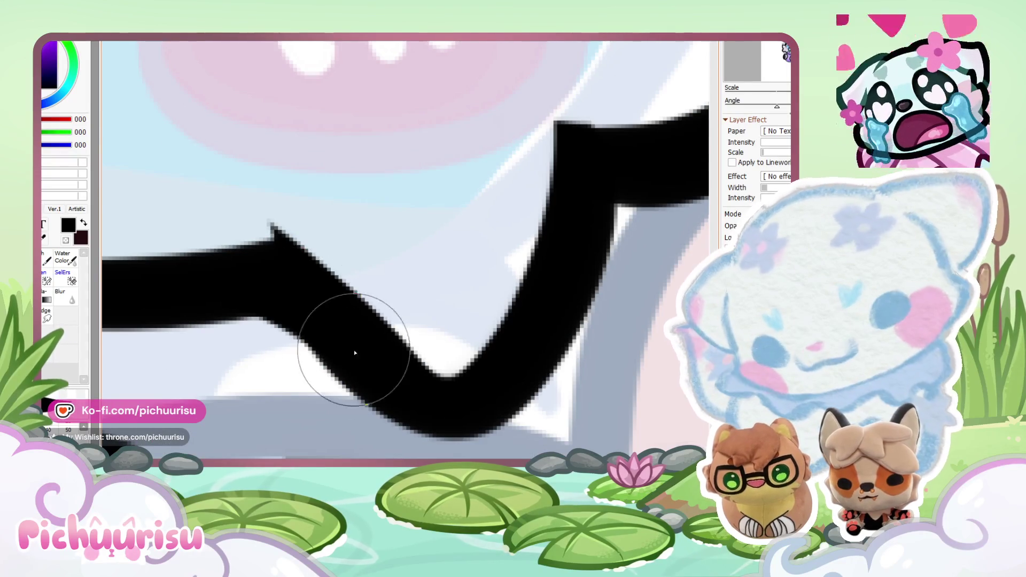
scroll(386, 154, down, 3)
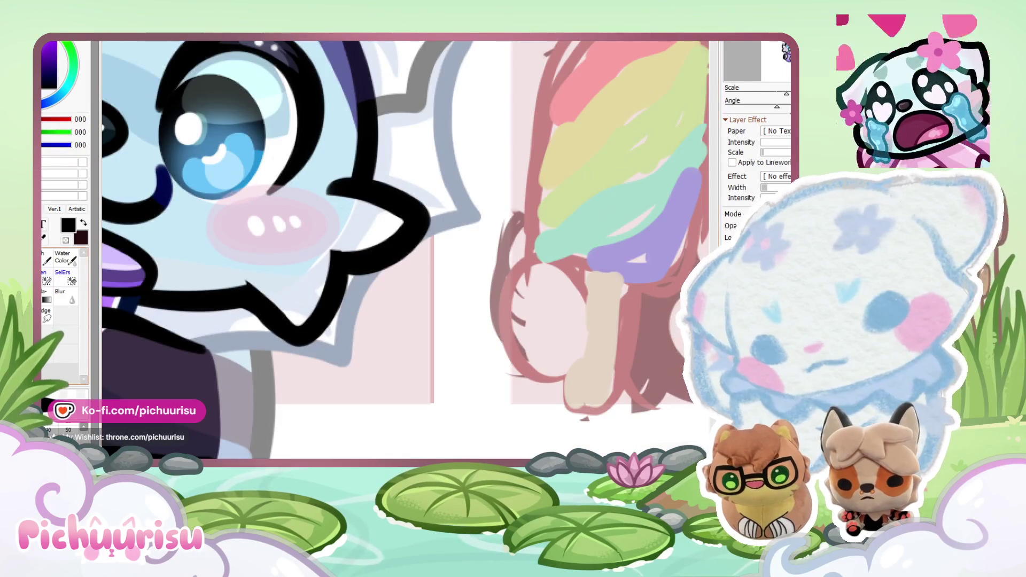
scroll(271, 306, up, 3)
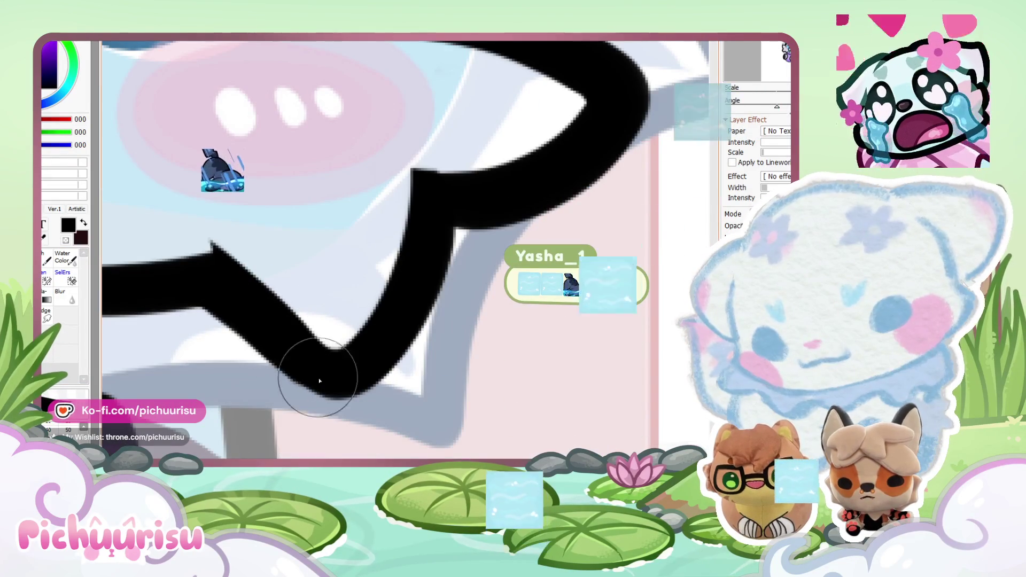
scroll(513, 342, down, 2)
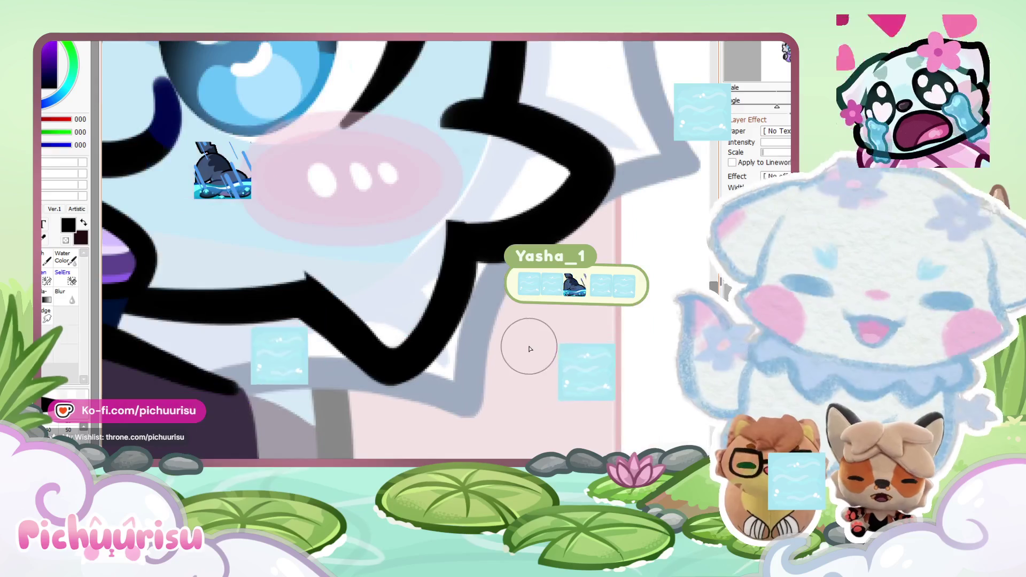
scroll(389, 342, up, 2)
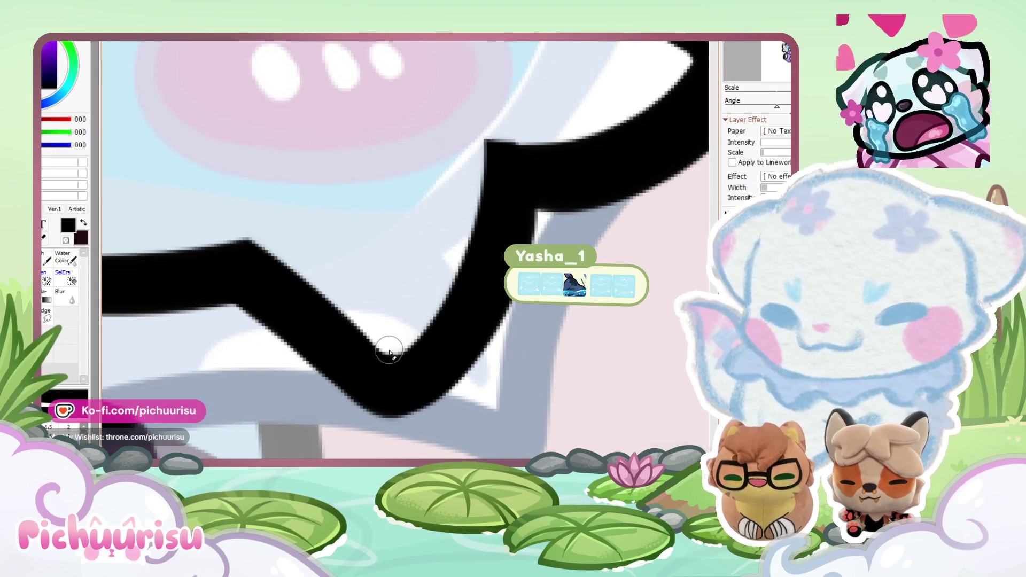
scroll(390, 350, down, 3)
scroll(481, 208, up, 3)
scroll(297, 167, down, 3)
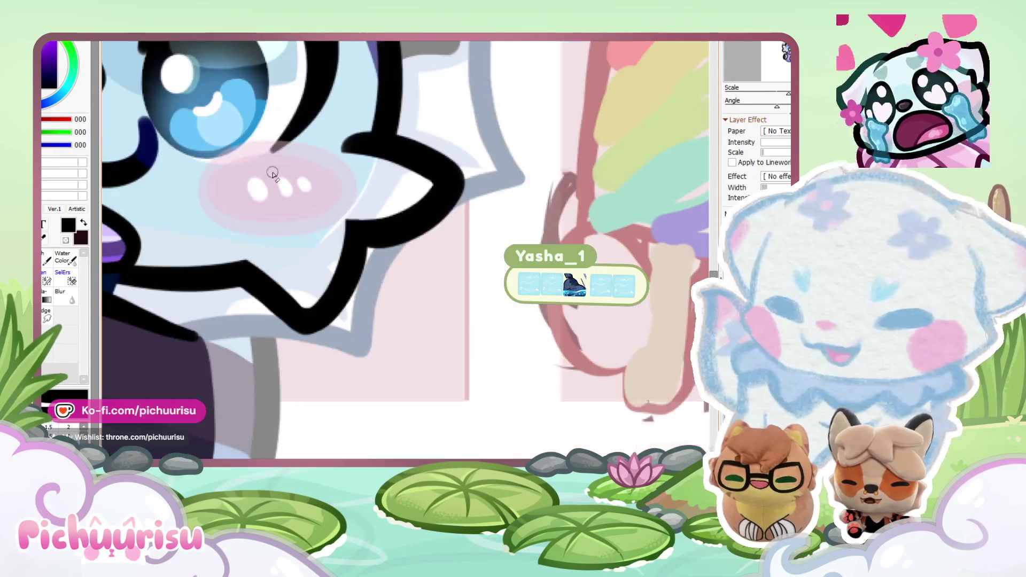
scroll(276, 337, down, 4)
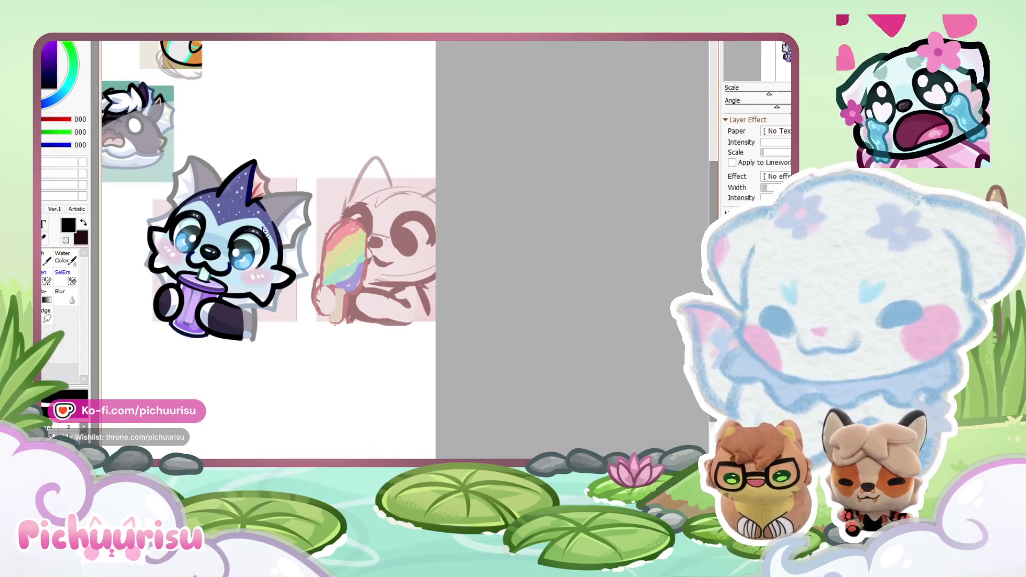
scroll(304, 229, down, 2)
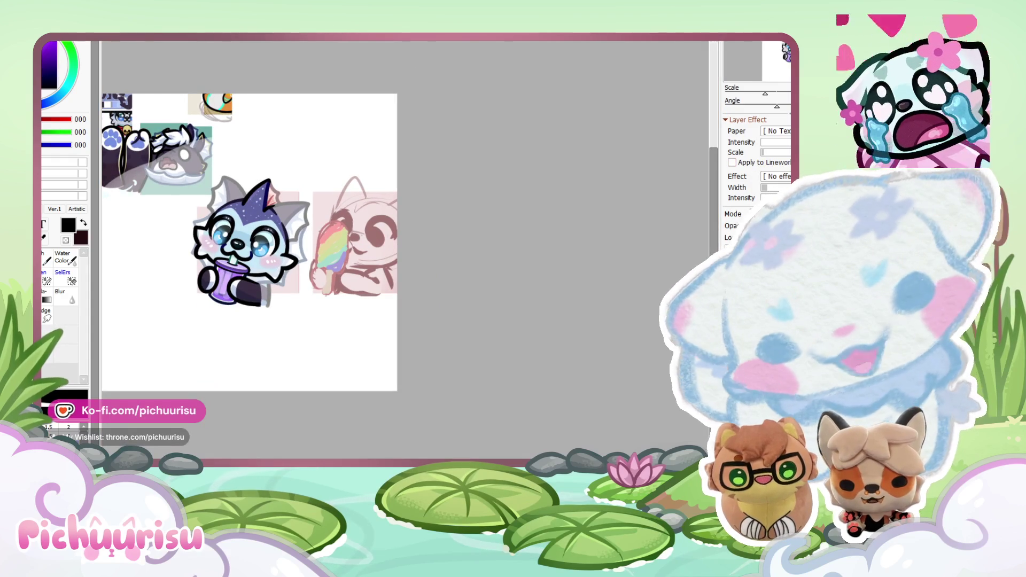
scroll(404, 250, up, 2)
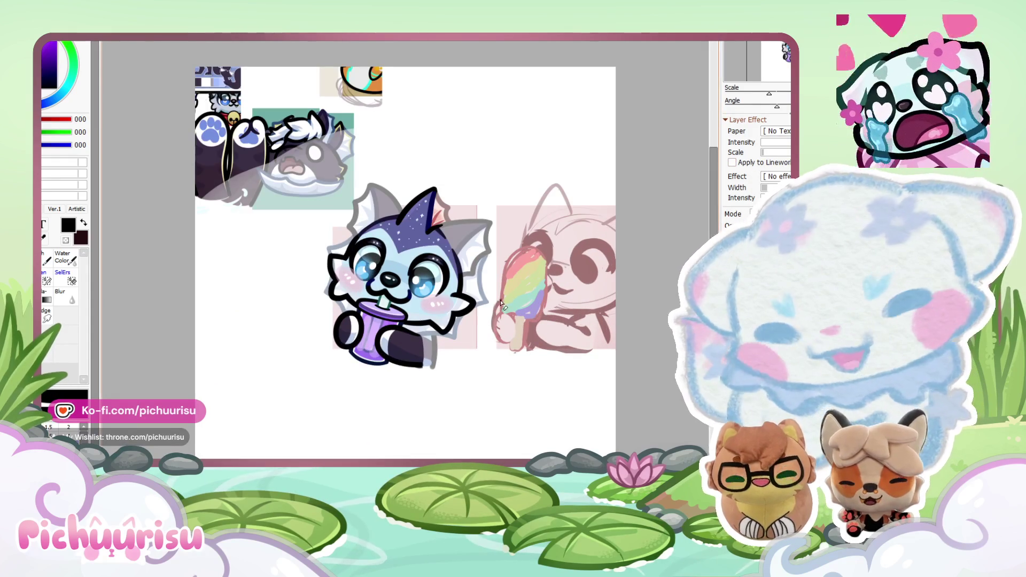
scroll(481, 312, up, 4)
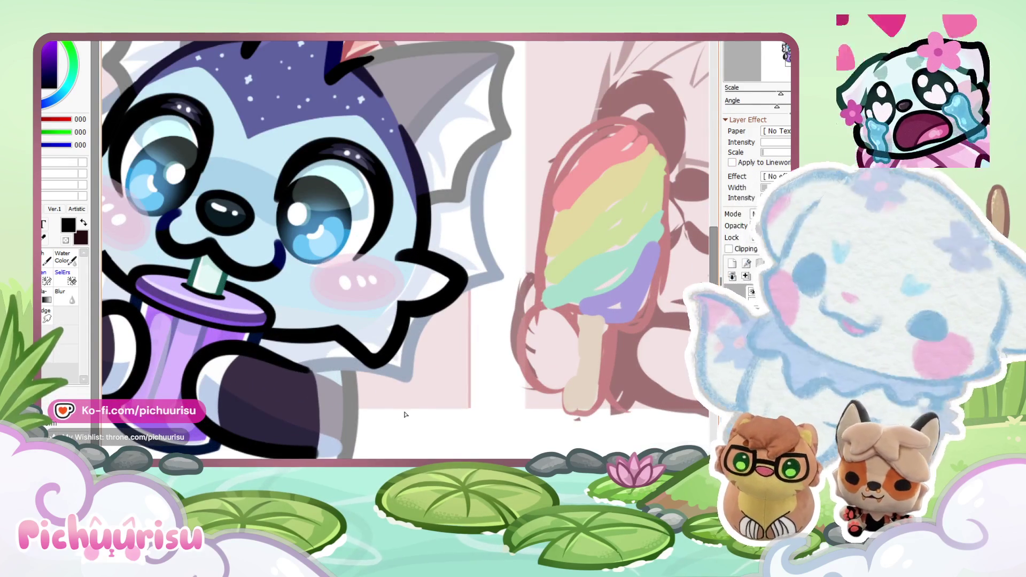
drag(337, 324, 381, 417)
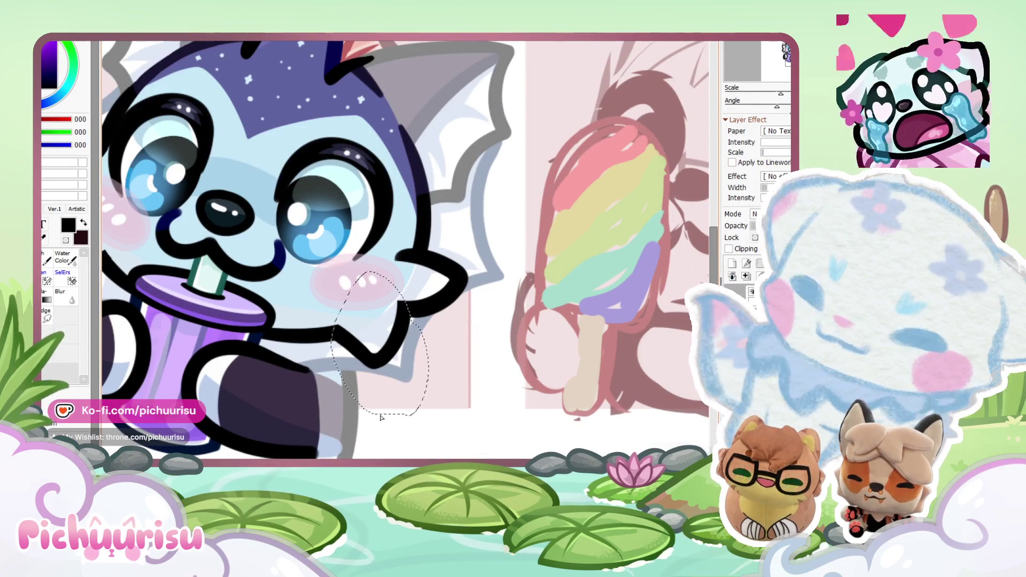
Step: Free-transform the selected paw with Ctrl+T, scaling it slightly inward, and apply it
key(ctrl+t)
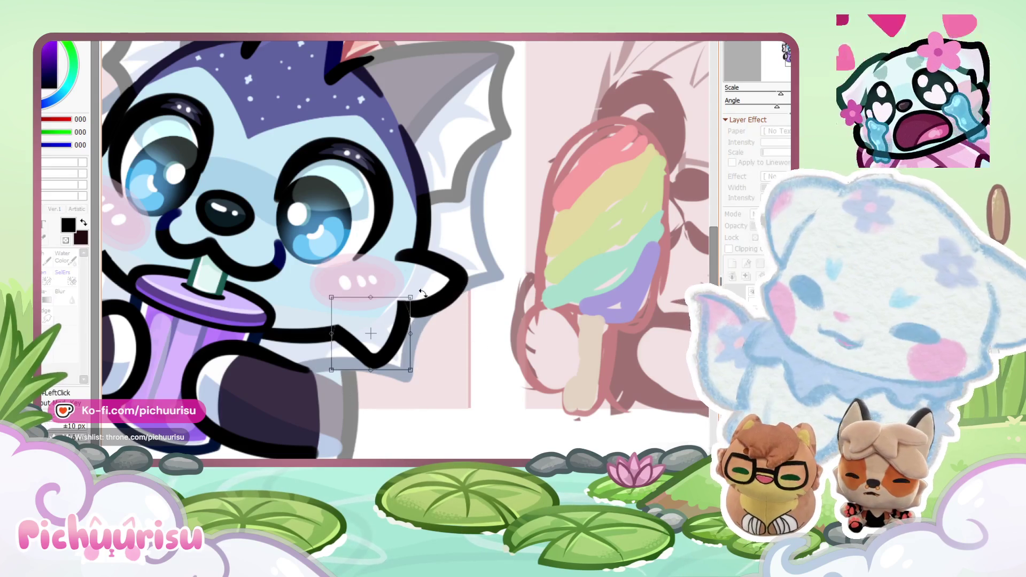
drag(411, 301, 404, 311)
scroll(383, 346, down, 2)
scroll(382, 347, up, 1)
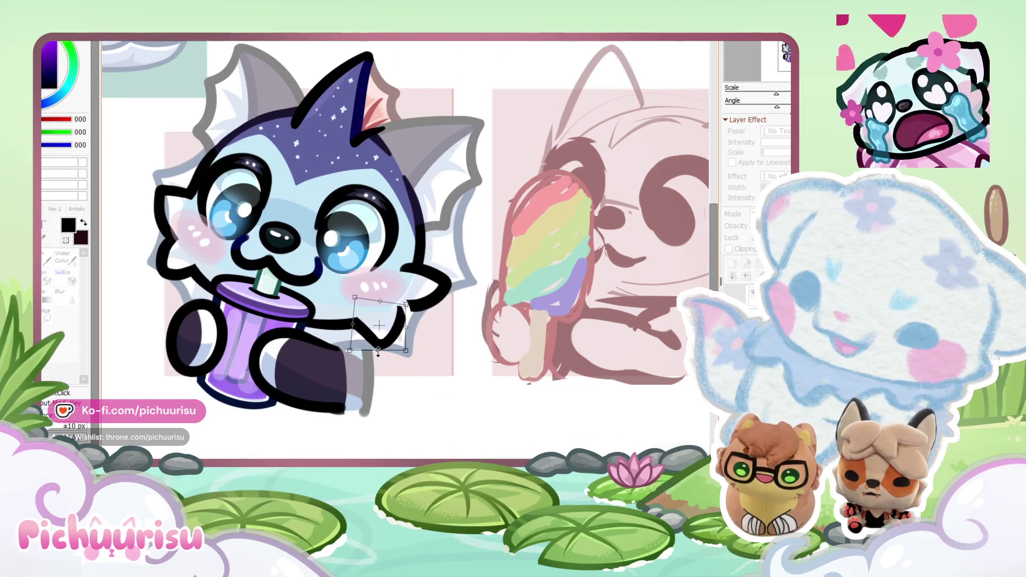
key(Return)
Step: Erase the old chin line under the cheek and try a new zig-zag chin stroke
scroll(420, 322, up, 2)
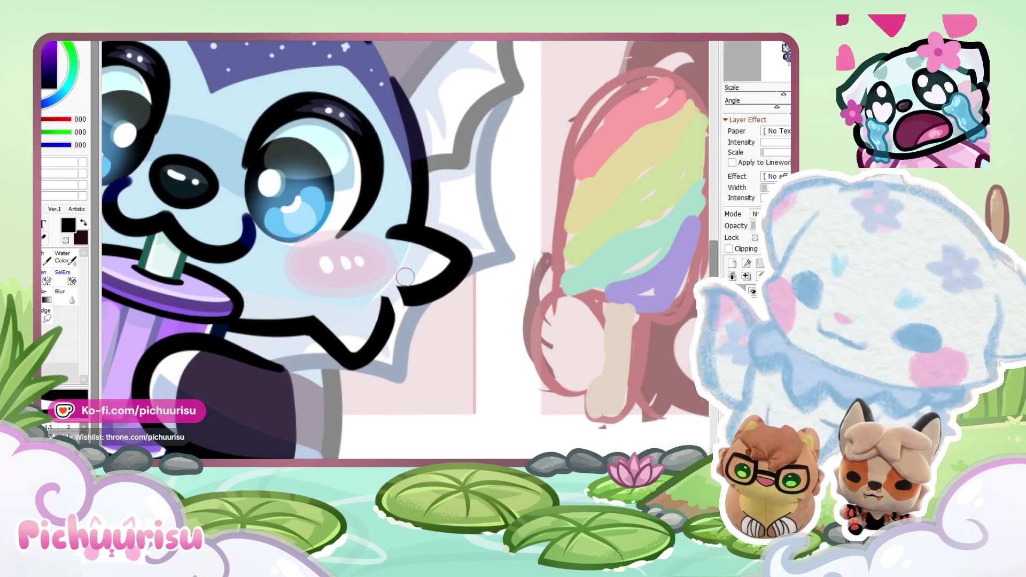
mouse_move(316, 327)
mouse_down()
mouse_move(356, 338)
mouse_move(375, 322)
mouse_up()
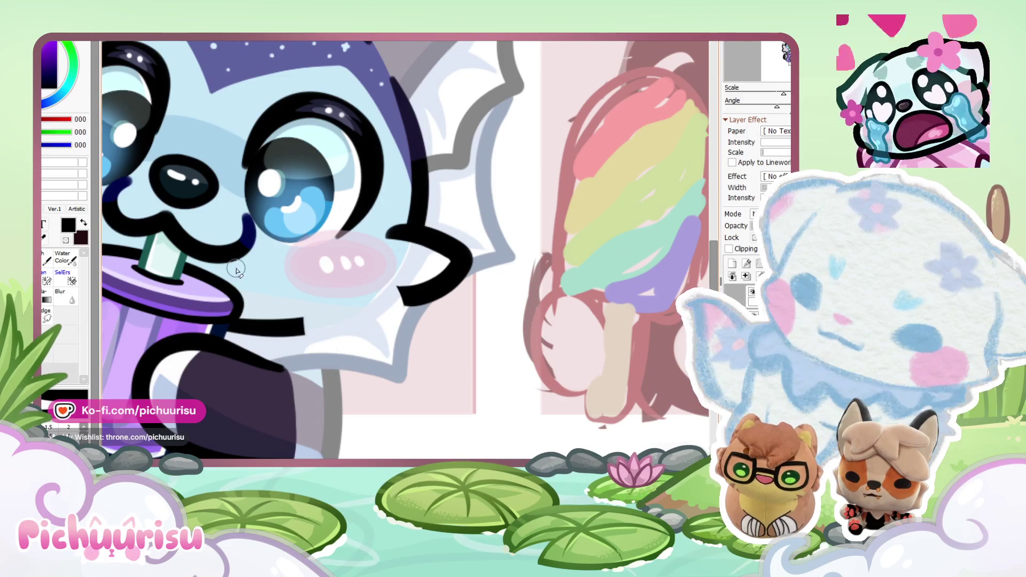
scroll(220, 306, up, 1)
mouse_move(281, 304)
mouse_down()
mouse_move(359, 394)
mouse_move(385, 406)
mouse_up()
scroll(385, 406, down, 2)
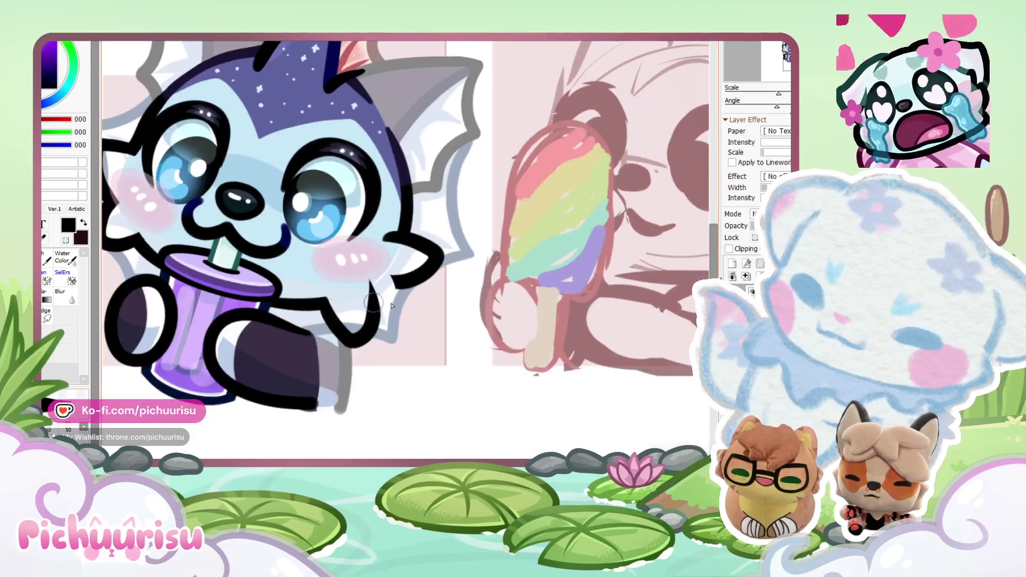
scroll(388, 295, up, 2)
scroll(388, 296, up, 2)
key(ctrl+z)
Step: Redraw the chin lineart as left and right strokes, undoing unsatisfying attempts
drag(256, 302, 316, 396)
drag(334, 265, 352, 374)
key(ctrl+z)
mouse_move(262, 299)
mouse_down()
mouse_move(263, 332)
mouse_move(313, 395)
mouse_up()
drag(342, 262, 321, 393)
key(ctrl+z)
mouse_move(266, 295)
mouse_down()
mouse_move(275, 343)
mouse_move(315, 398)
mouse_up()
drag(342, 262, 321, 393)
key(ctrl+z)
drag(272, 293, 360, 310)
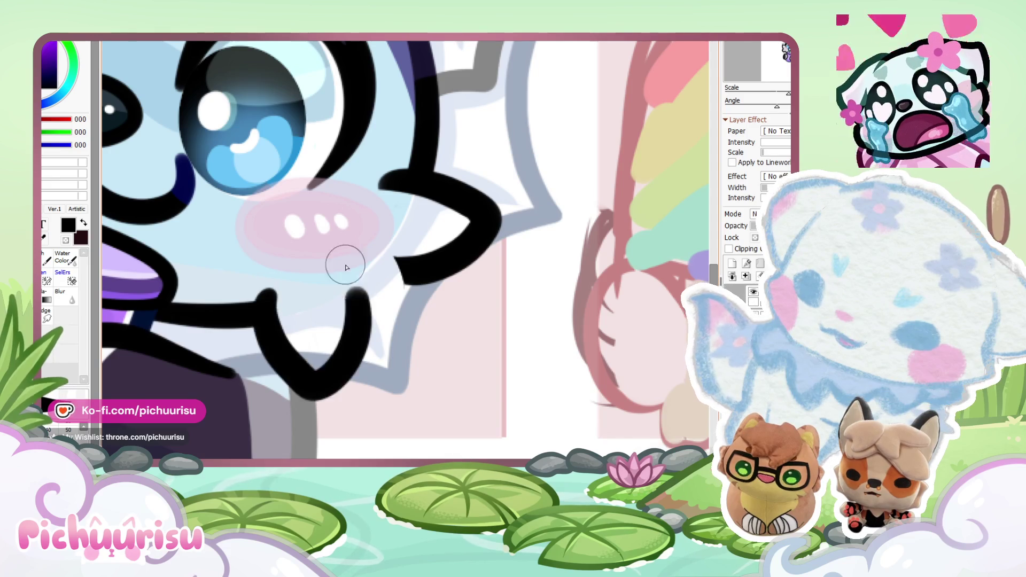
key(ctrl+z)
drag(263, 292, 315, 398)
drag(336, 257, 320, 398)
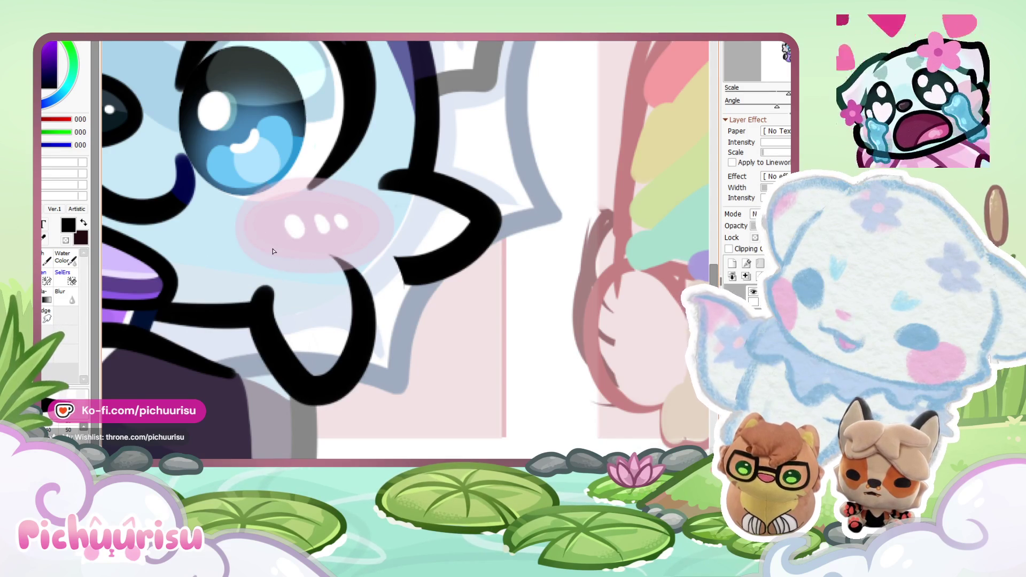
Step: Zoom in on the chin and settle on a final V-shaped chin stroke
key(ctrl+minus)
key(ctrl+plus)
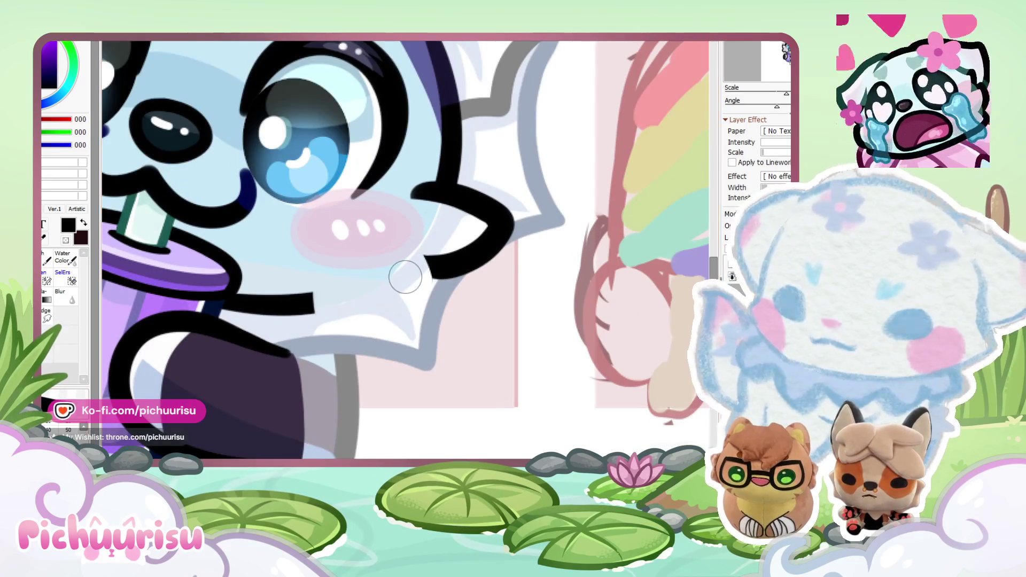
key(ctrl+z)
key(ctrl+z)
key(ctrl+plus)
drag(317, 302, 339, 359)
drag(451, 224, 342, 395)
key(ctrl+minus)
key(ctrl+minus)
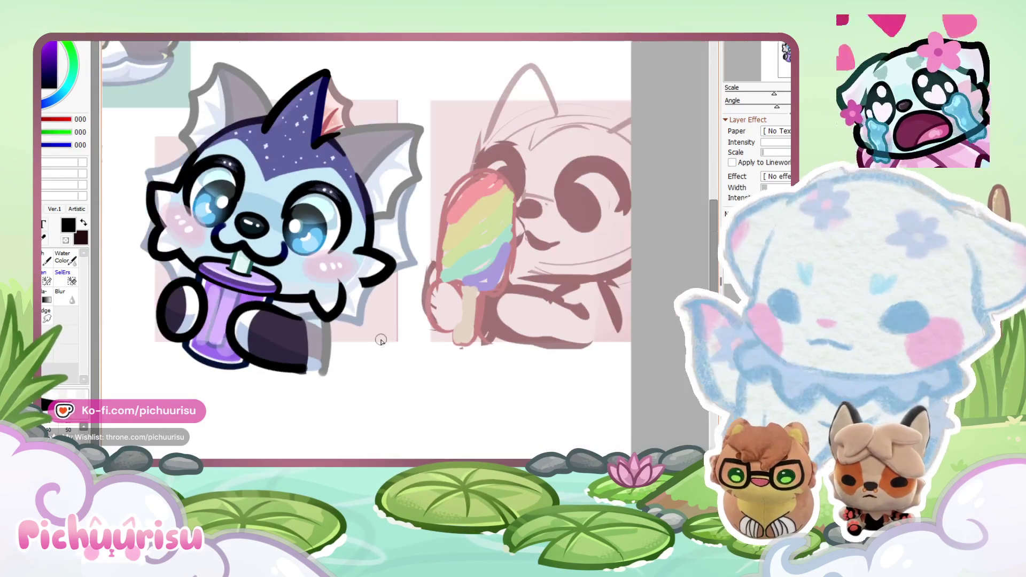
scroll(352, 290, up, 2)
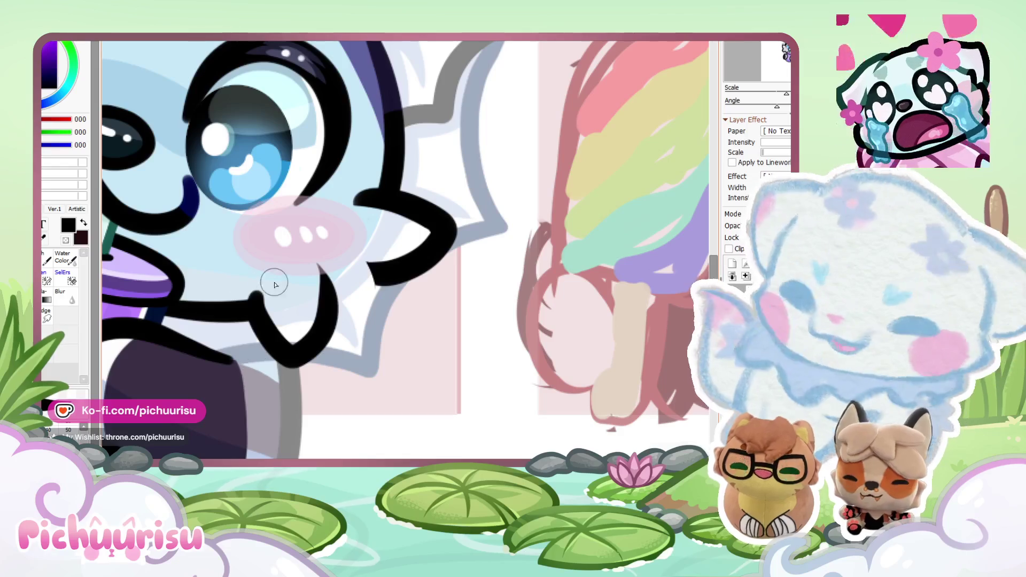
key(ctrl+z)
mouse_move(262, 291)
mouse_down()
mouse_move(273, 342)
mouse_move(327, 262)
mouse_up()
key(ctrl+z)
mouse_move(256, 291)
mouse_down()
mouse_move(308, 370)
mouse_move(324, 262)
mouse_up()
scroll(293, 325, up, 2)
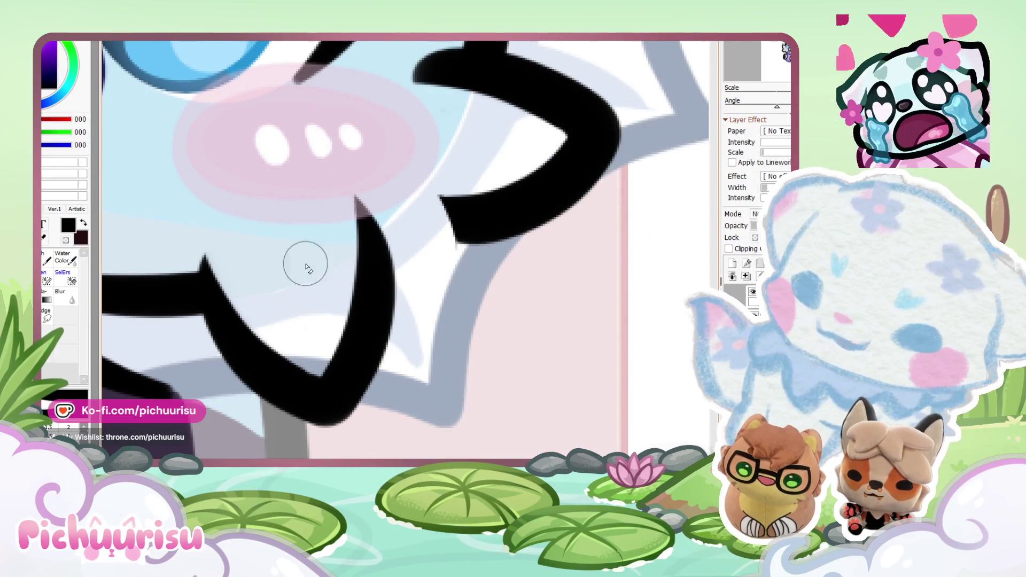
Step: Extend the chin's lower black line with the pen
scroll(309, 240, down, 5)
scroll(365, 316, up, 3)
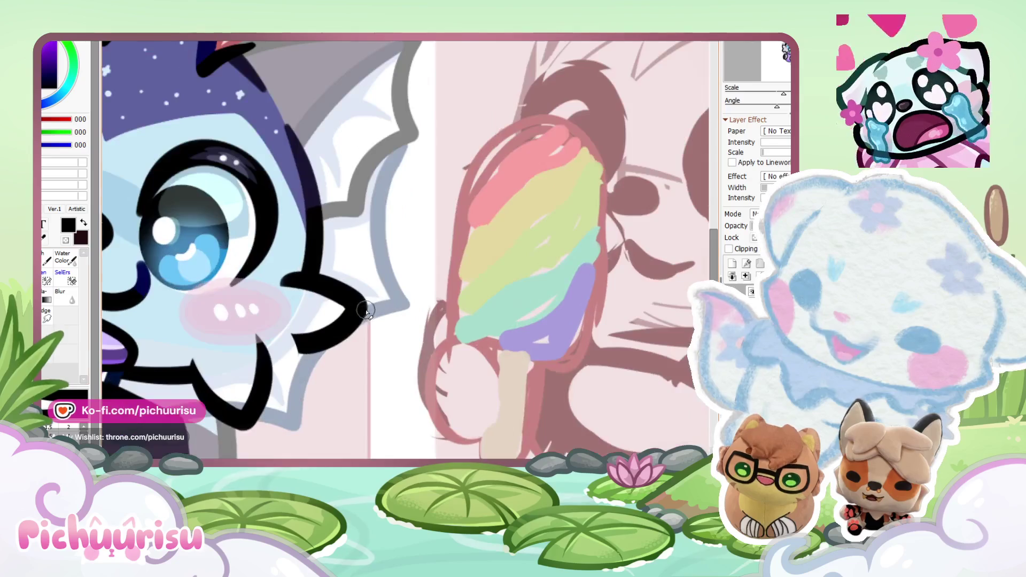
scroll(315, 329, up, 2)
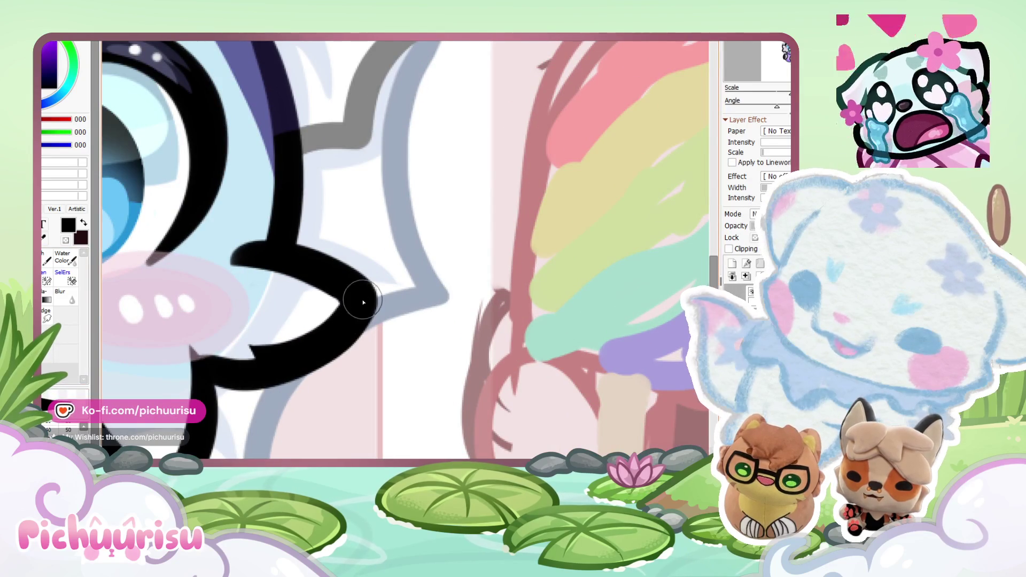
drag(321, 352, 206, 370)
Step: Enlarge the brush to size 40 and trace over the chin line's inner corner to thicken it
scroll(337, 315, up, 1)
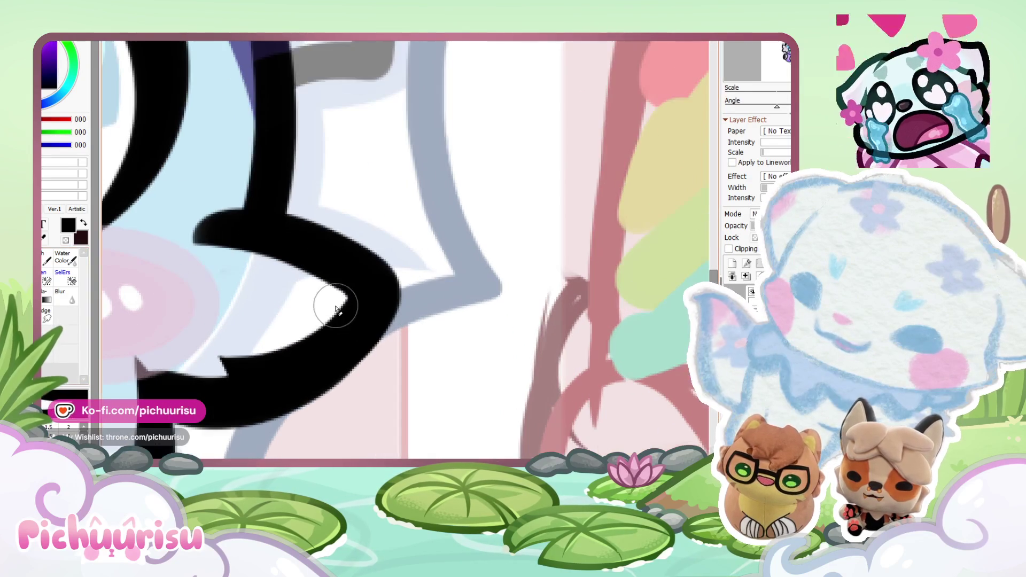
scroll(151, 337, down, 6)
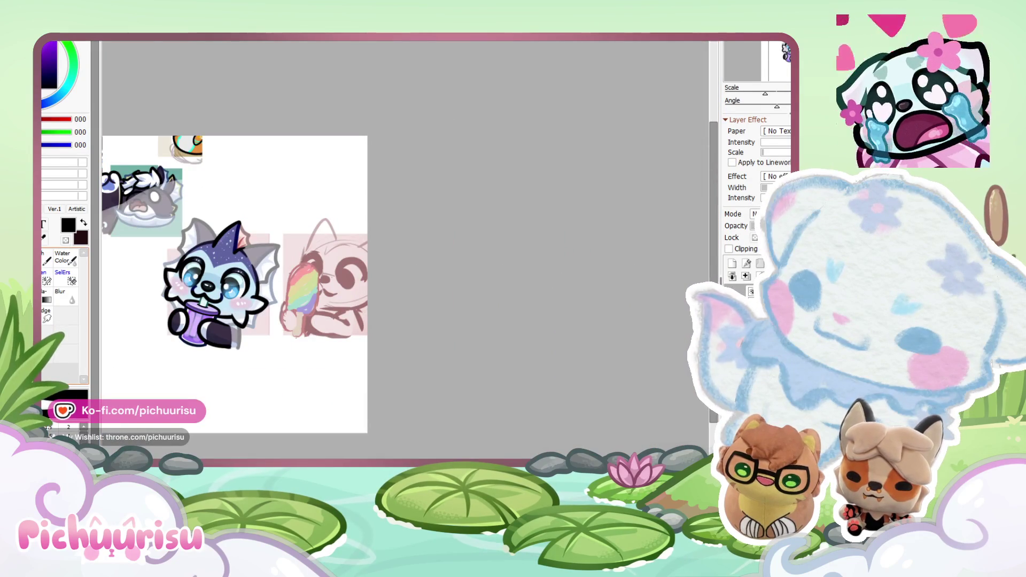
scroll(208, 313, up, 3)
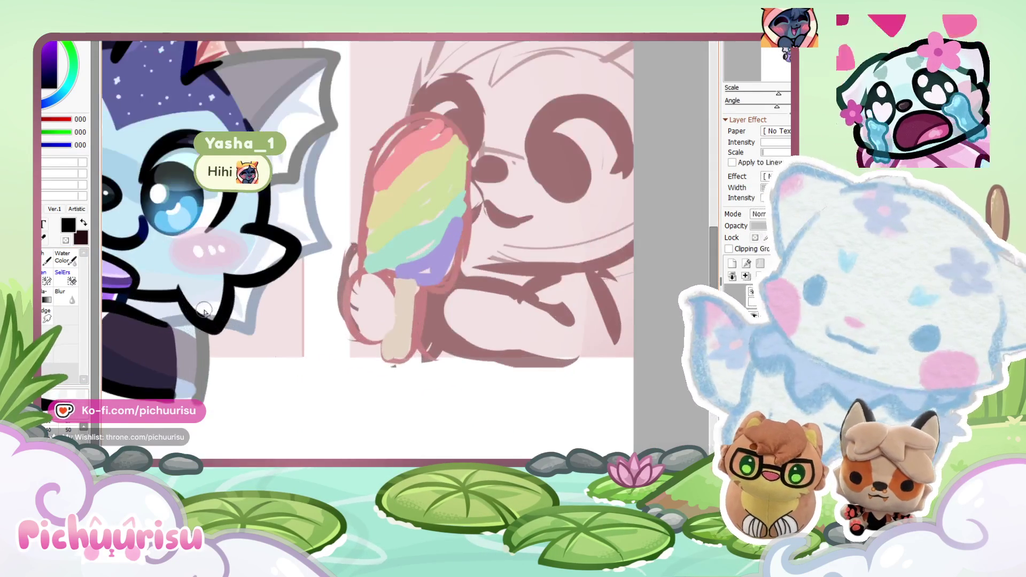
scroll(246, 273, up, 4)
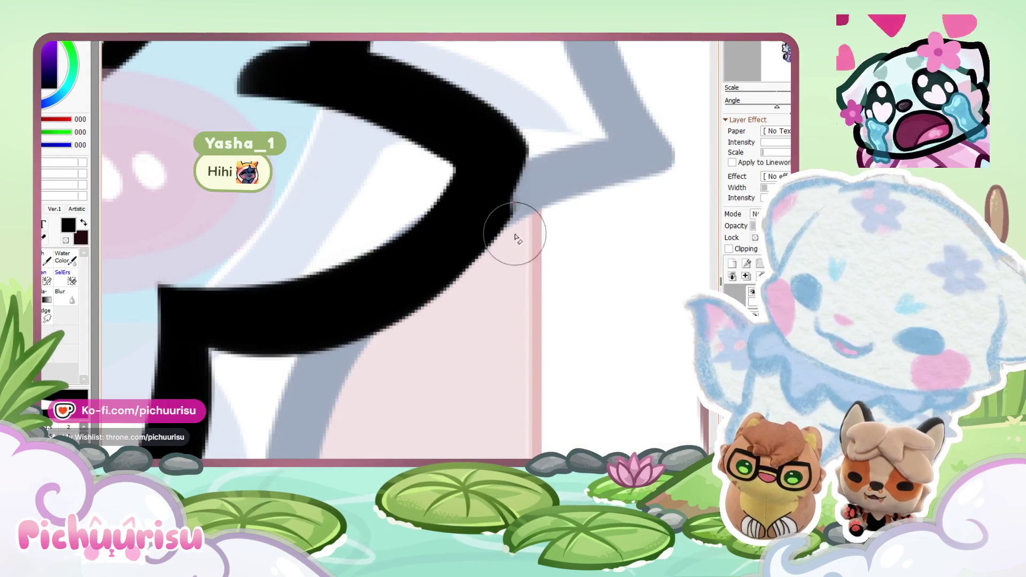
scroll(236, 359, down, 3)
scroll(291, 313, up, 3)
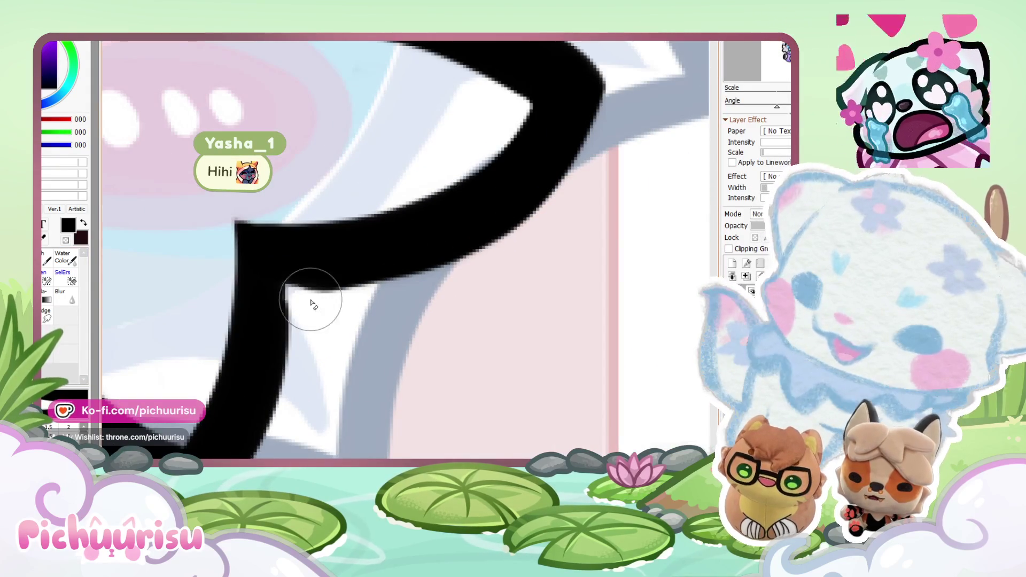
key(bracketright)
mouse_move(275, 251)
mouse_down()
mouse_move(258, 327)
mouse_move(280, 270)
mouse_move(561, 92)
mouse_up()
scroll(408, 304, down, 5)
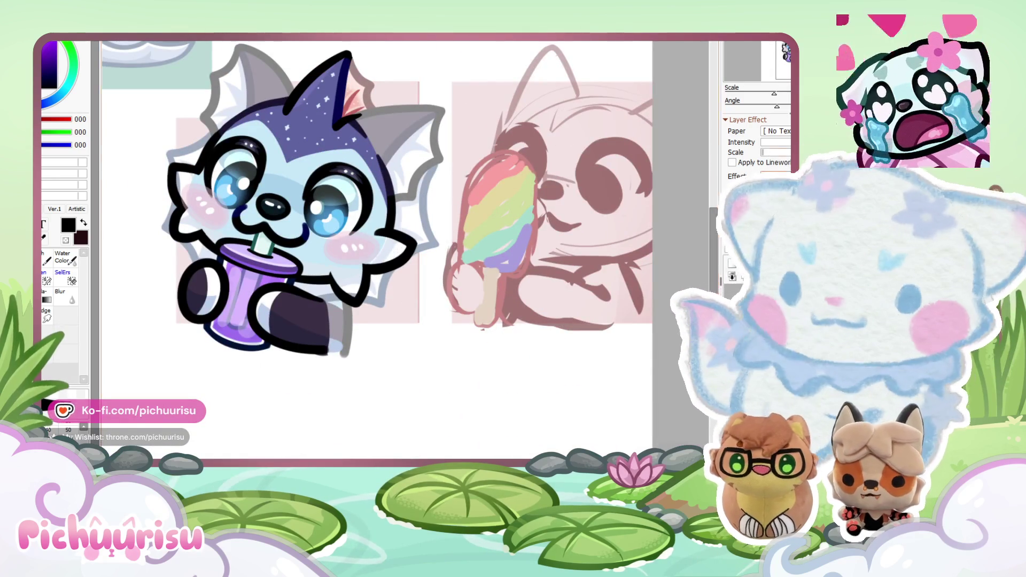
scroll(553, 374, down, 3)
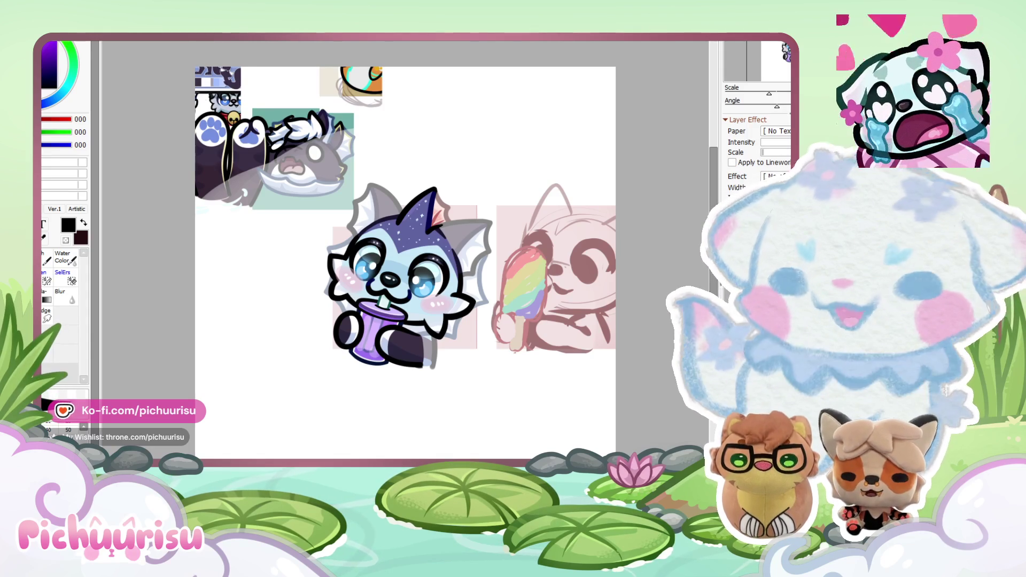
key(alt+Tab)
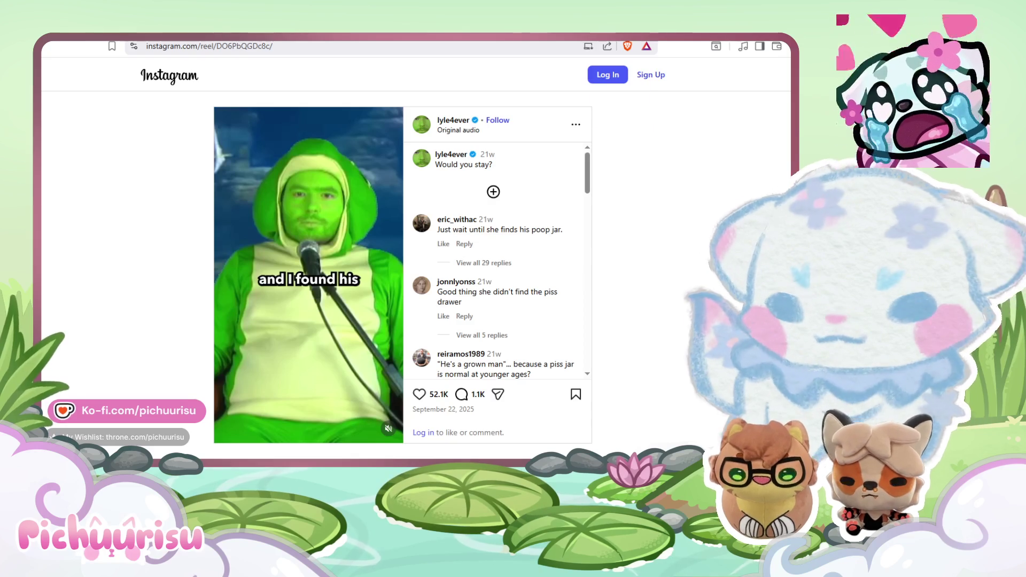
Step: Unmute the Instagram reel so its sound plays
click(297, 373)
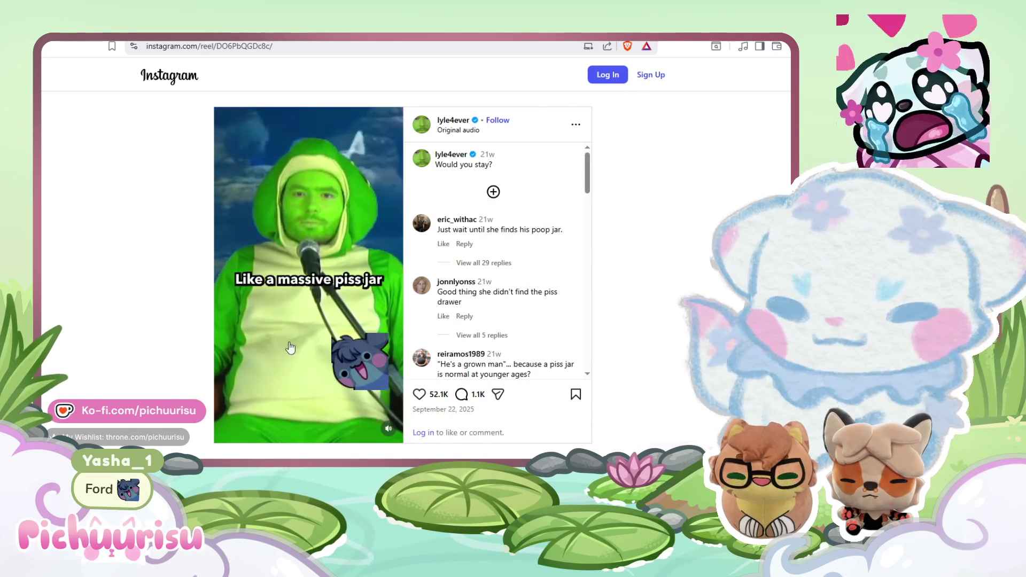